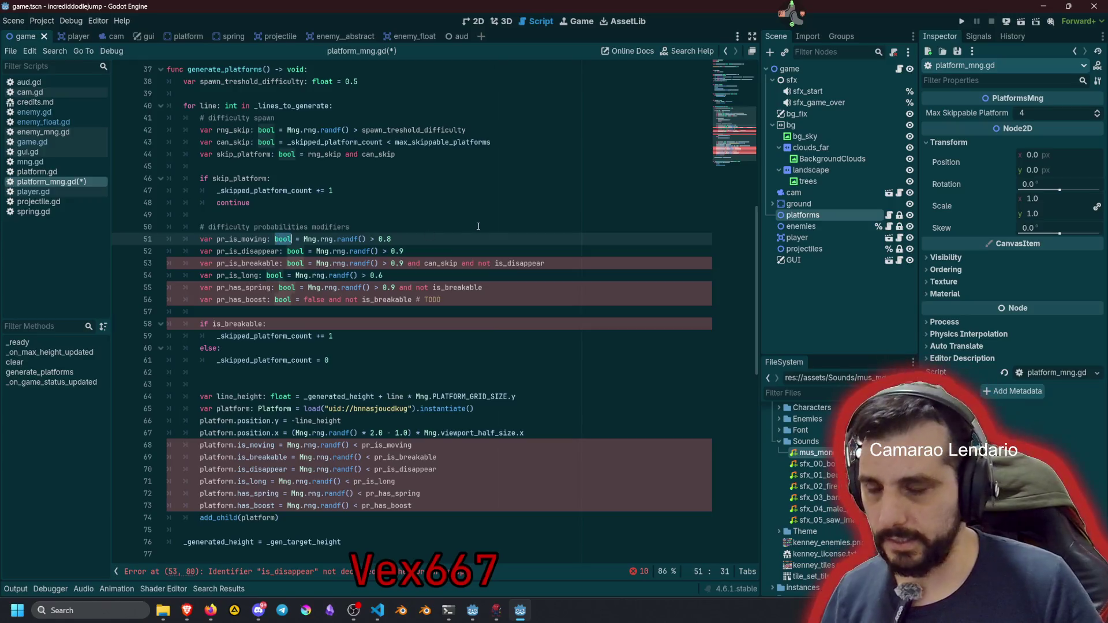
Change the type of the difficulty probability variables from bool to float
key("ctrl+d")
key("ctrl+d")
key("ctrl+d")
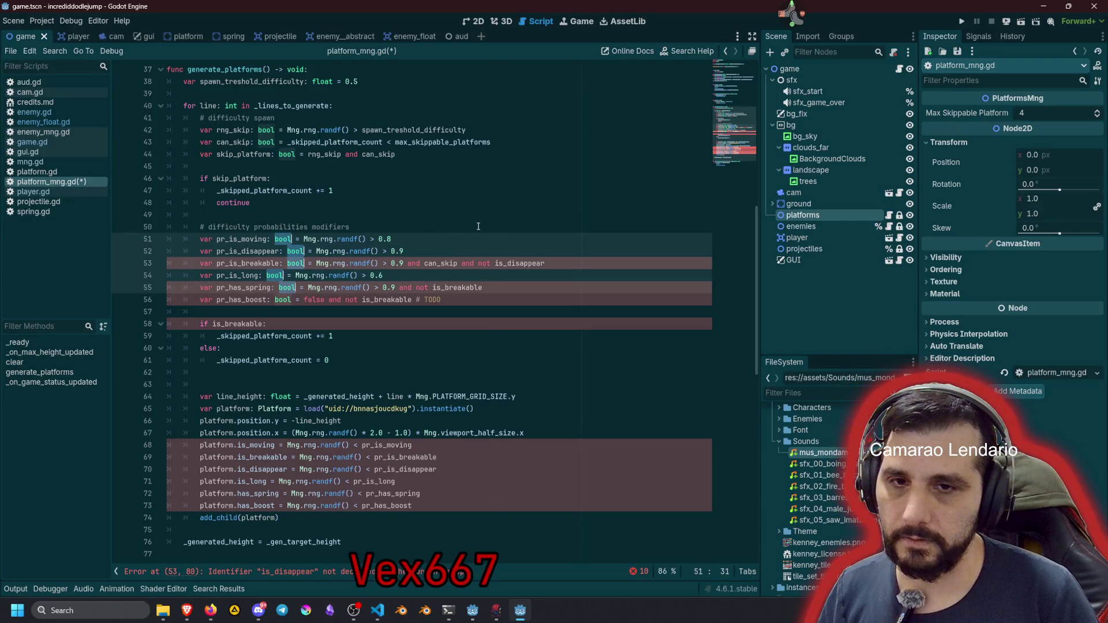
type("float")
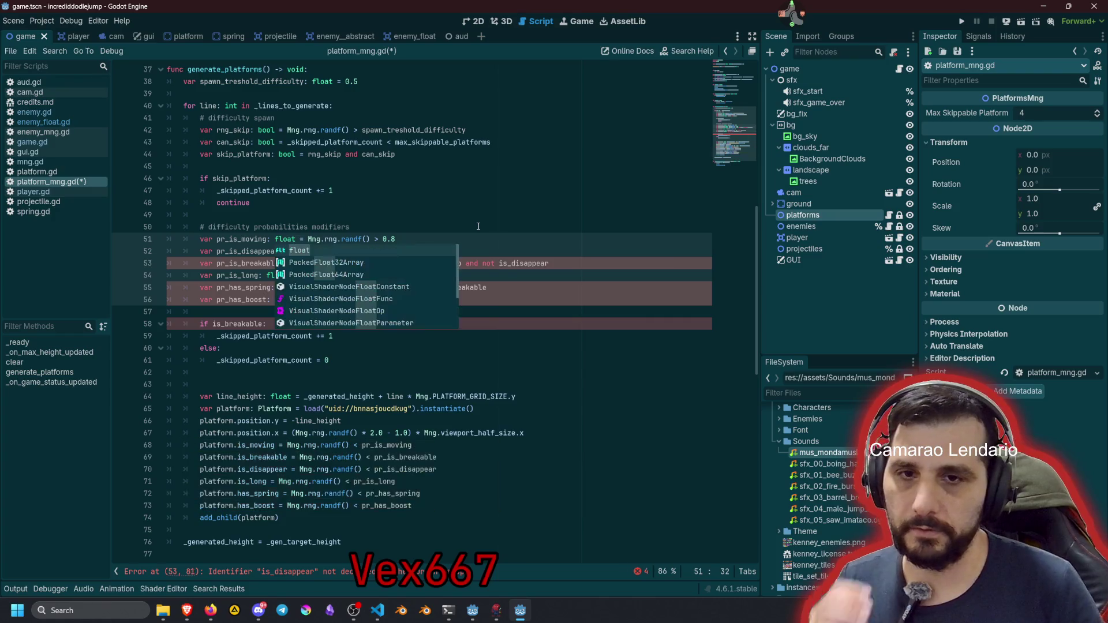
left_click(479, 226)
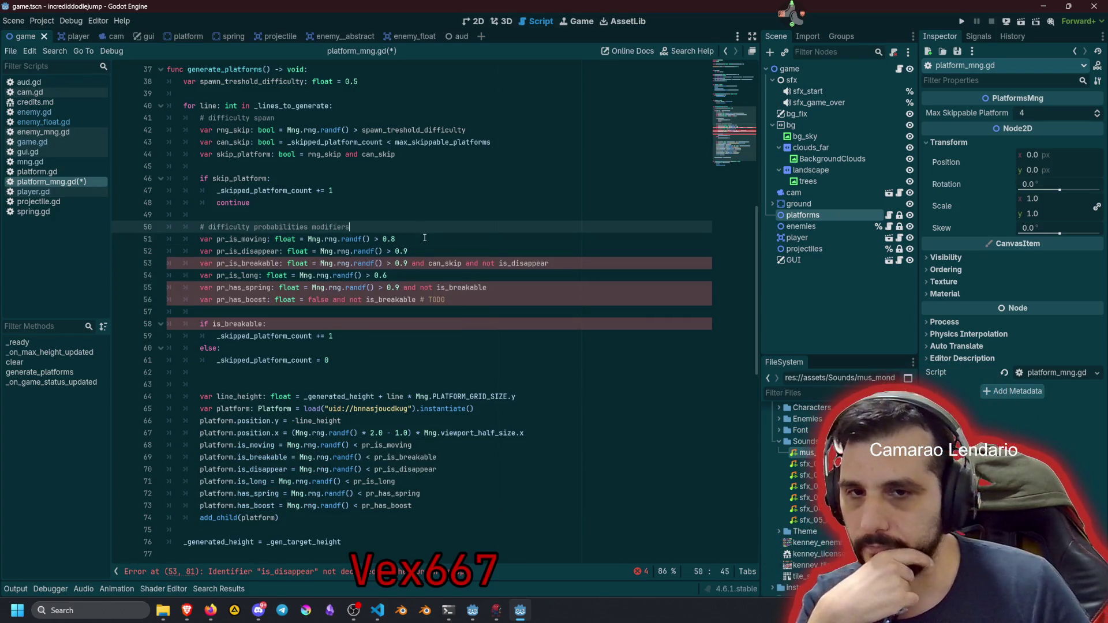
Delete the 'Mng.rng.randf() >' rolls on lines 51–55, leaving plain values like 0.8, 0.9, 0.6
left_click(310, 240)
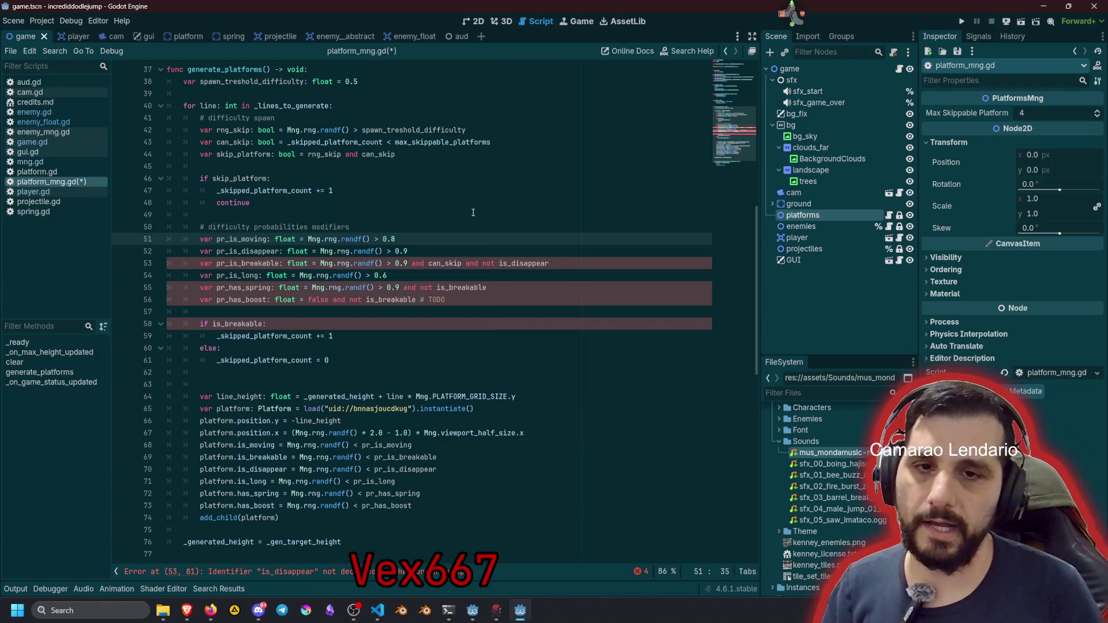
key("ctrl+shift+Right")
key("ctrl+shift+Right")
key("ctrl+shift+Right")
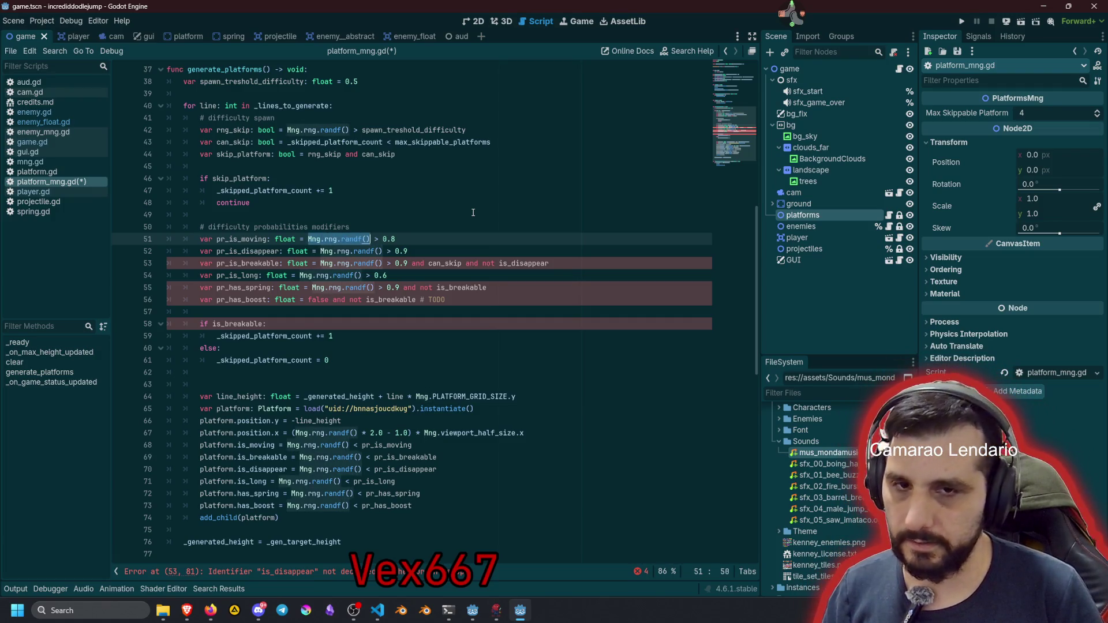
key("ctrl+d")
key("ctrl+d")
key("ctrl+d")
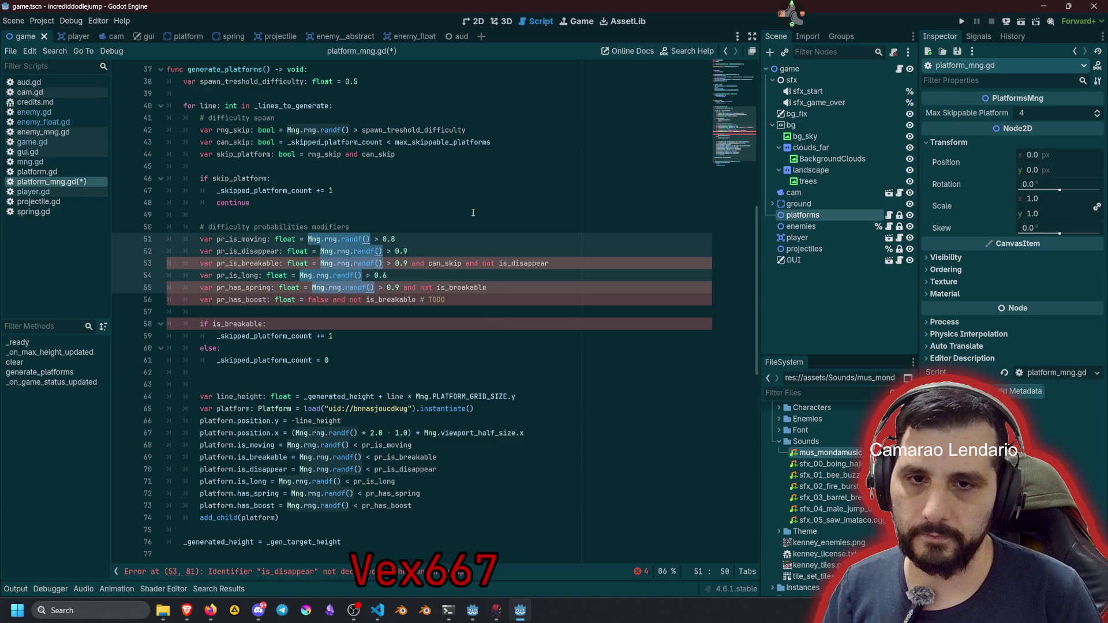
key("BackSpace")
key("Delete")
key("Delete")
key("Delete")
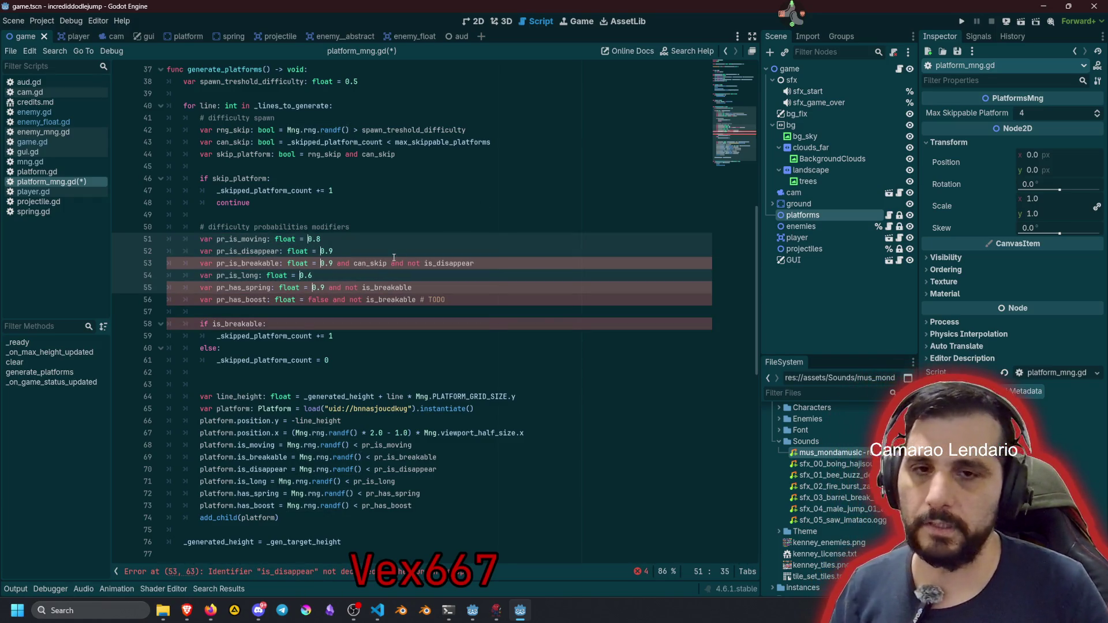
Move the trailing conditions after 0.9 on the pr_is_breakable line onto a new line
double_click(364, 264)
double_click(248, 263)
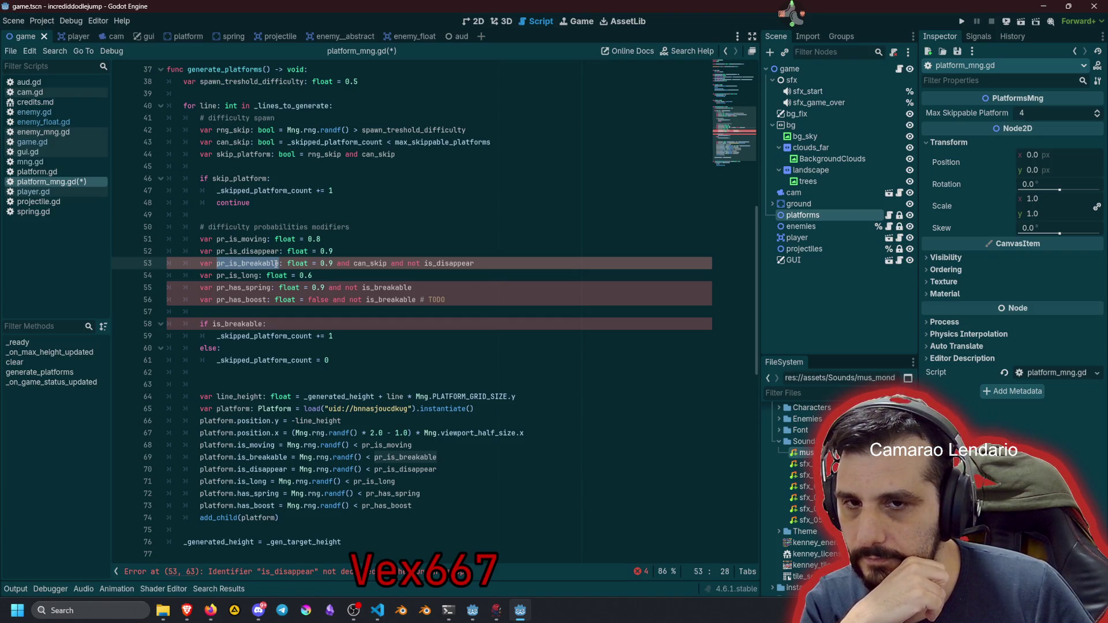
double_click(371, 263)
key("ctrl+Right")
key("ctrl+Right")
key("ctrl+shift+Right")
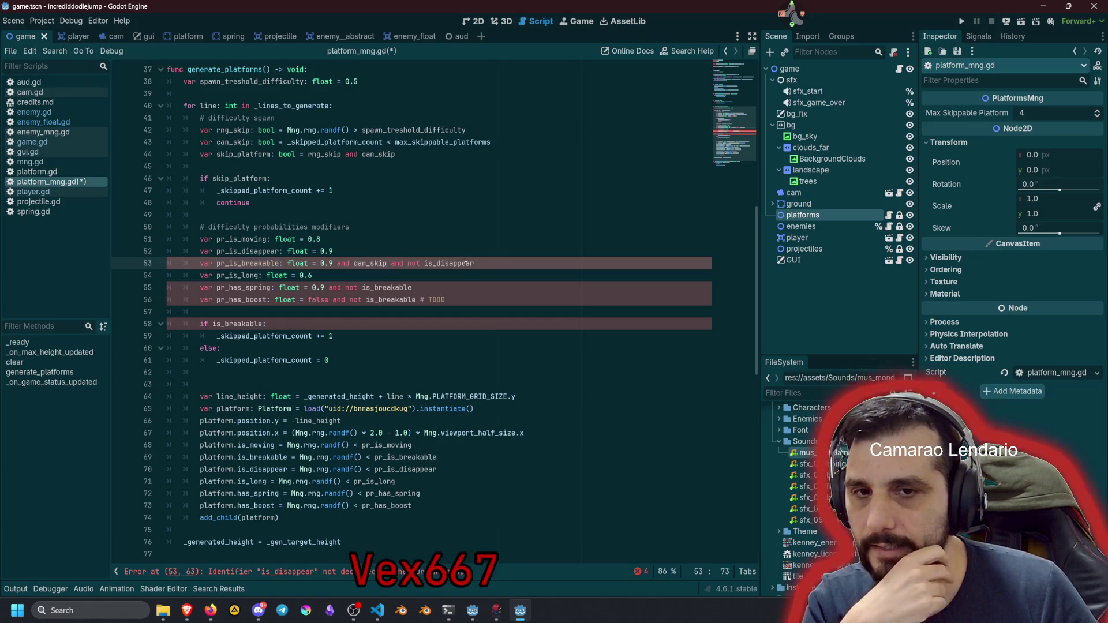
mouse_move(297, 265)
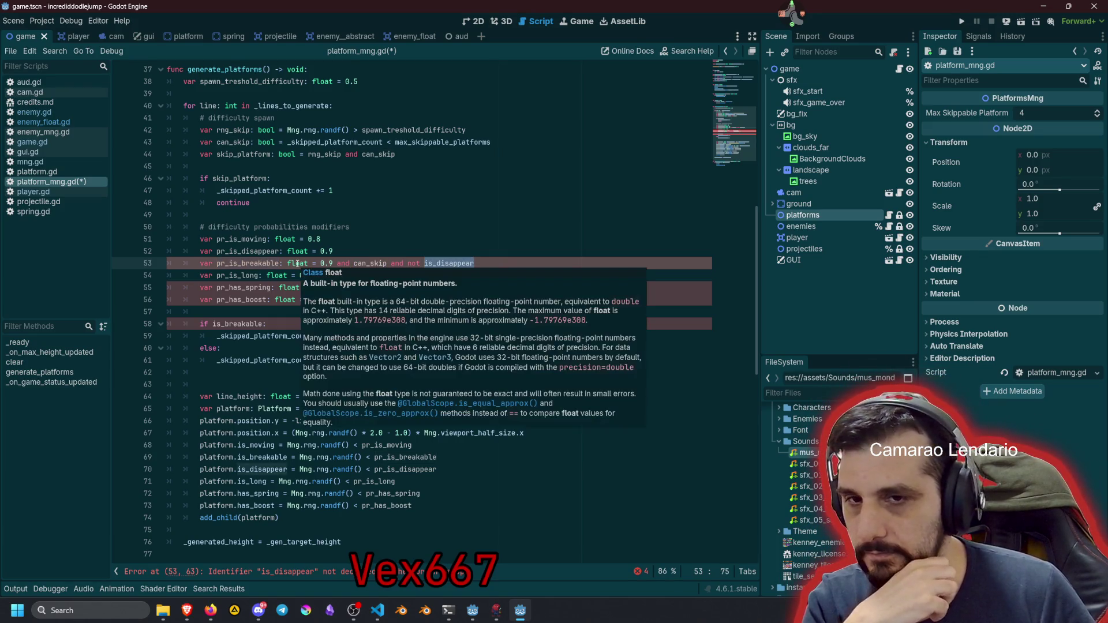
left_click(333, 263)
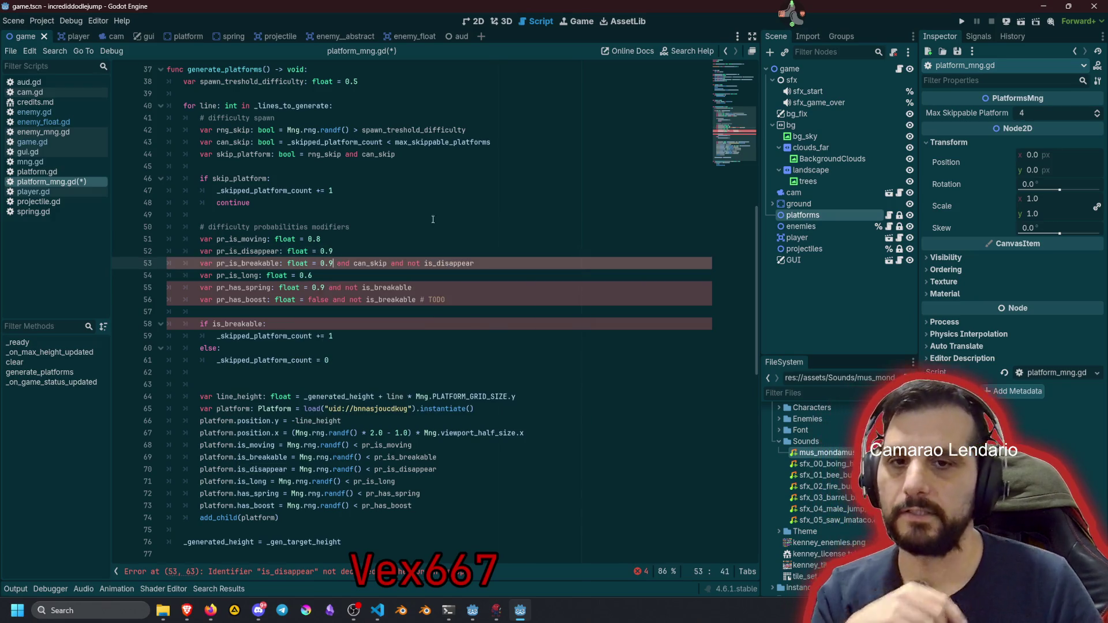
key("Return")
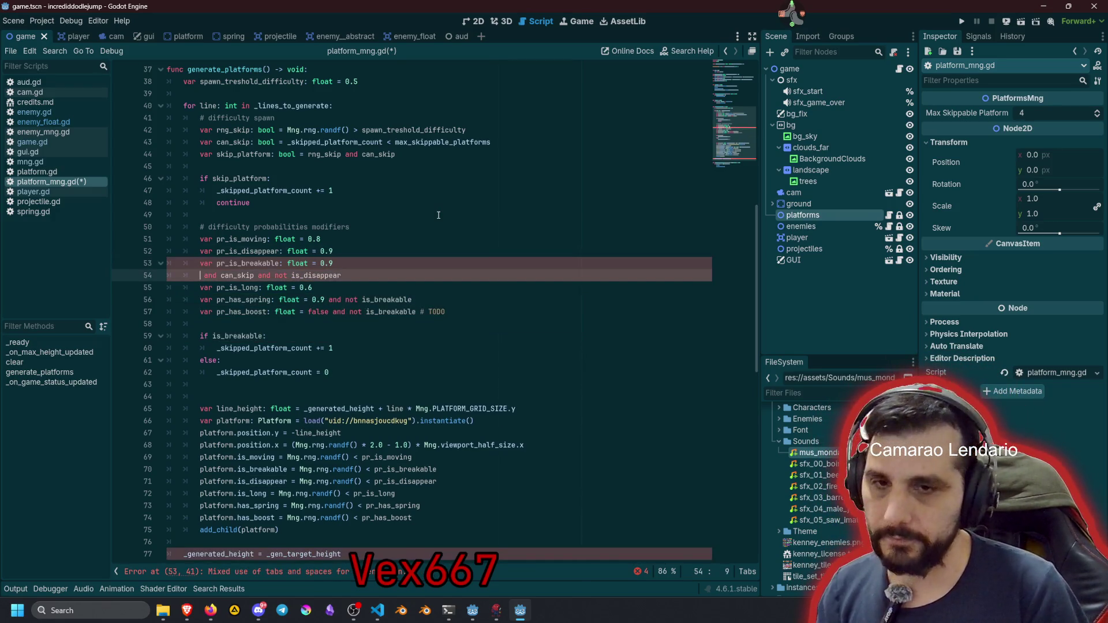
type("if")
key("Right")
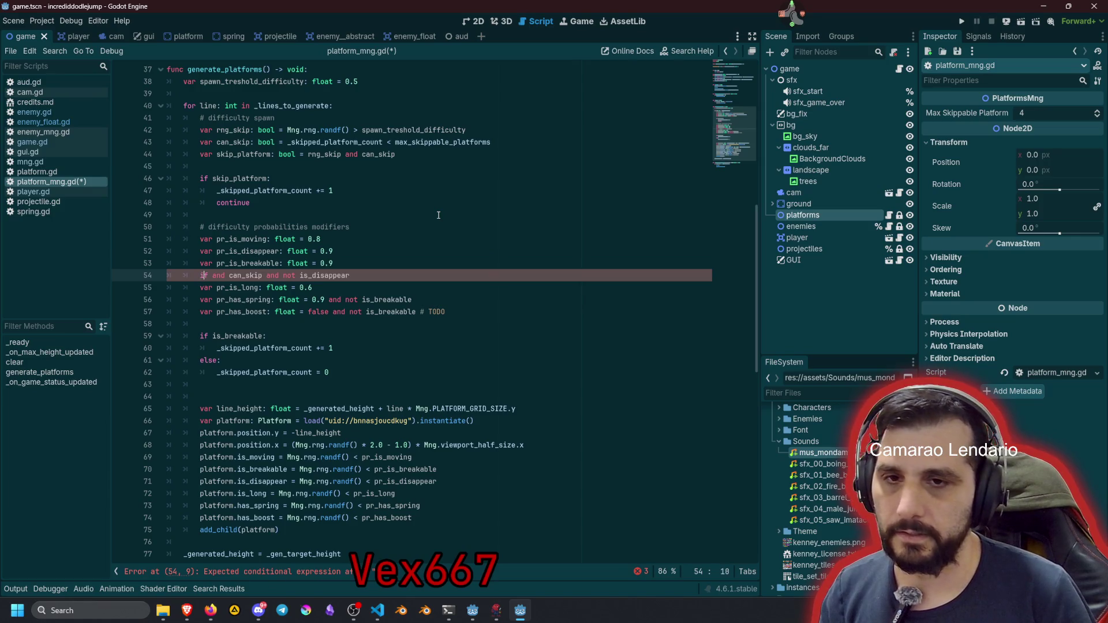
key("Delete")
key("Delete")
key("Delete")
key("End")
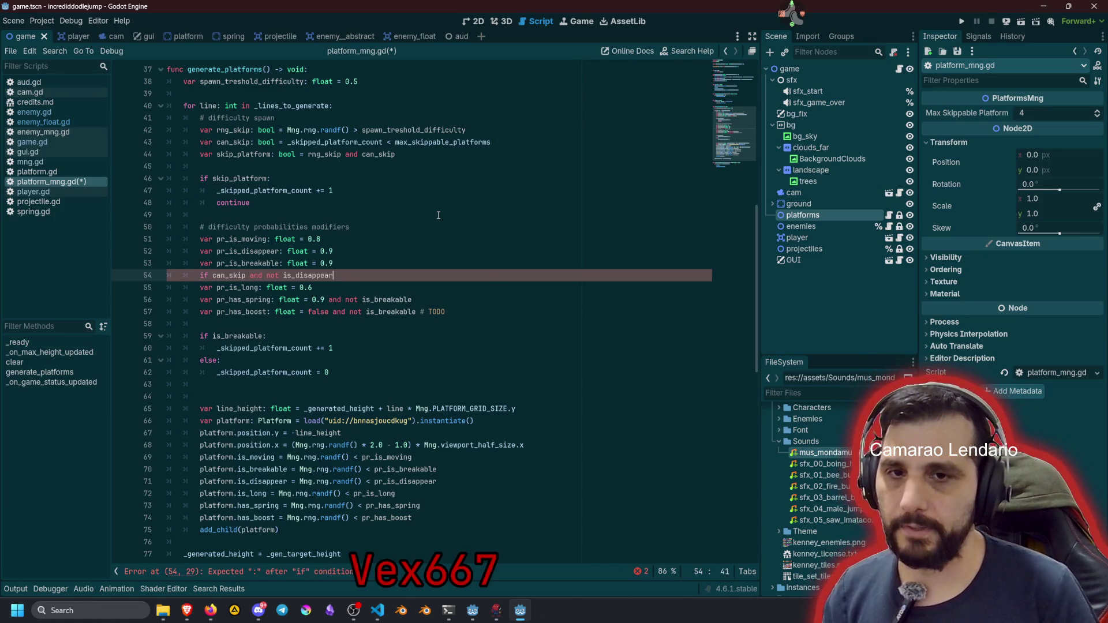
type(":")
key("Return")
key("Up")
key("Up")
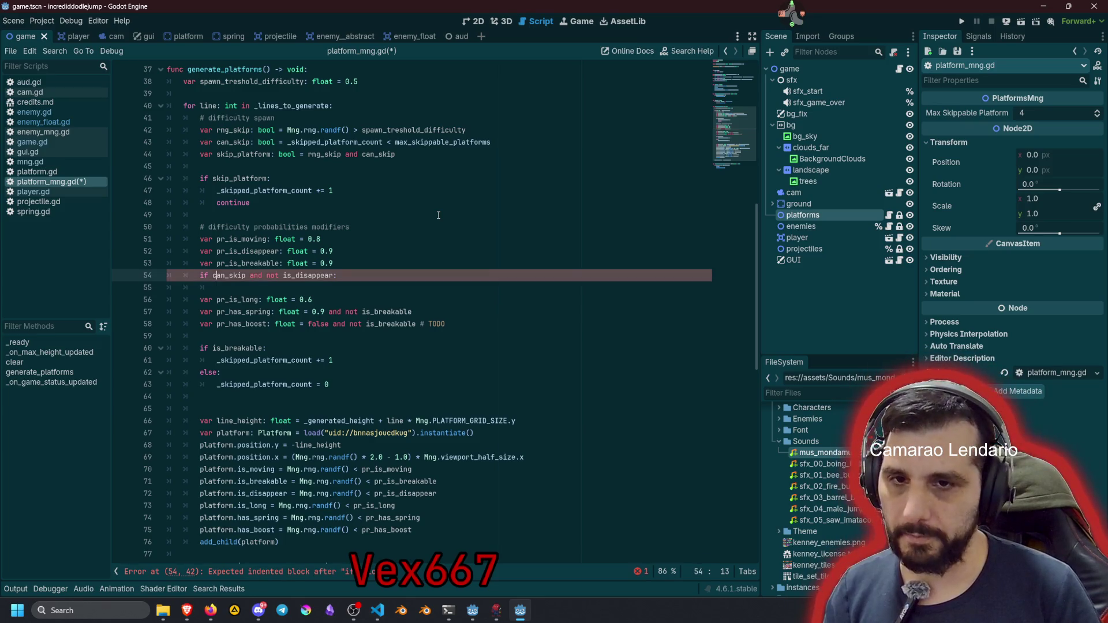
key("BackSpace")
key("BackSpace")
key("Down")
key("Up")
type(".0")
key("Down")
key("Up")
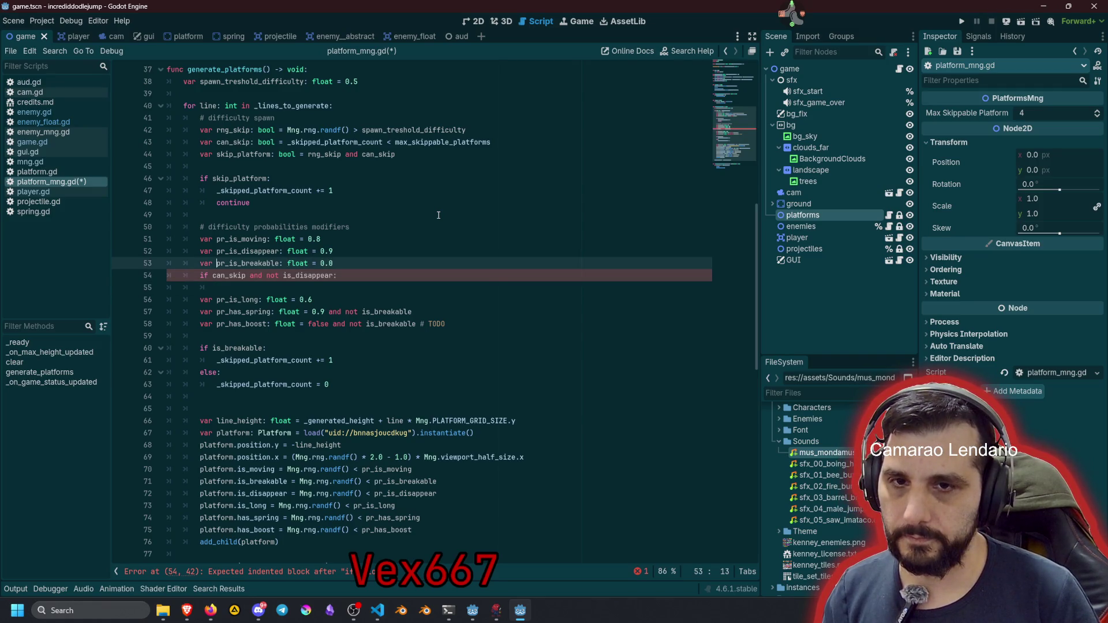
key("ctrl+shift+Left")
key("ctrl+c")
key("Down")
key("End")
key("Return")
key("ctrl+v")
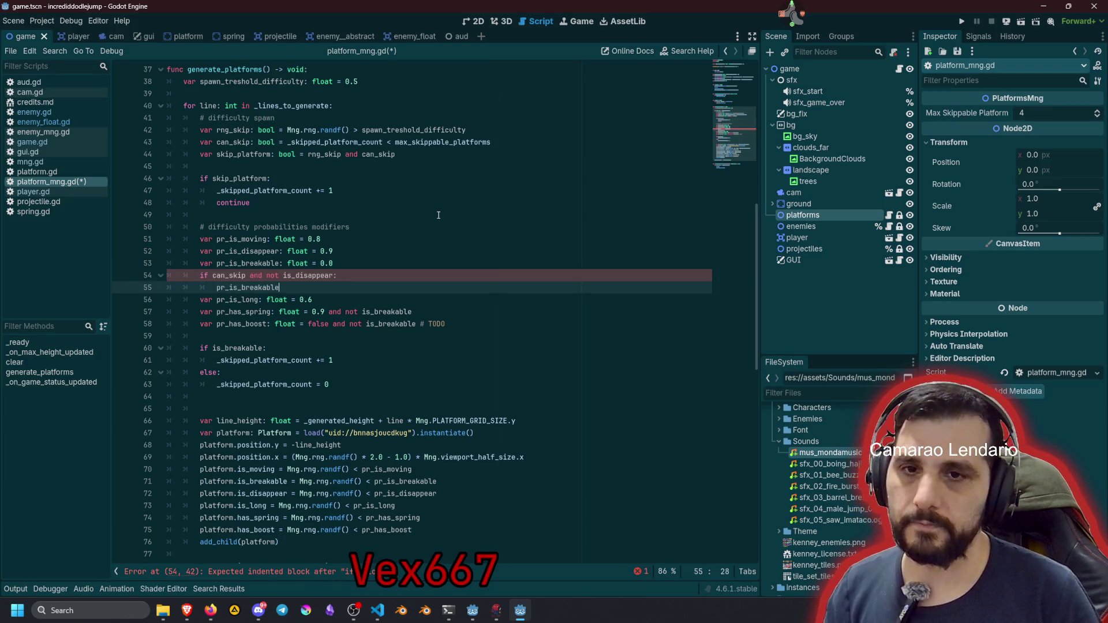
double_click(224, 275)
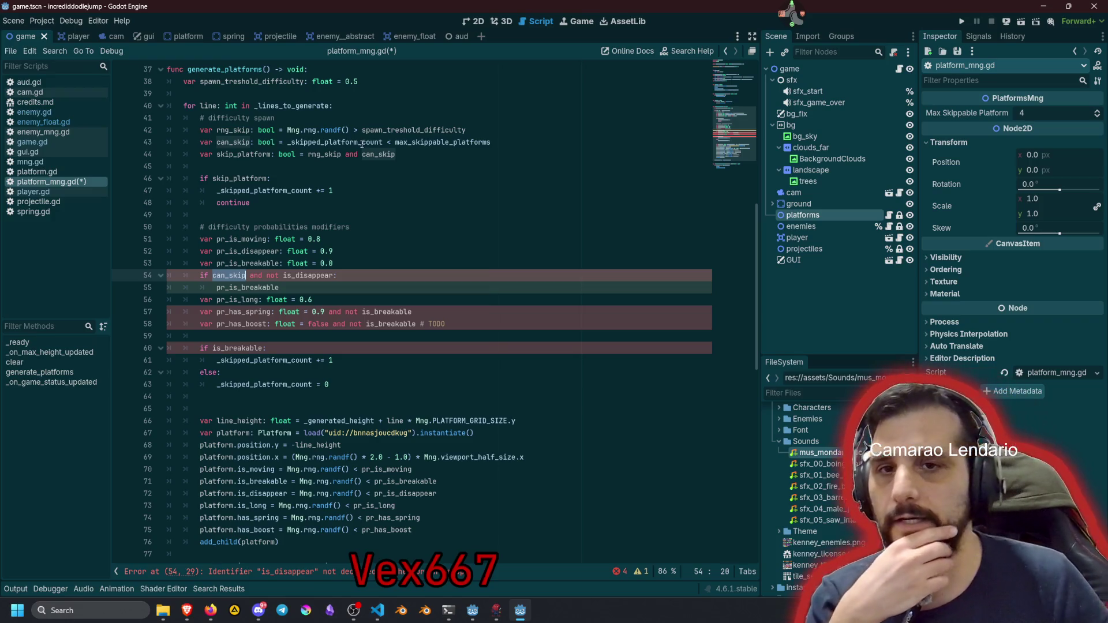
double_click(299, 276)
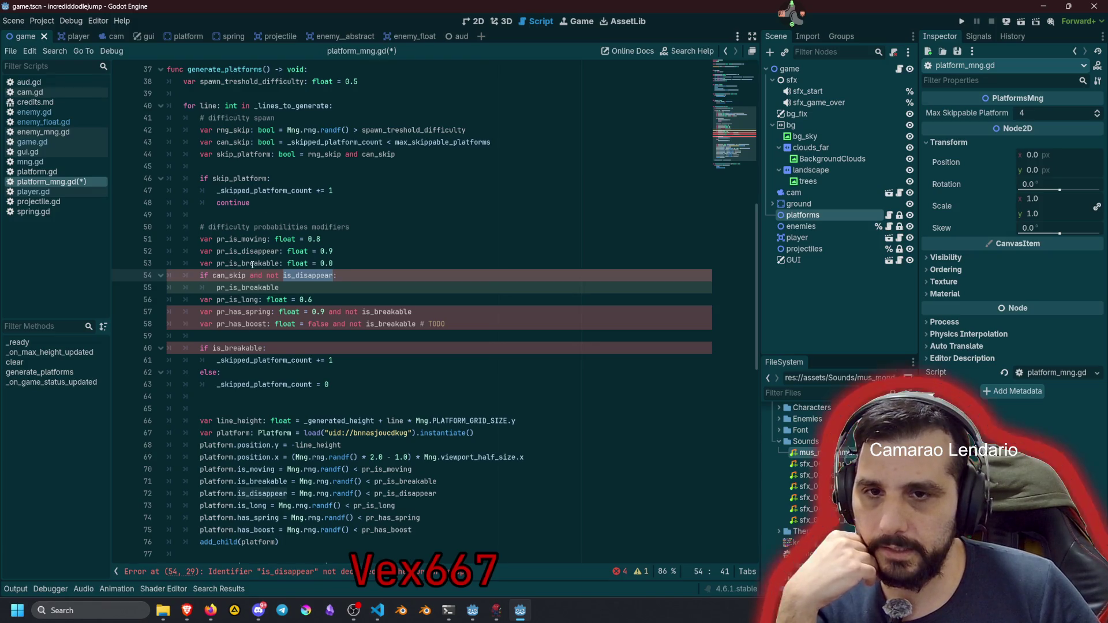
double_click(253, 251)
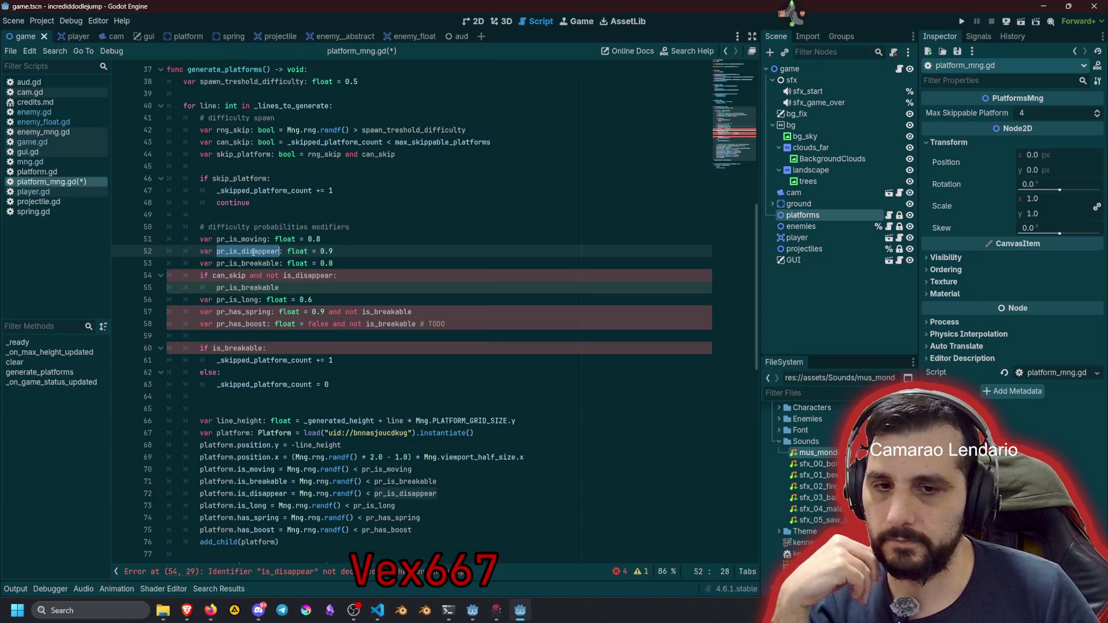
left_click(351, 260)
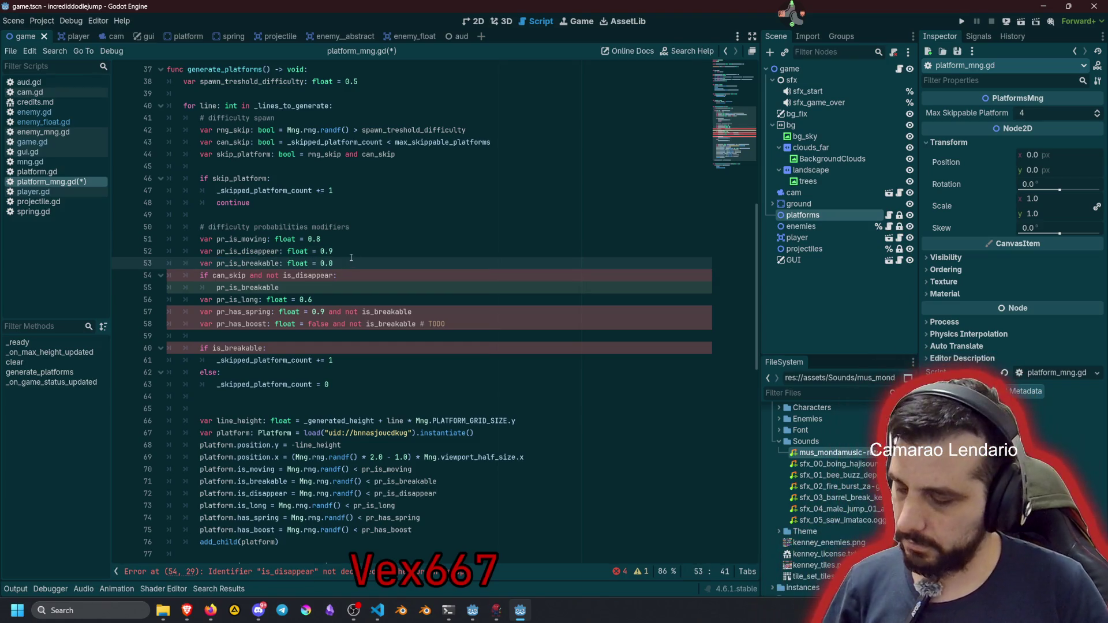
key("ctrl+z")
key("ctrl+z")
key("ctrl+z")
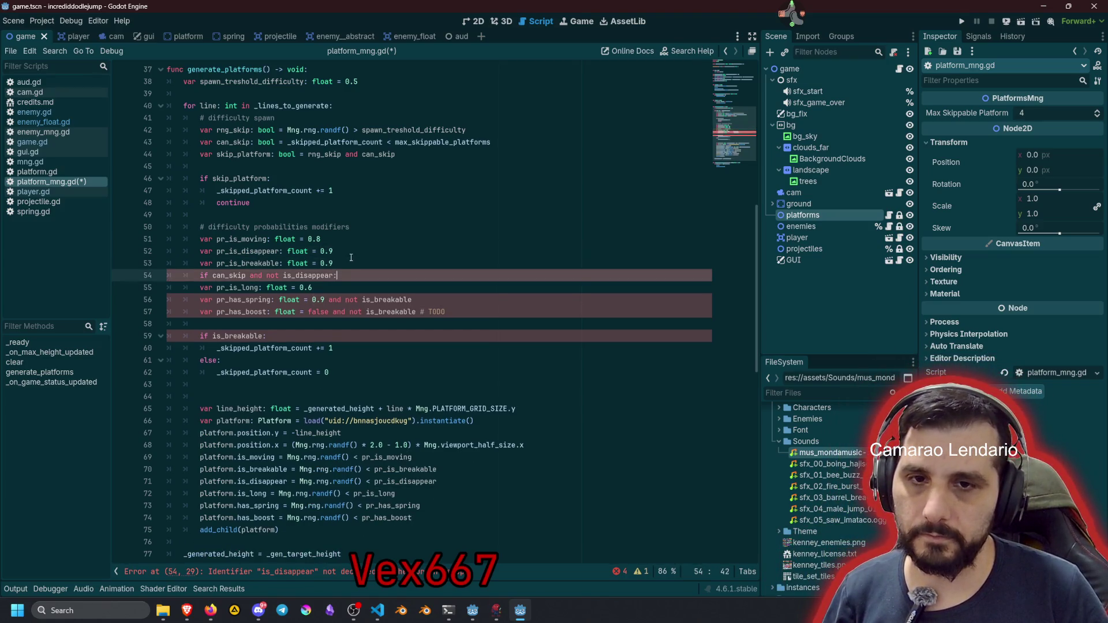
key("ctrl+z")
key("ctrl+z")
key("ctrl+z")
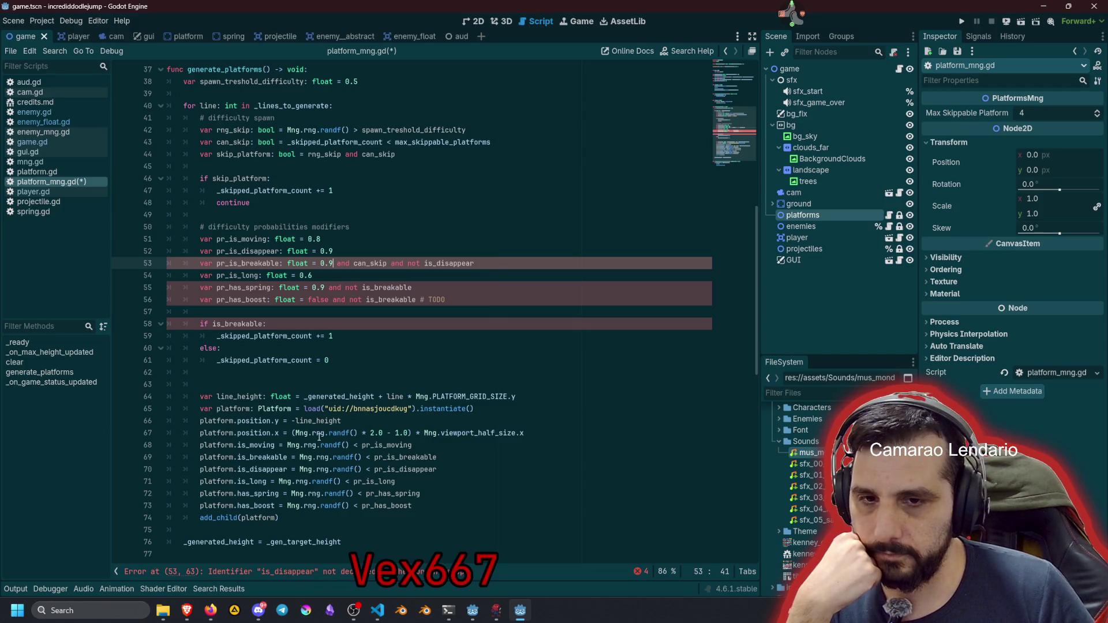
Delete the trailing conditions so pr_is_breakable is plain 0.9 again
left_click_drag(320, 446, 337, 504)
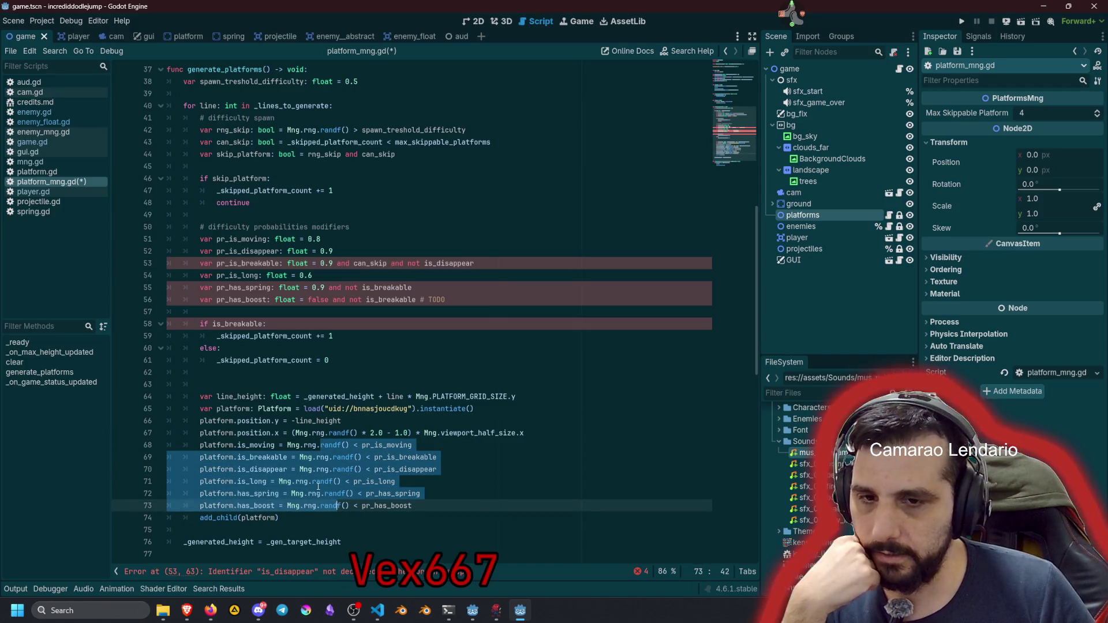
left_click(267, 264)
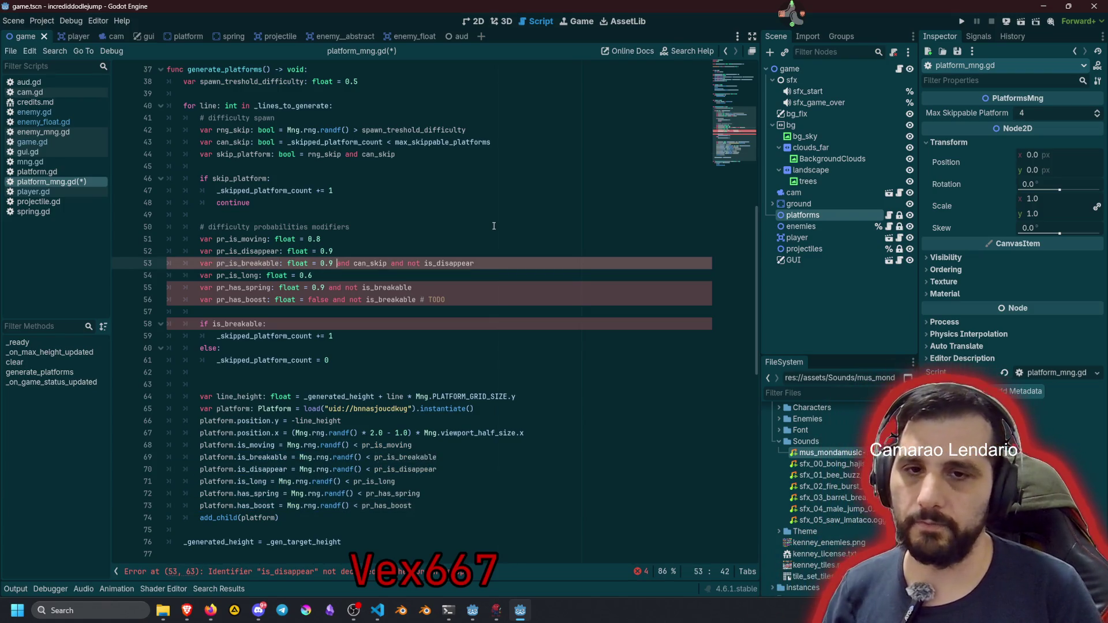
key("shift+End")
key("BackSpace")
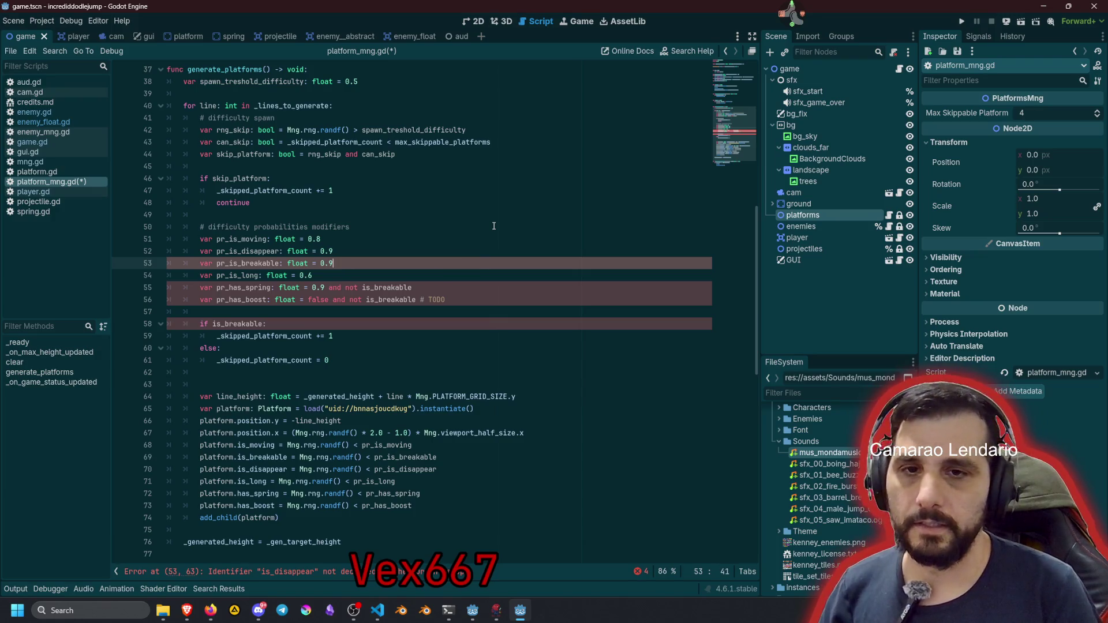
double_click(226, 264)
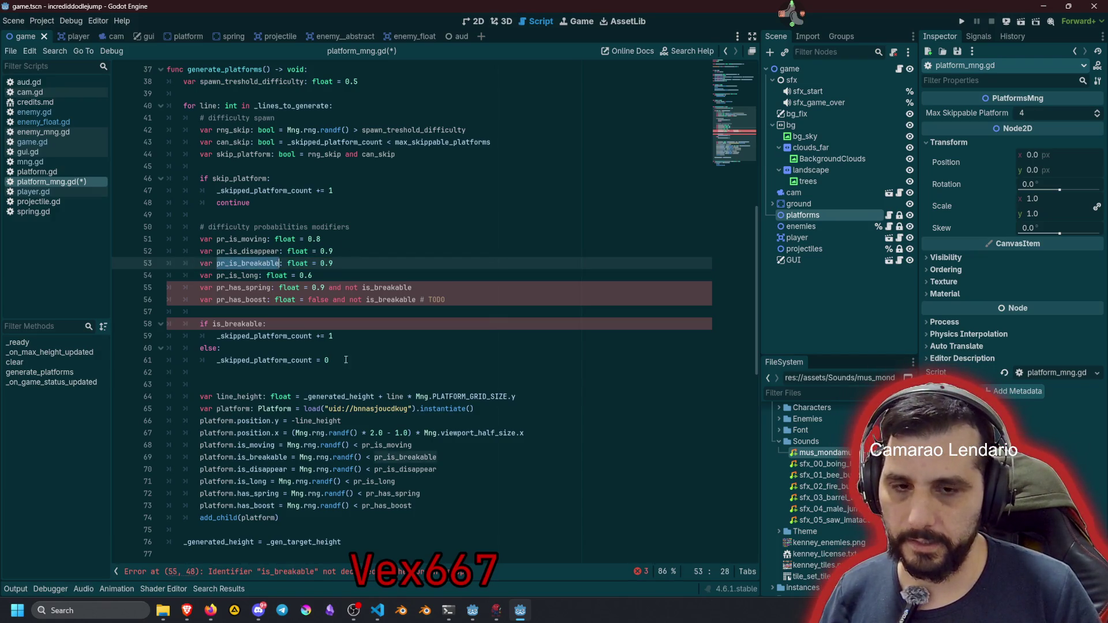
Wrap the is_breakable roll in parentheses and append 'and can_skip and not is_disappear'
left_click(400, 458)
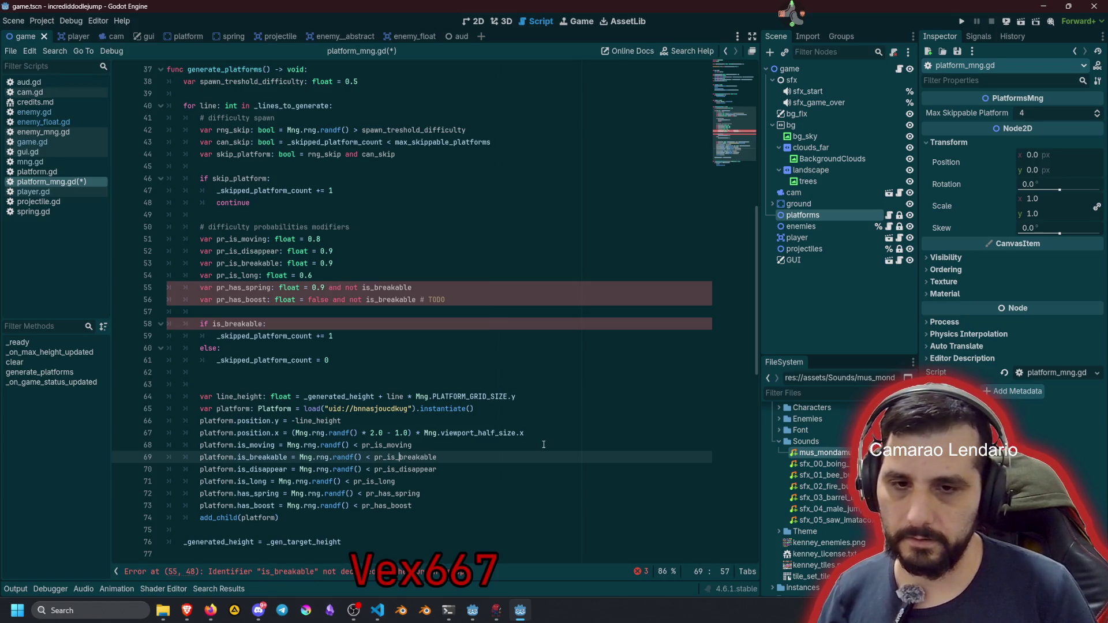
key("ctrl+shift+Left")
key("ctrl+shift+Left")
key("ctrl+shift+Left")
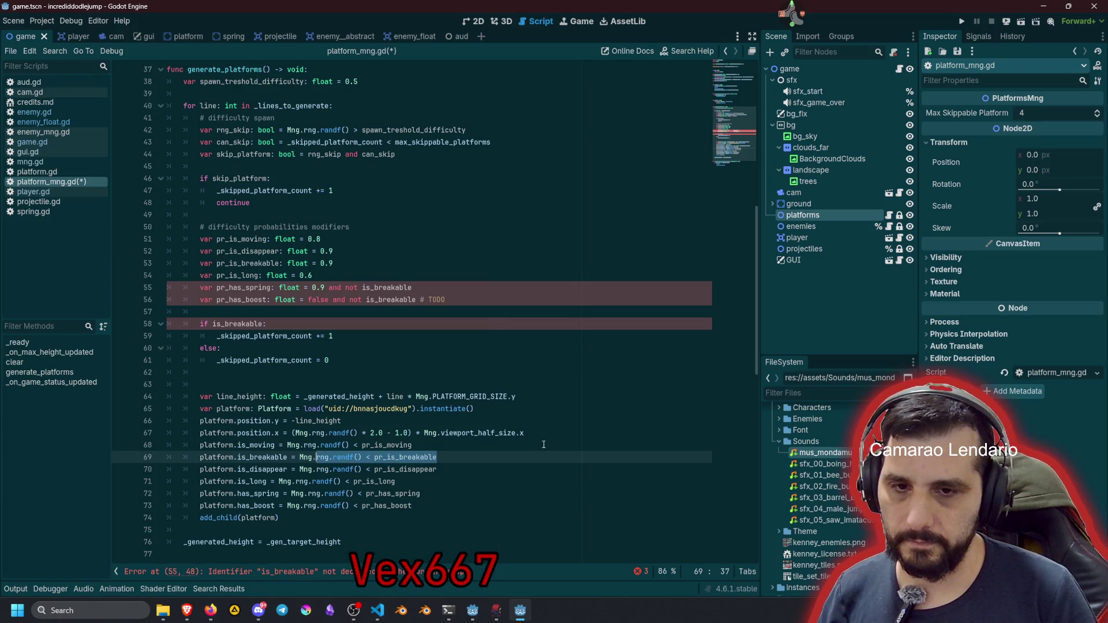
key("ctrl+shift+Left")
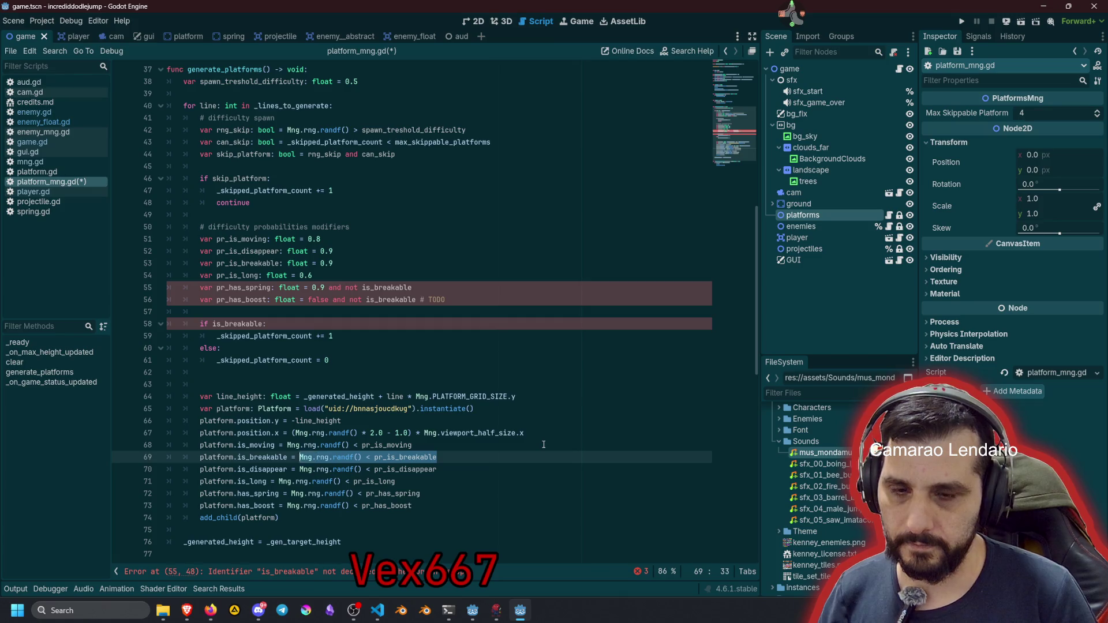
type("(")
key("End")
type("and can_skip and not is_disappear")
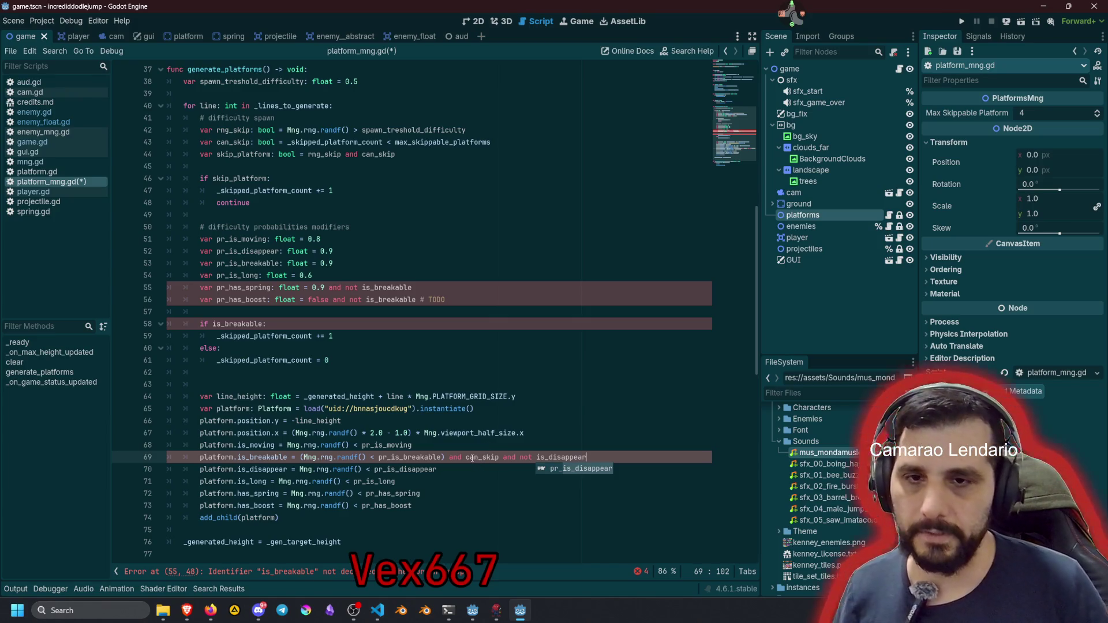
mouse_move(472, 458)
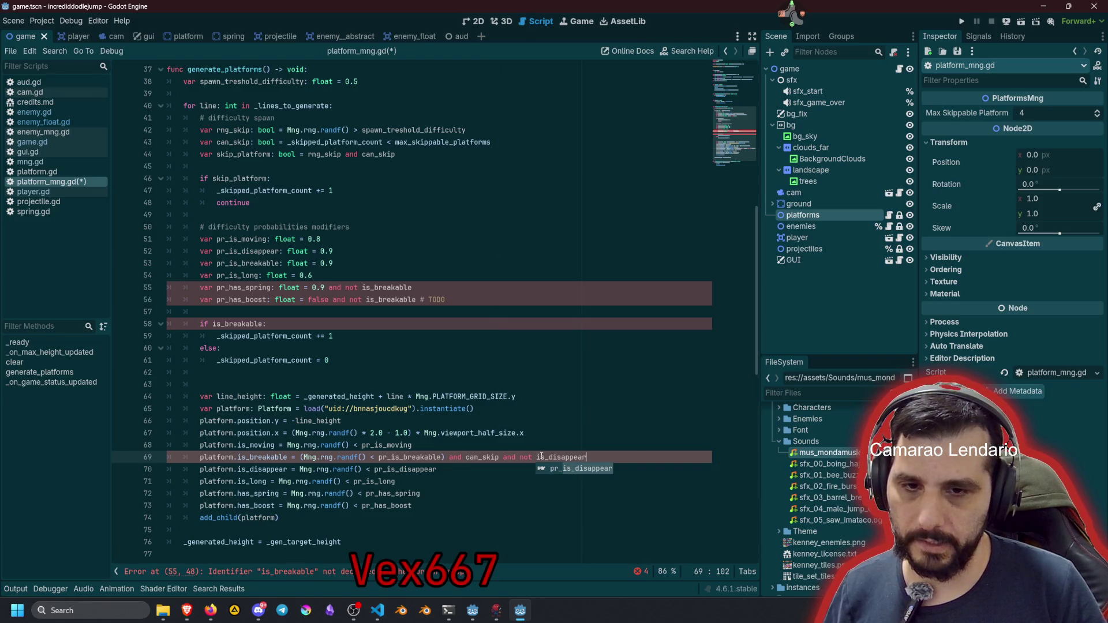
Move the is_breakable line below is_disappear and reference platform.is_disappear in its condition
left_click(268, 457)
key("alt+Down")
key("alt+Up")
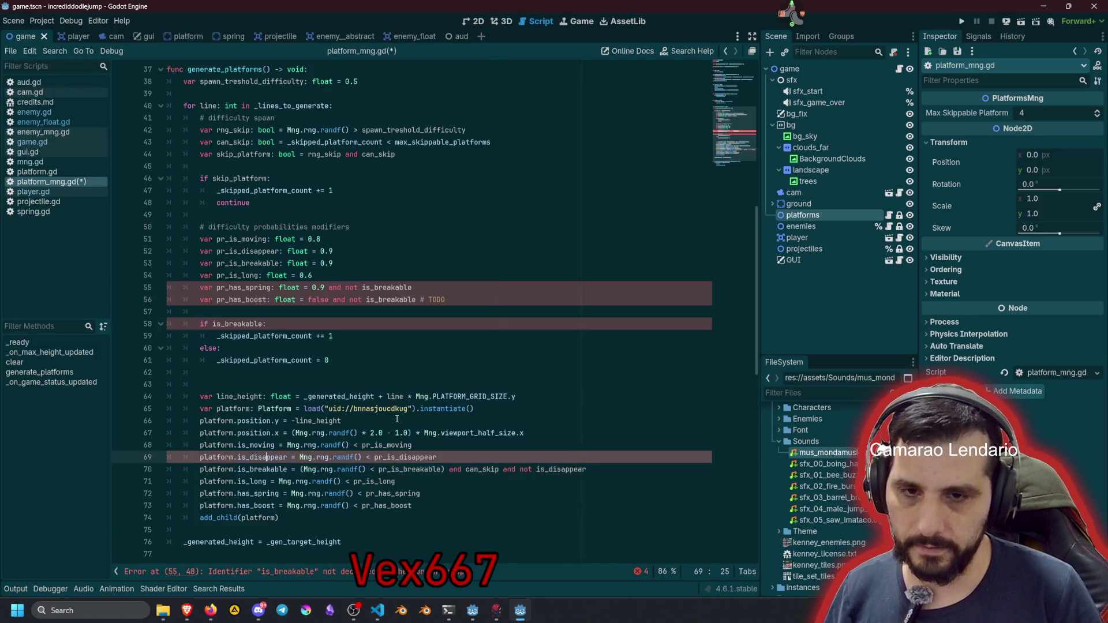
key("alt+Down")
key("ctrl+shift+Right")
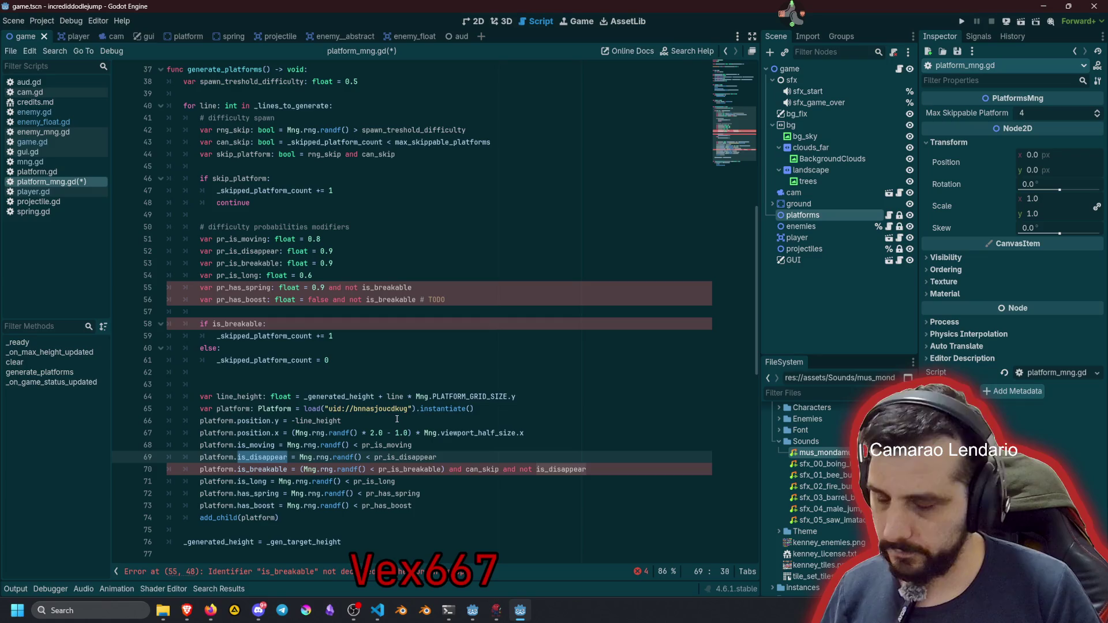
key("Home")
key("ctrl+shift+Right")
key("ctrl+shift+Right")
key("ctrl+shift+Right")
key("ctrl+c")
key("Down")
key("End")
key("ctrl+shift+Left")
key("ctrl+v")
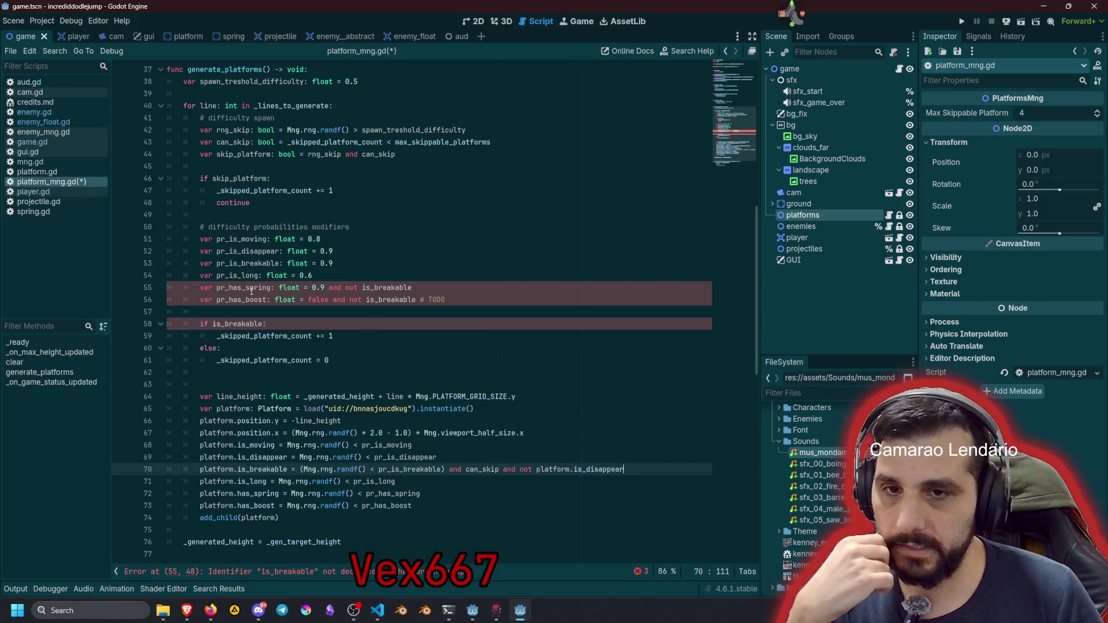
Extend the spring condition with 'and not platform.is_breakable'
double_click(258, 494)
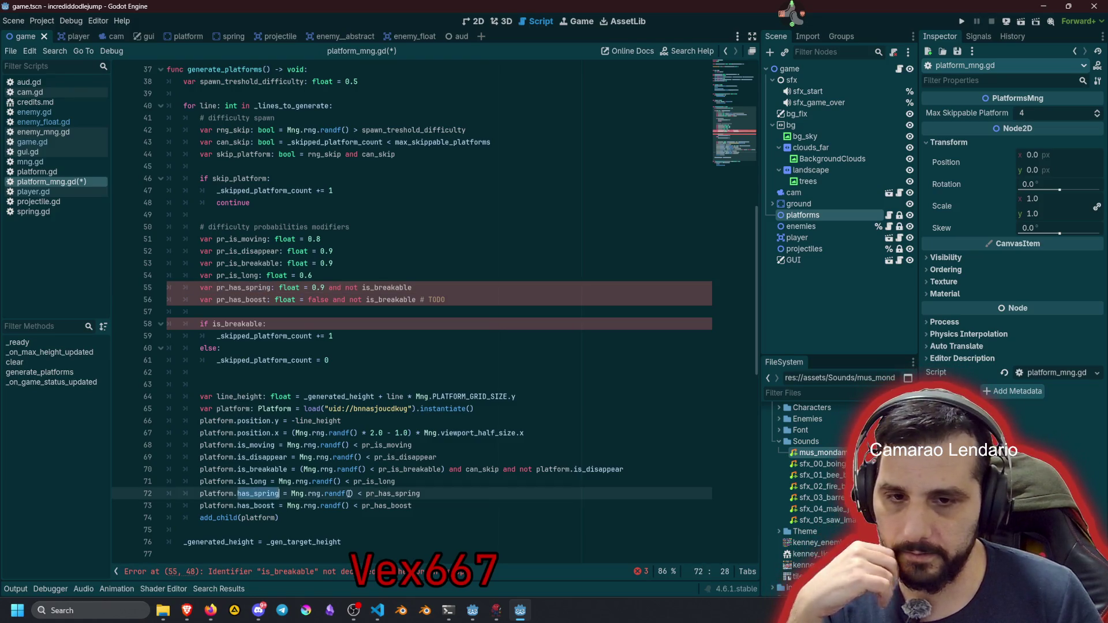
key("End")
key("ctrl+shift+Left")
key("ctrl+shift+Left")
key("ctrl+shift+Left")
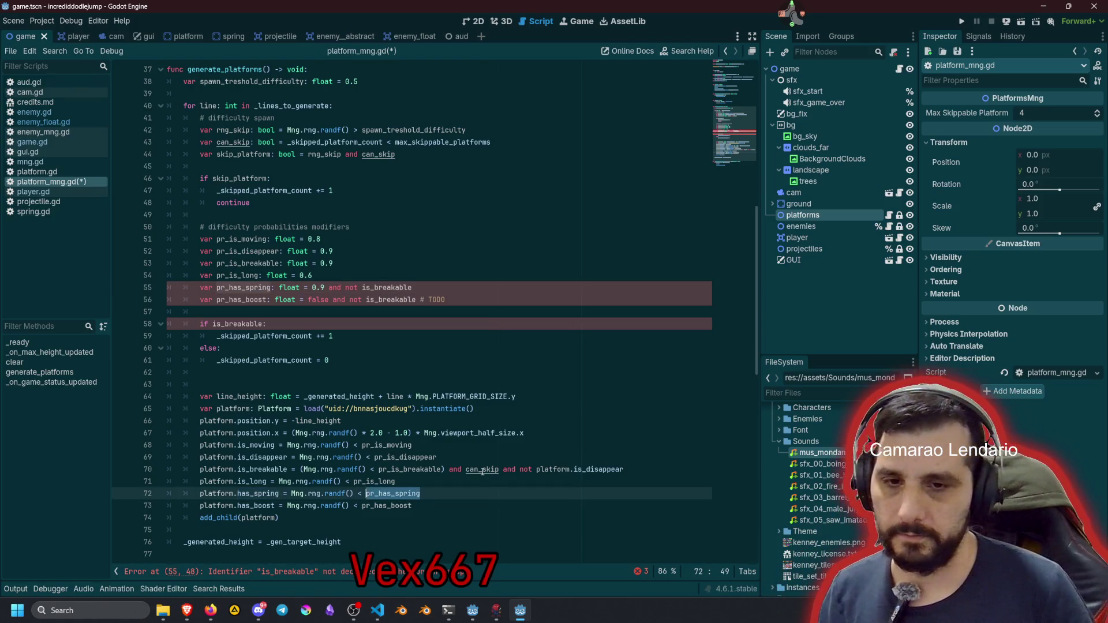
type("(")
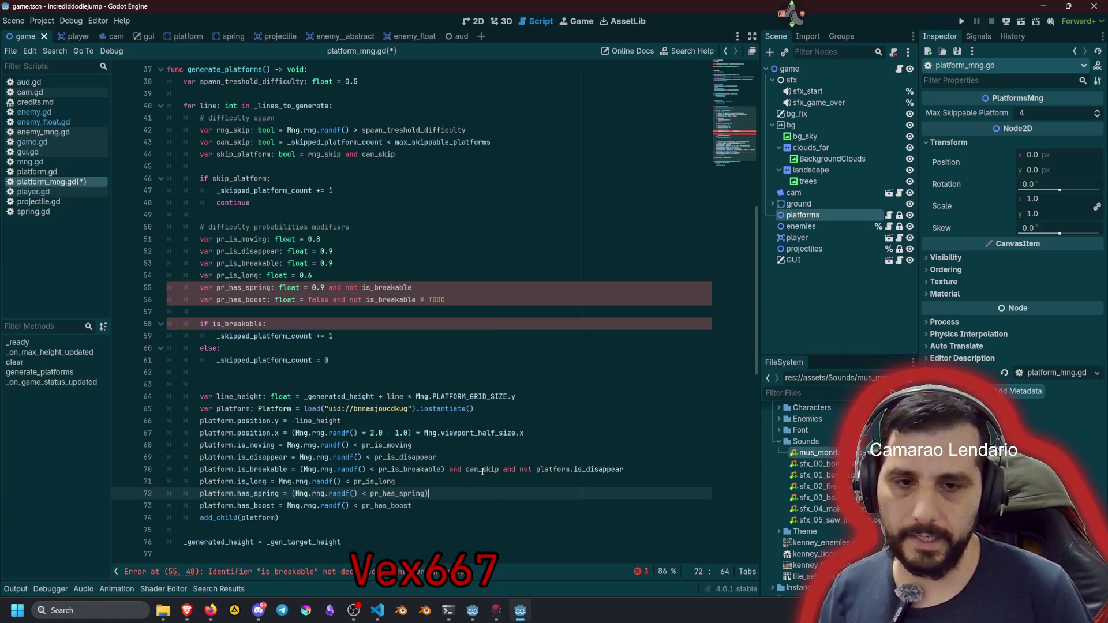
type("and not")
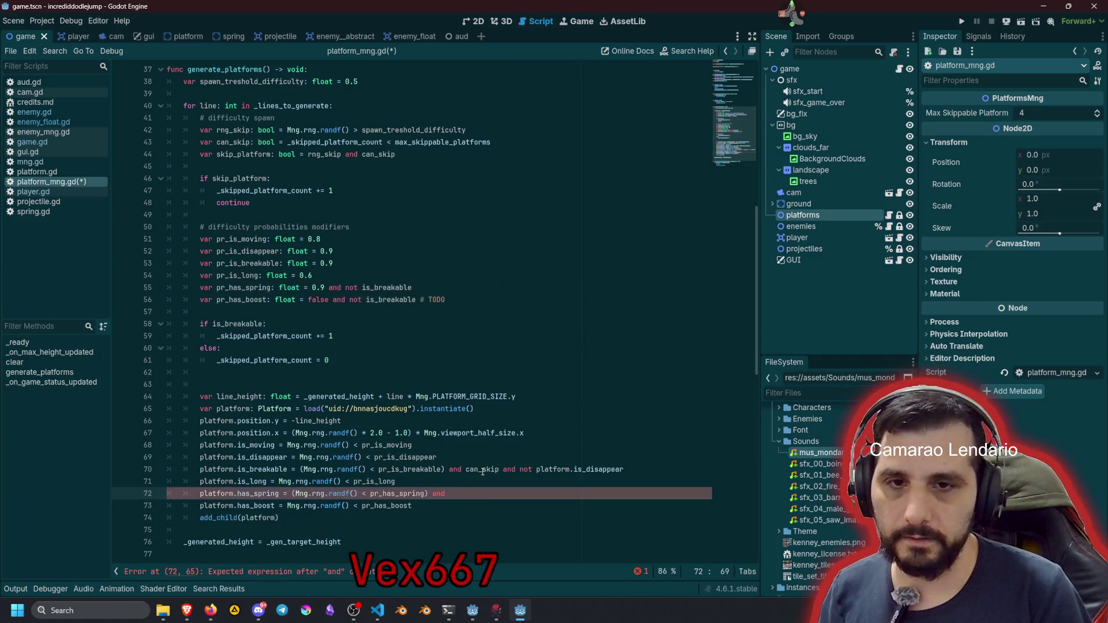
left_click(279, 470)
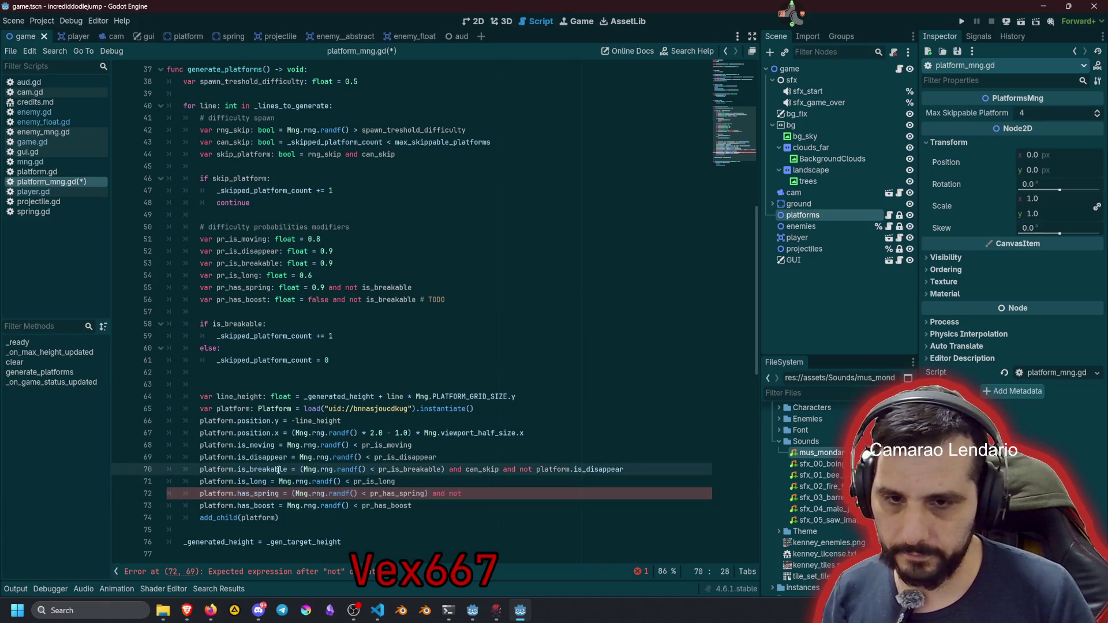
key("Down")
key("Down")
key("Home")
key("End")
key("ctrl+v")
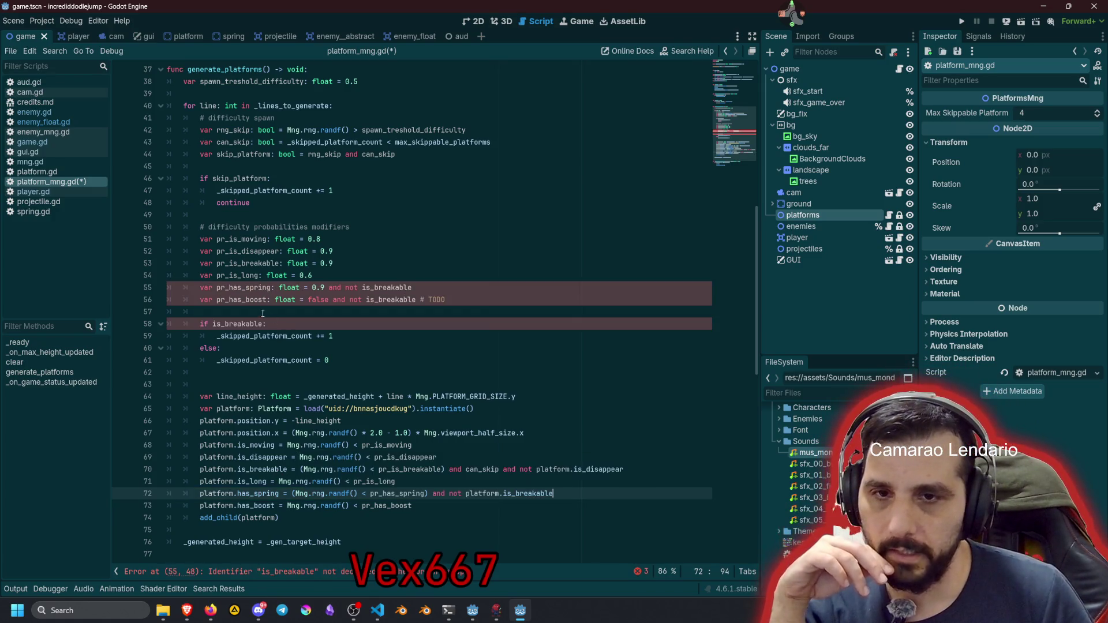
Add the same 'and not platform.is_breakable' exclusion to the parenthesized boost condition
left_click(426, 493)
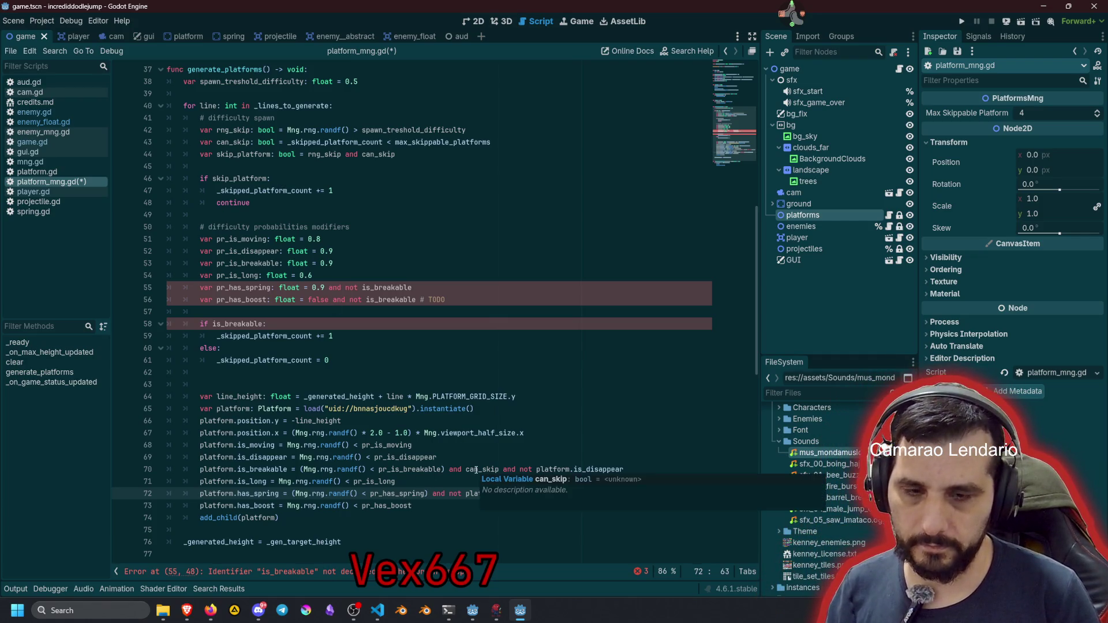
key("Right")
key("shift+End")
key("ctrl+c")
key("Down")
key("ctrl+v")
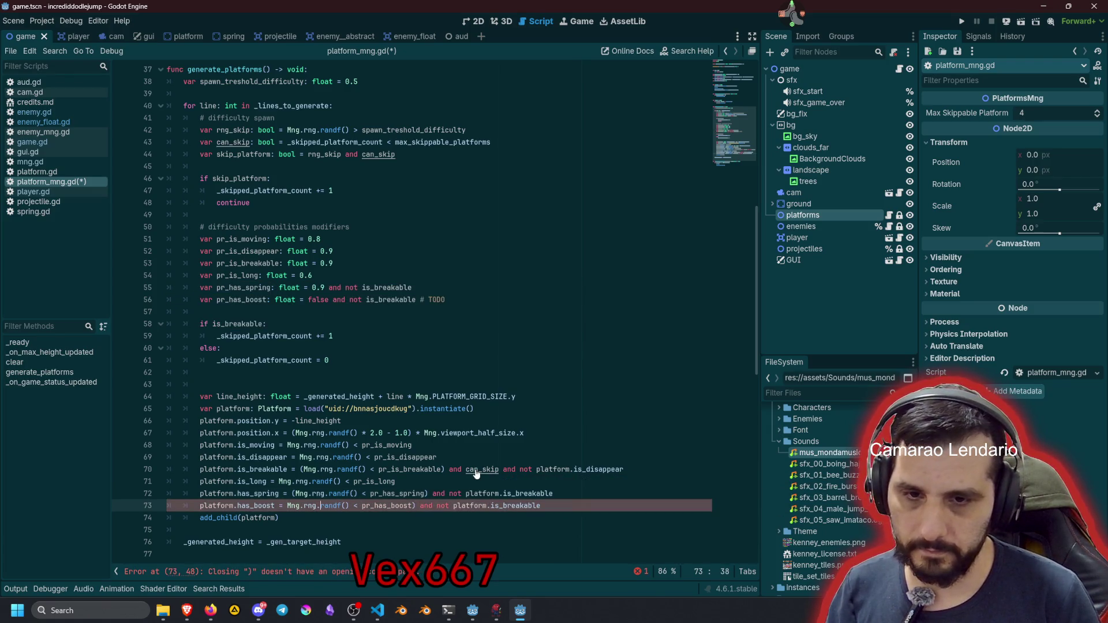
key("Left")
key("Left")
key("Left")
type("(")
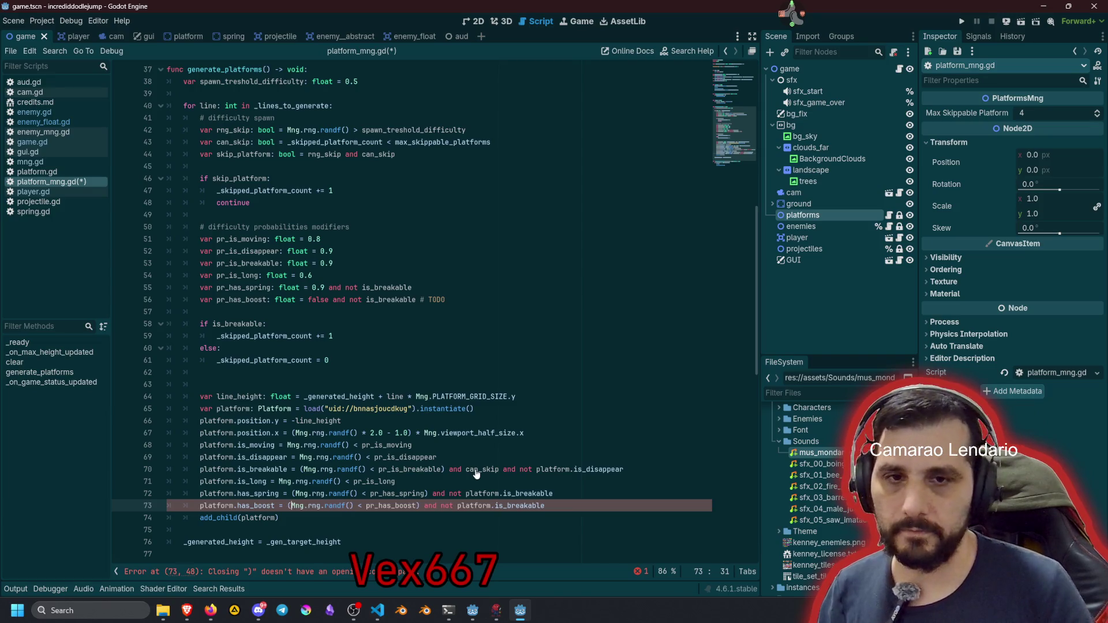
Set pr_has_boost to 0.0 and strip the breakable tails from the spring and boost declarations
double_click(324, 298)
type("0.0")
key("Up")
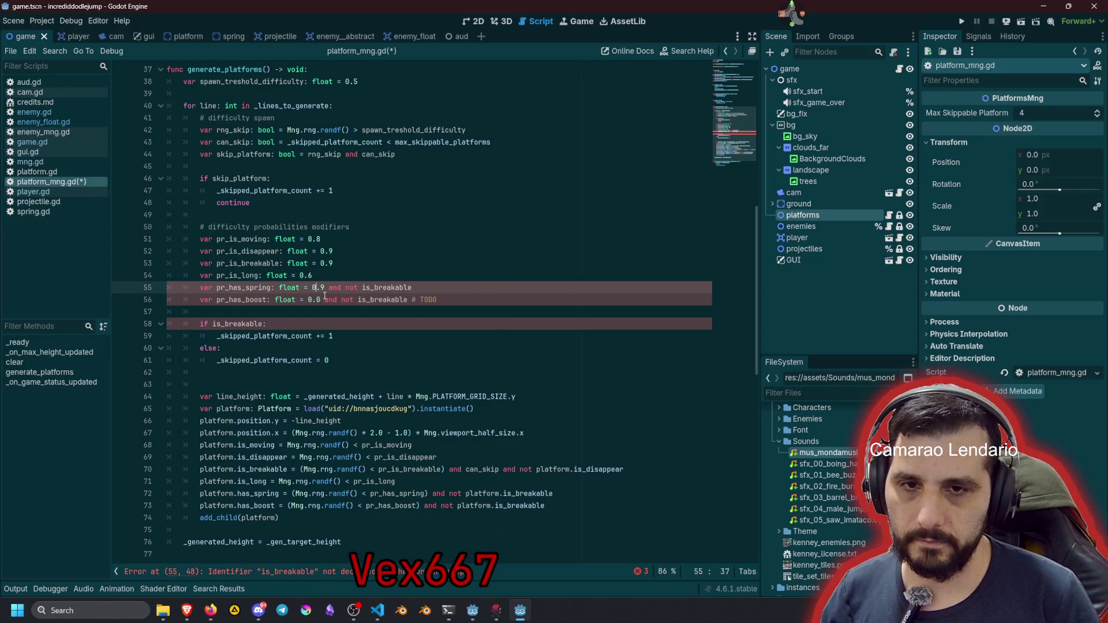
key("shift+alt+Down")
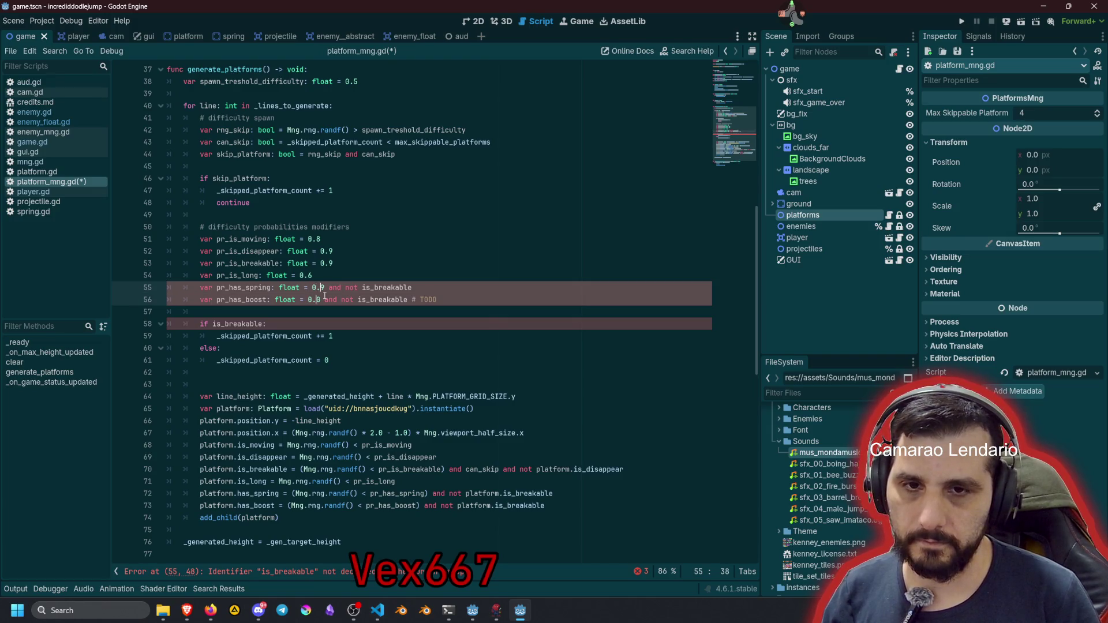
key("shift+End")
key("Delete")
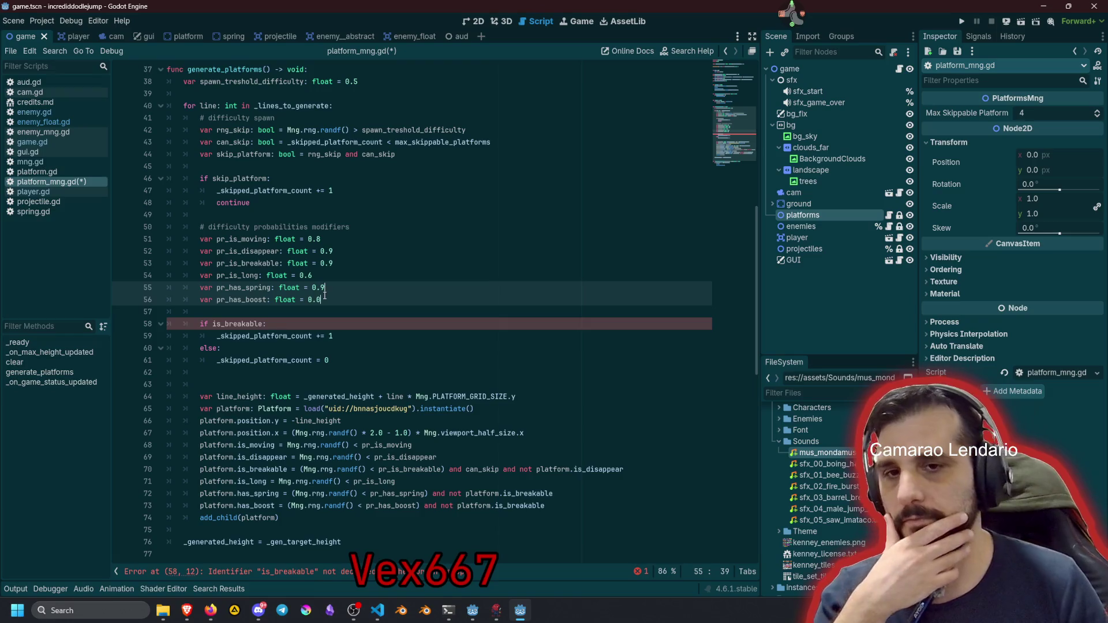
left_click(338, 296)
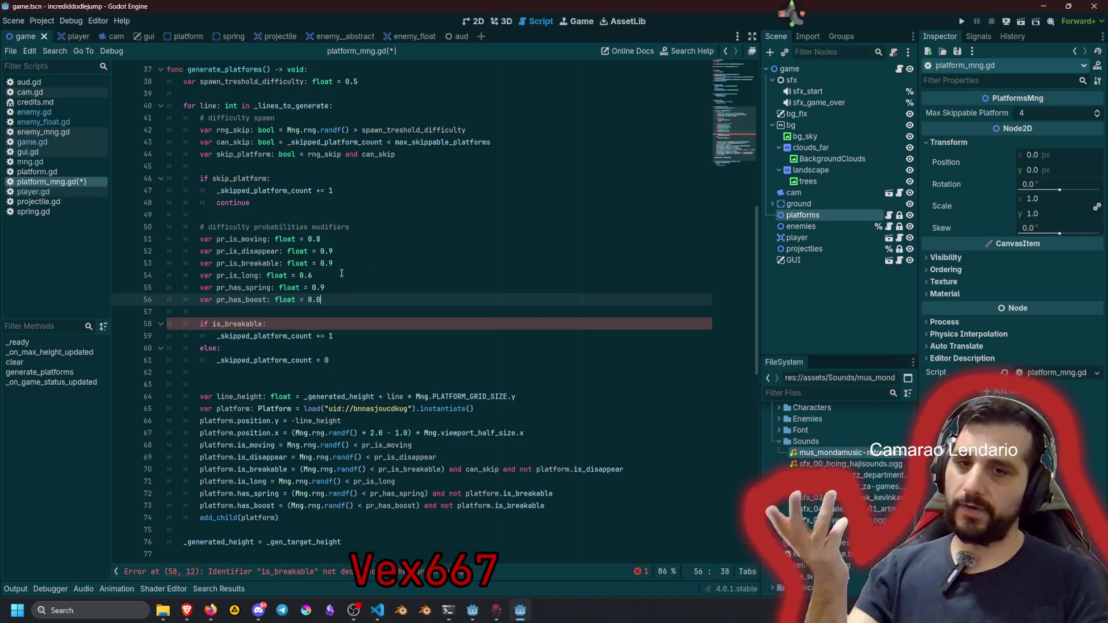
Move the skip-count if/else block below add_child(platform)
double_click(237, 324)
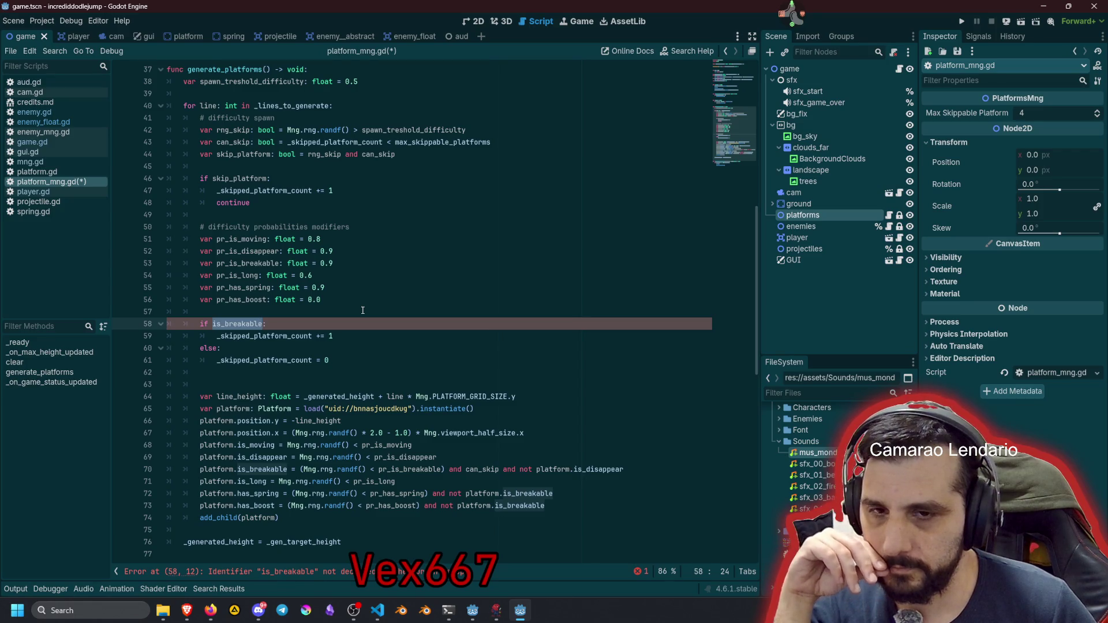
key("Down")
key("Down")
key("Down")
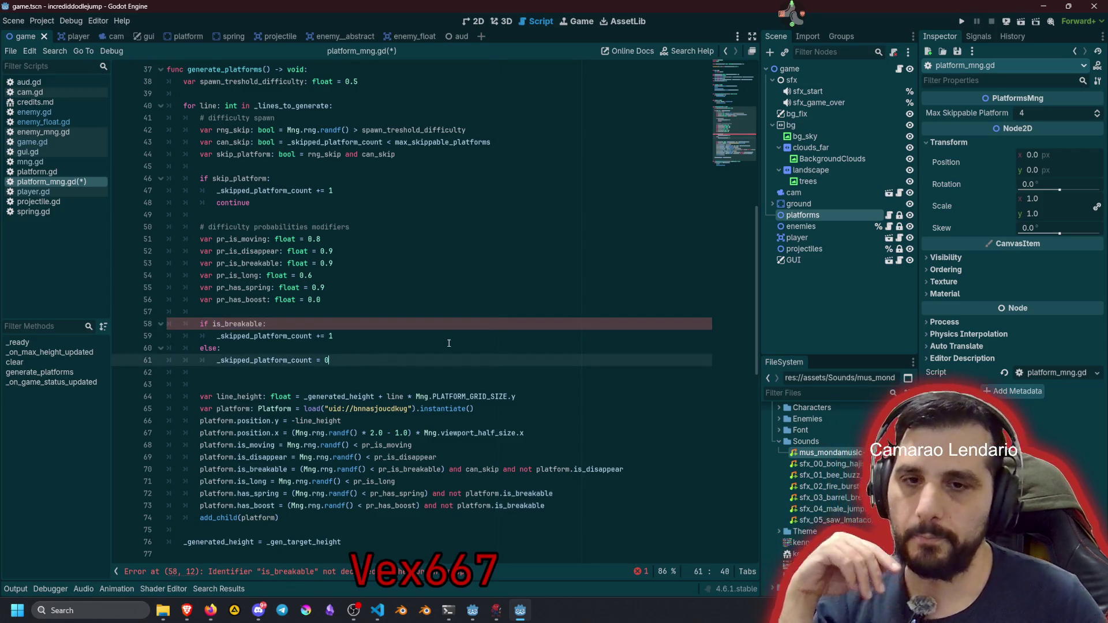
key("End")
key("shift+Home")
key("shift+Up")
key("shift+Up")
key("shift+Up")
key("shift+Home")
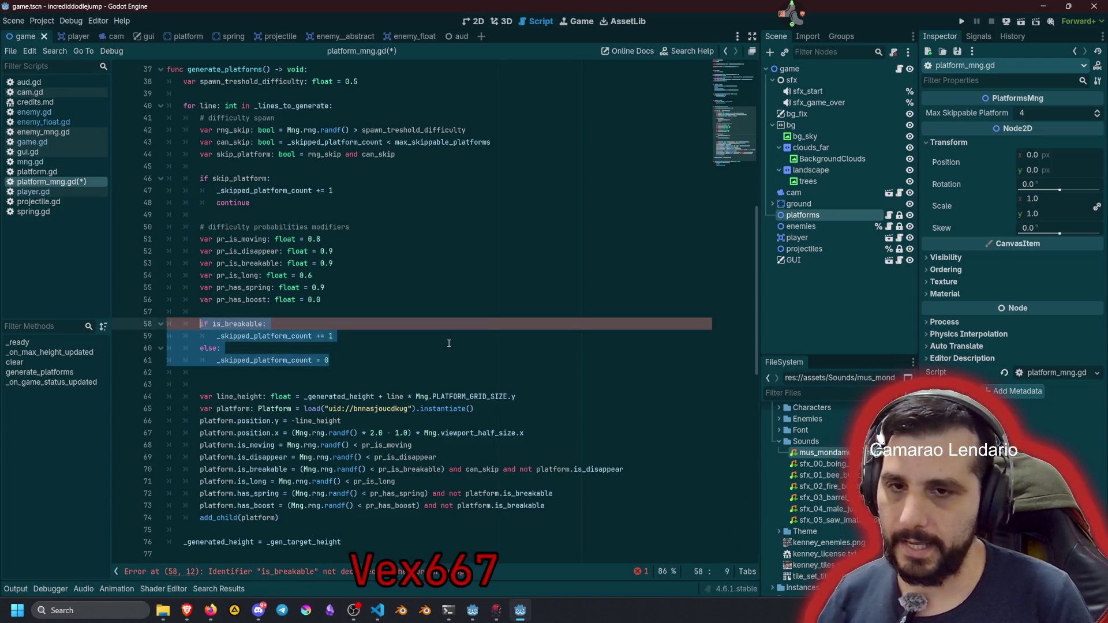
key("alt+Down")
key("alt+Down")
key("alt+Down")
key("alt+Down")
key("alt+Down")
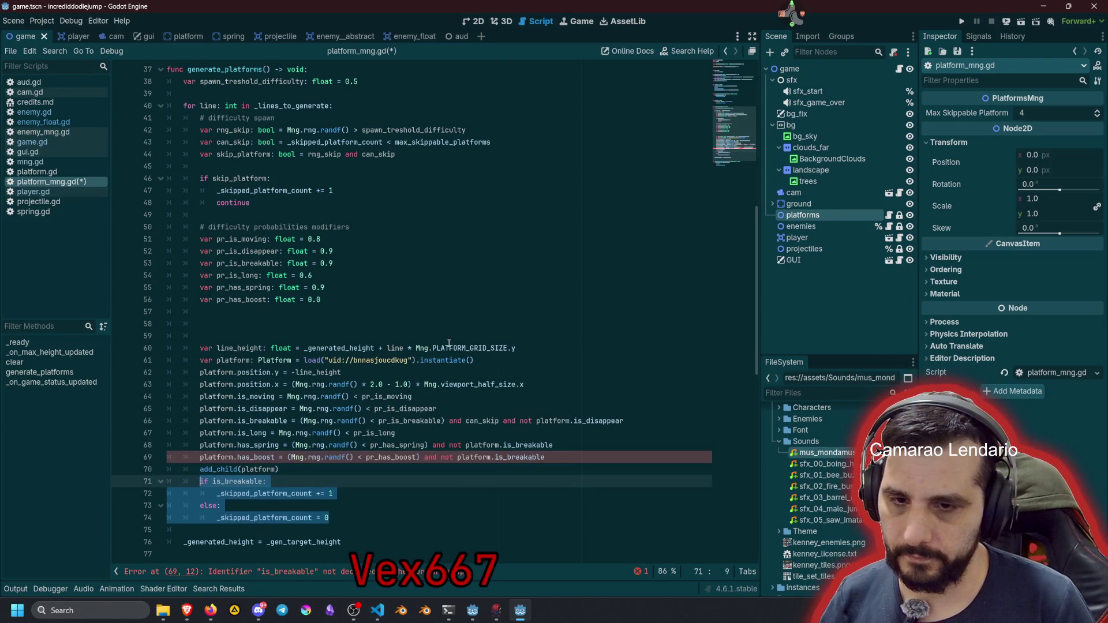
key("alt+Down")
key("Up")
key("Up")
key("Up")
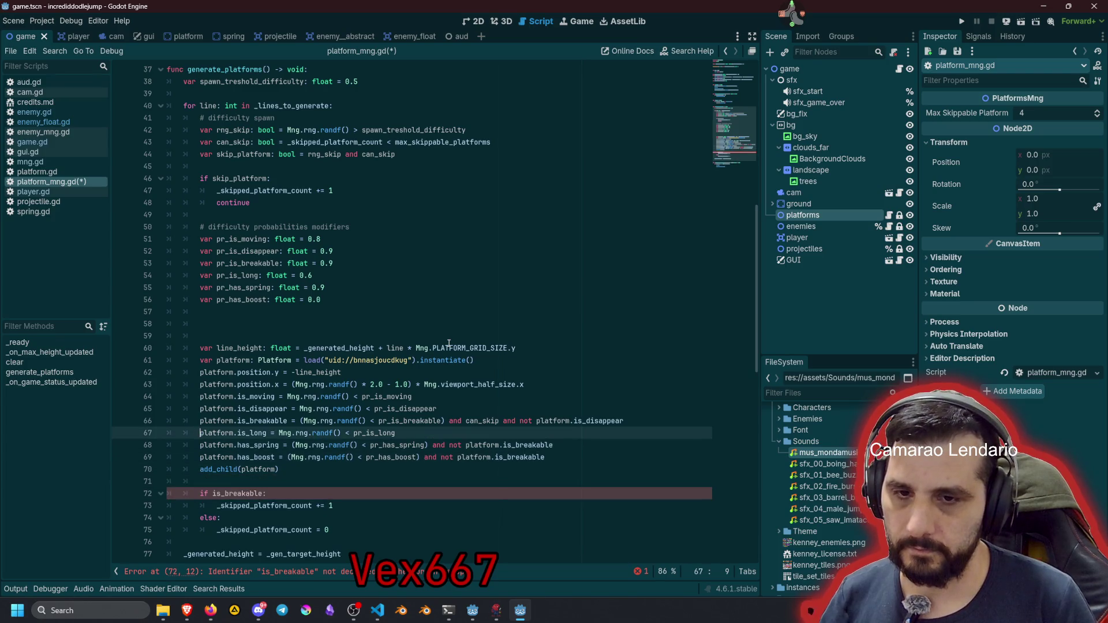
Change the check to 'if platform.is_breakable:' and remove the extra blank line 59
left_click(212, 494)
type("platform.")
type("rm.")
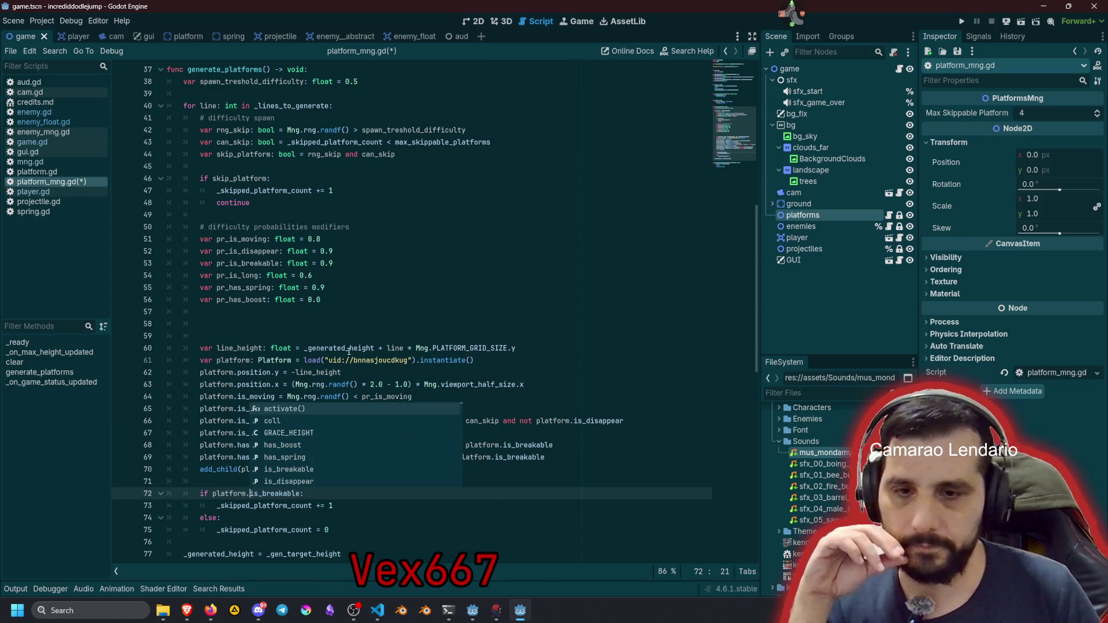
key("Escape")
scroll(349, 350, "down", 1)
left_click(361, 482)
key("Down")
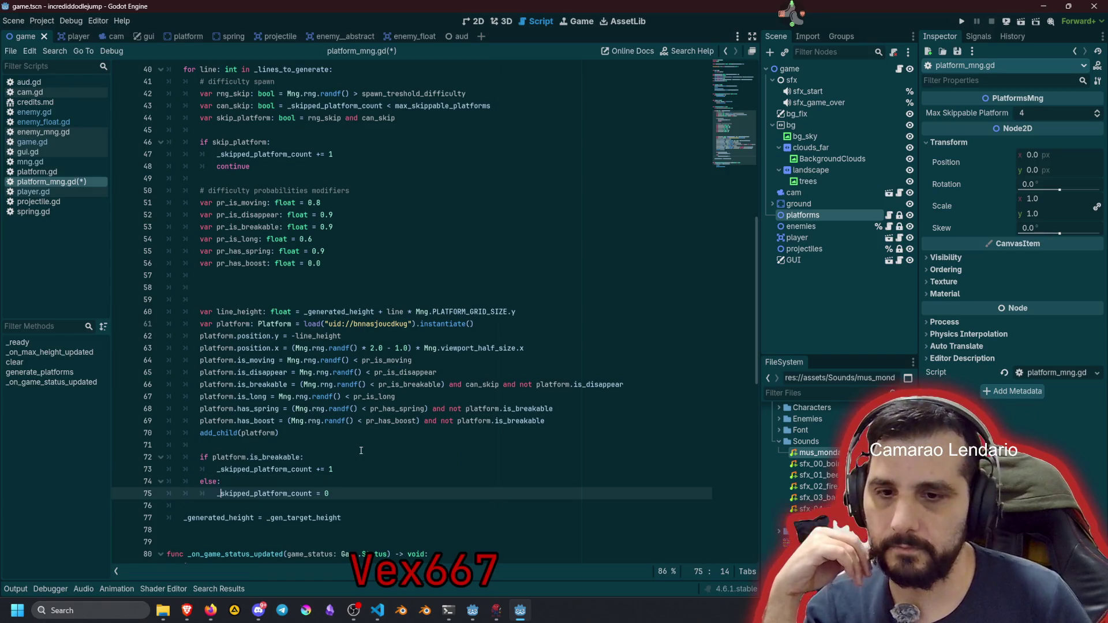
left_click(263, 303)
key("shift+Up")
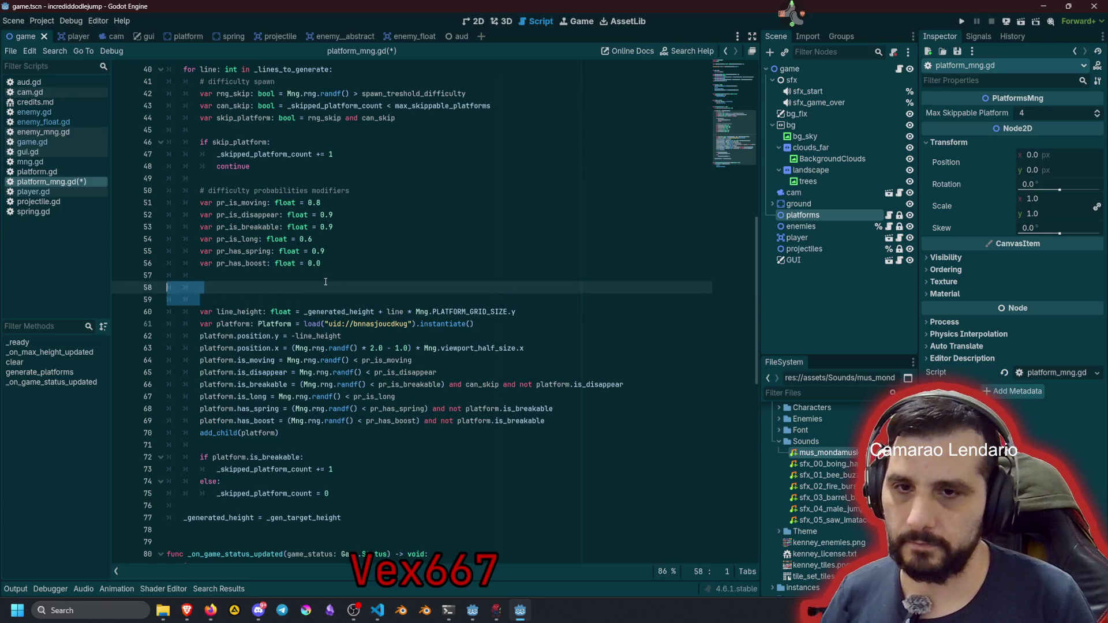
Add the comments '# add platform' and '# count skipped platforms' around add_child
key("BackSpace")
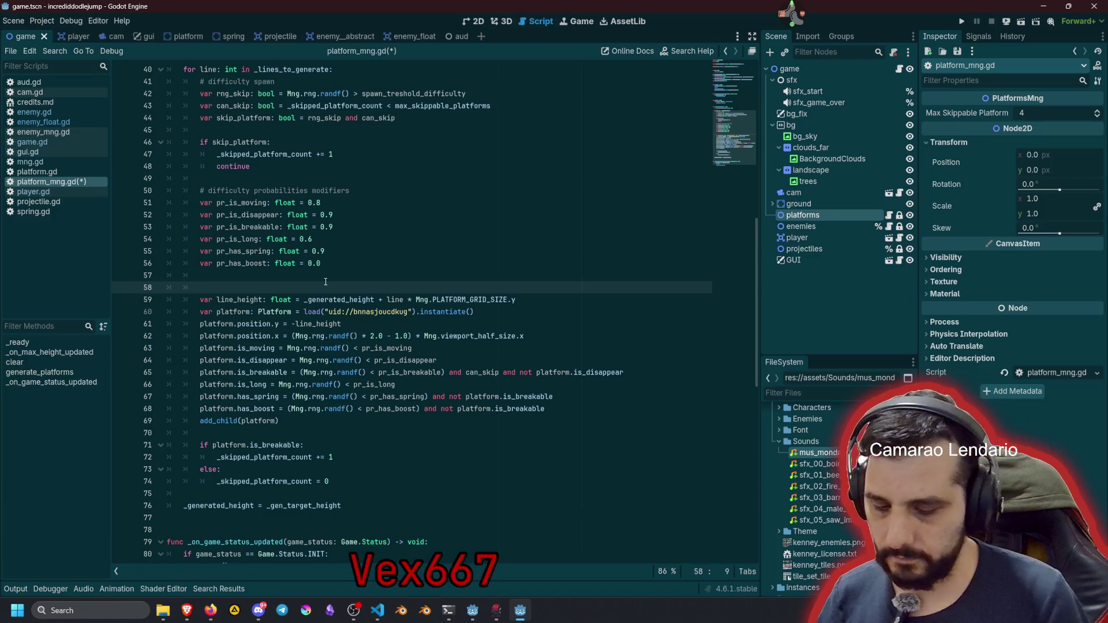
type("# add plat")
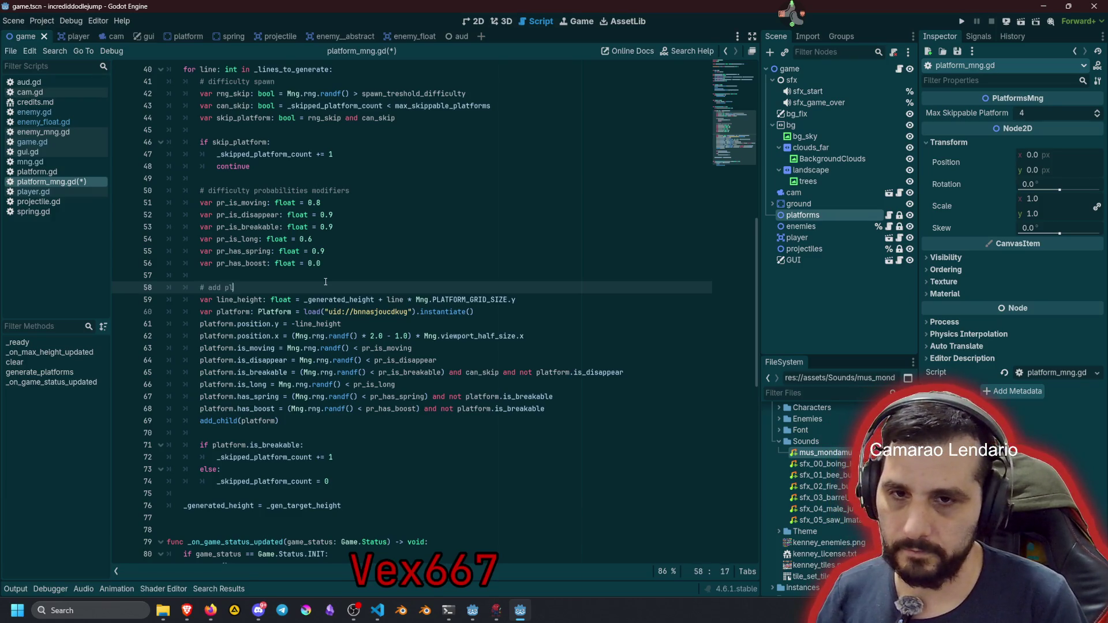
type("form")
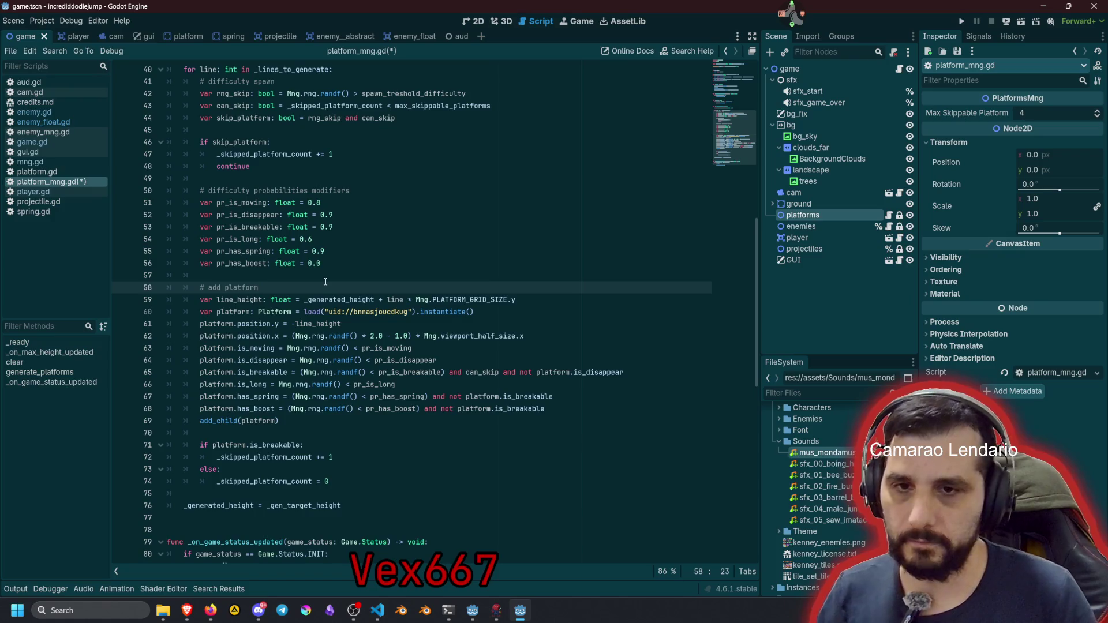
left_click(271, 436)
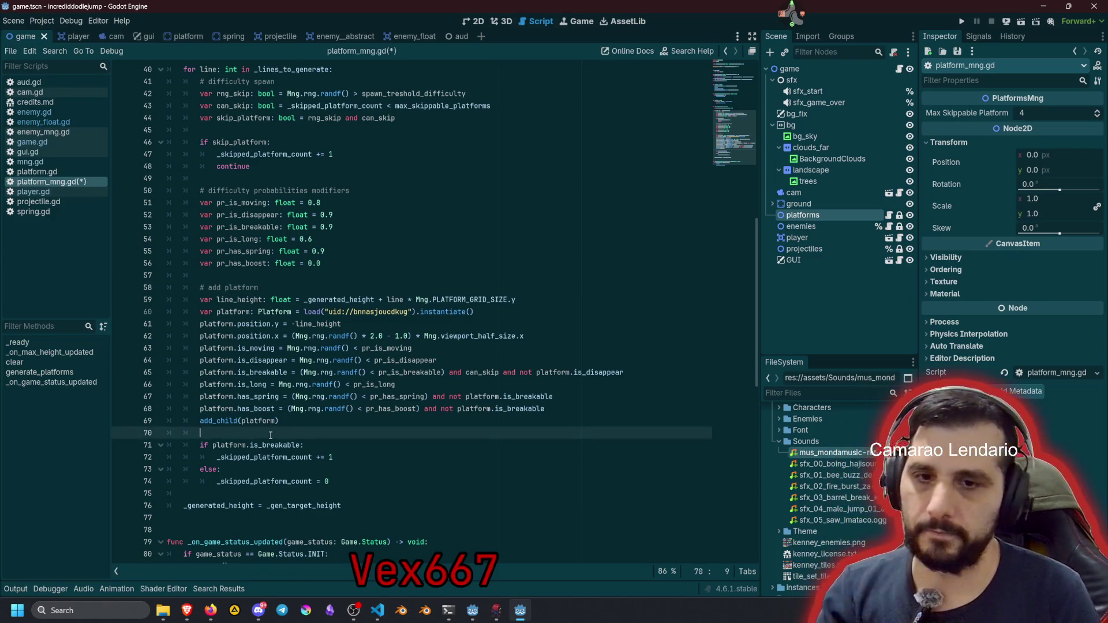
key("Return")
type("# count skipped ")
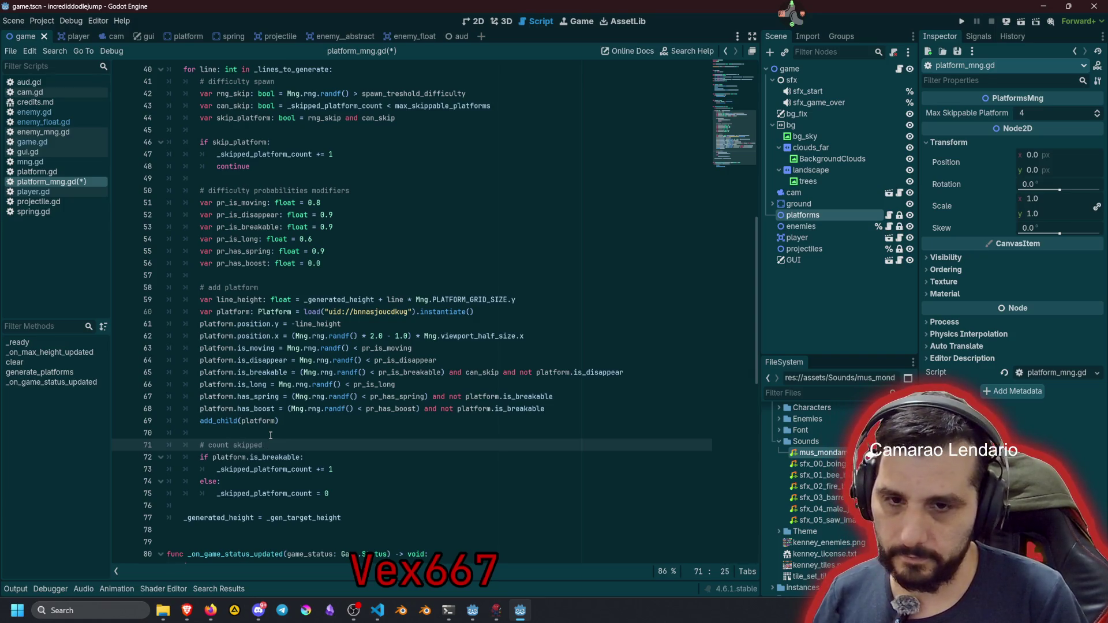
type("platforms")
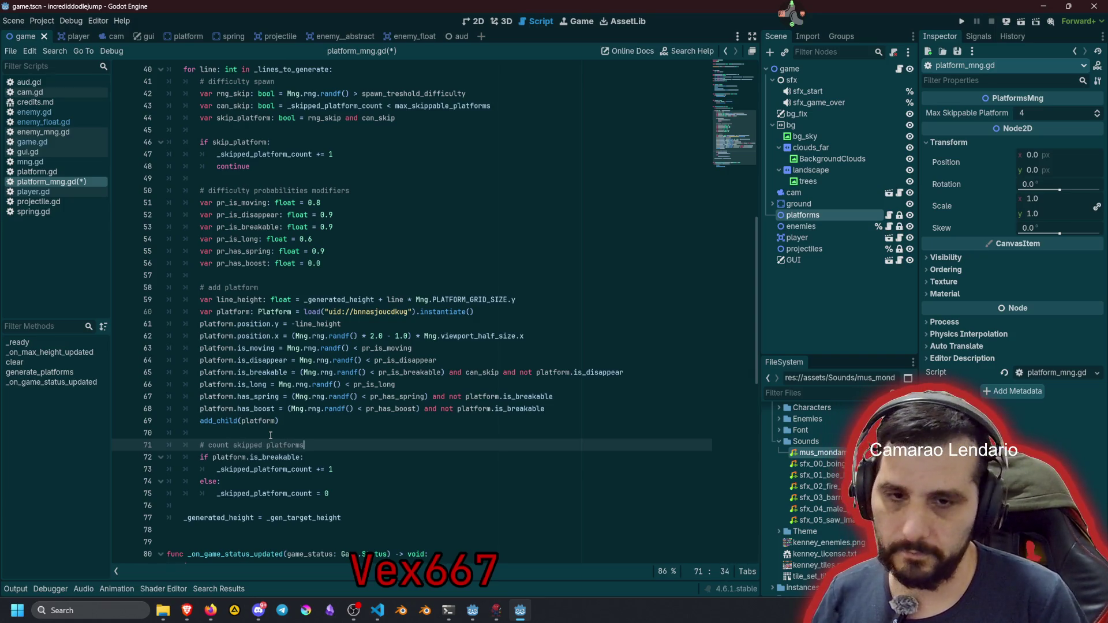
Append '(breakable)' to the '# count skipped platforms' comment
left_click(269, 431)
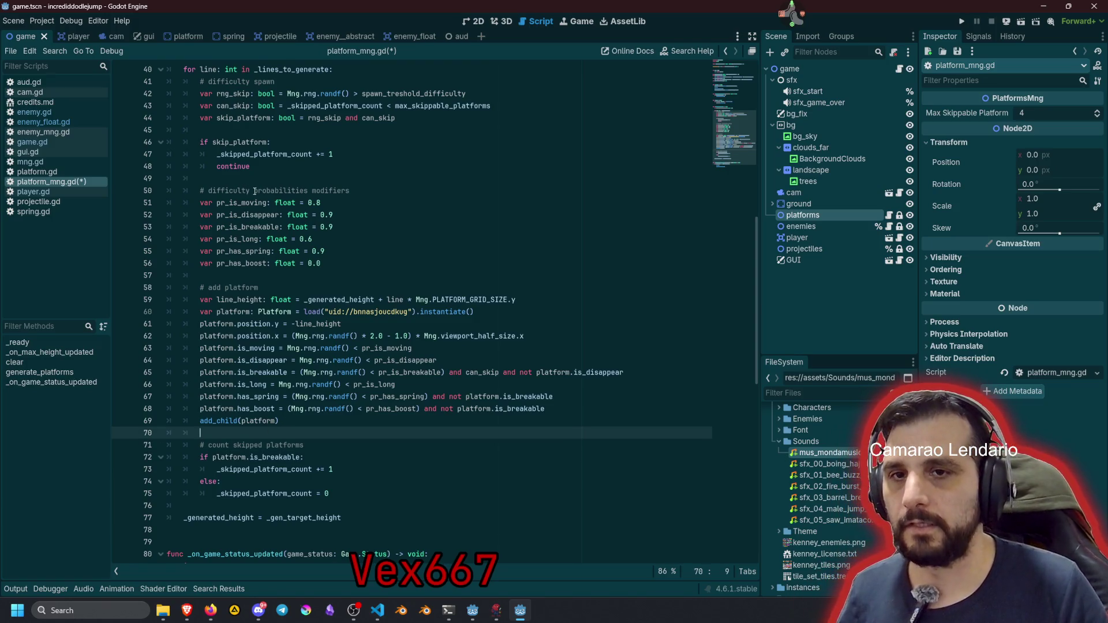
left_click(280, 190)
scroll(279, 191, "up", 2)
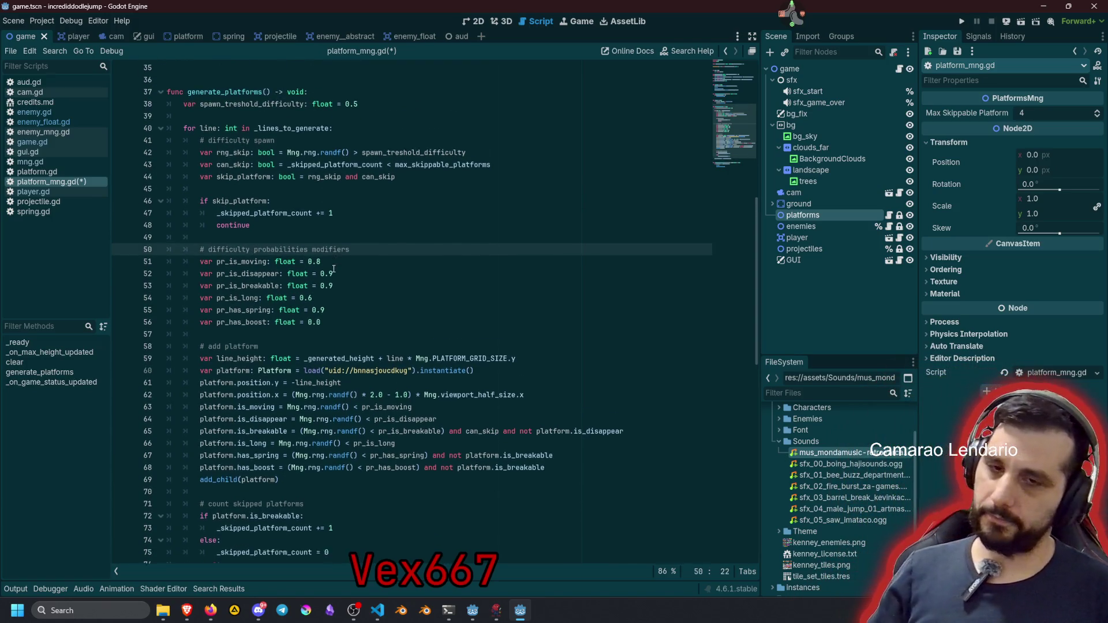
scroll(334, 269, "down", 2)
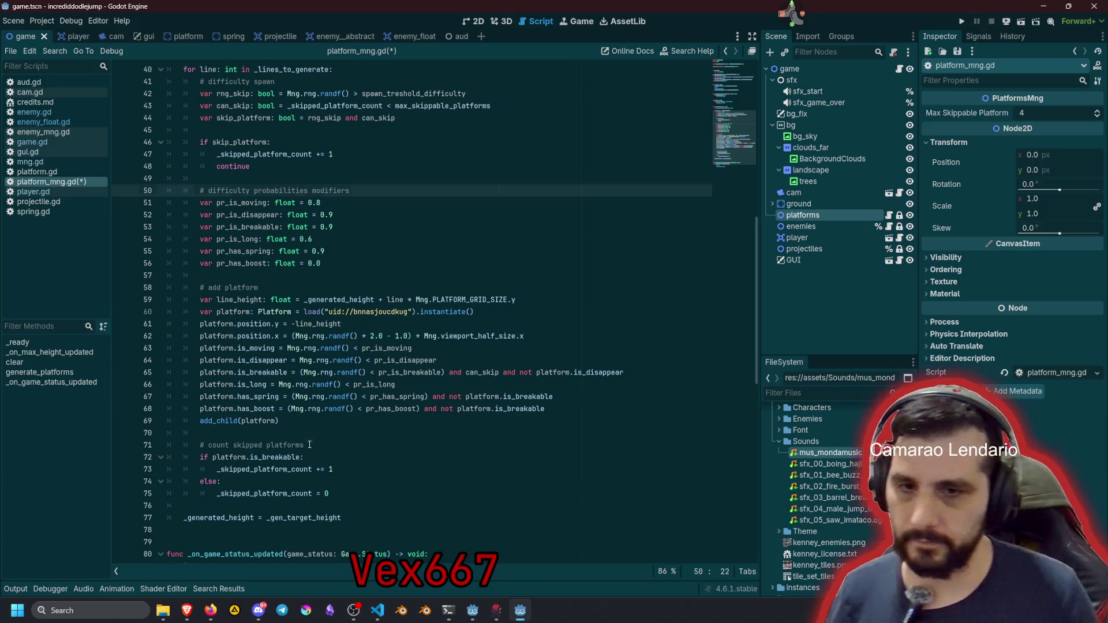
left_click(309, 444)
type("(breakab")
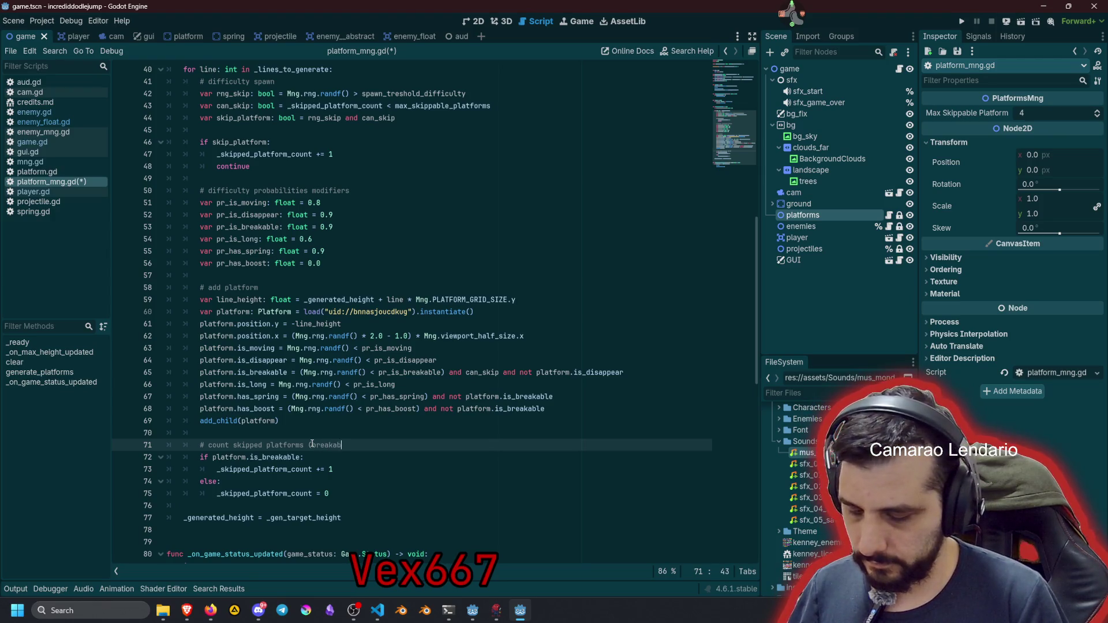
type("le)")
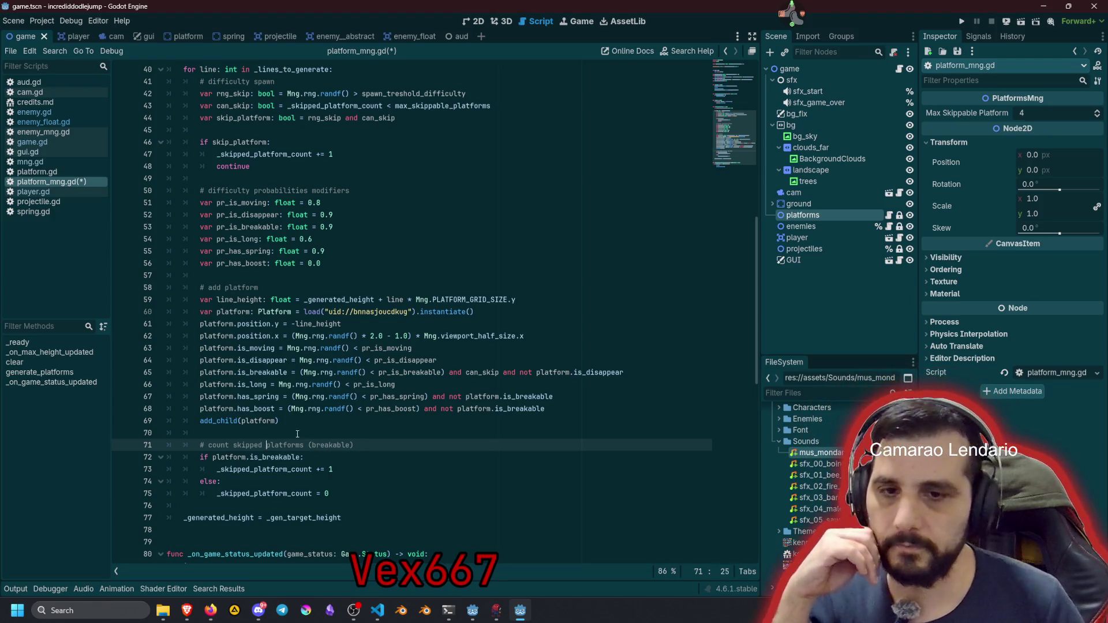
Save the script and run the game with F5
left_click(328, 286)
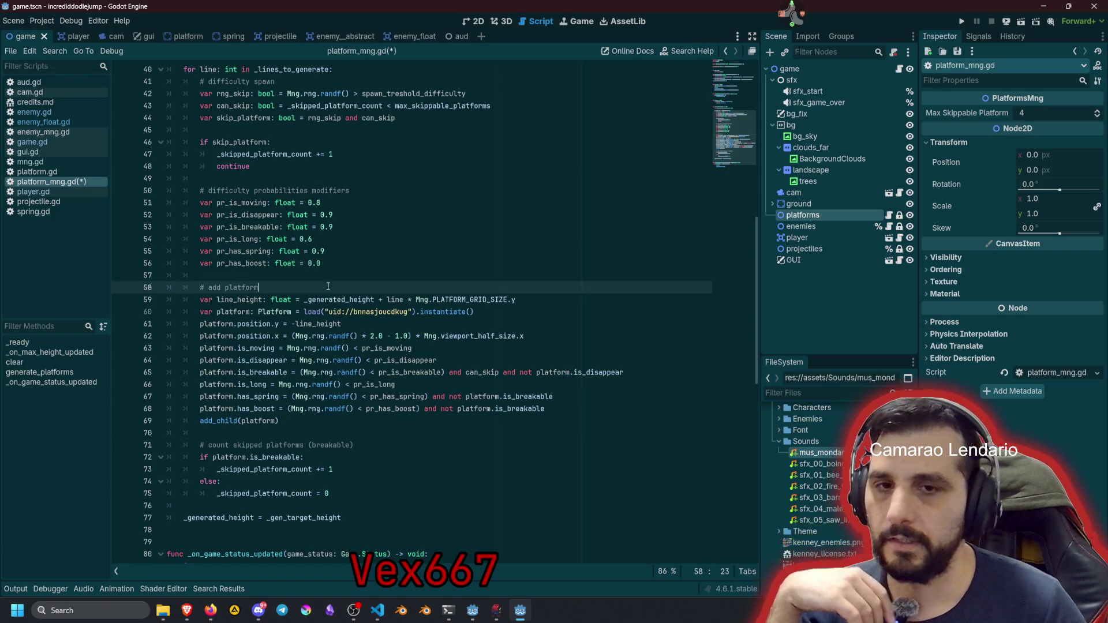
left_click(358, 253)
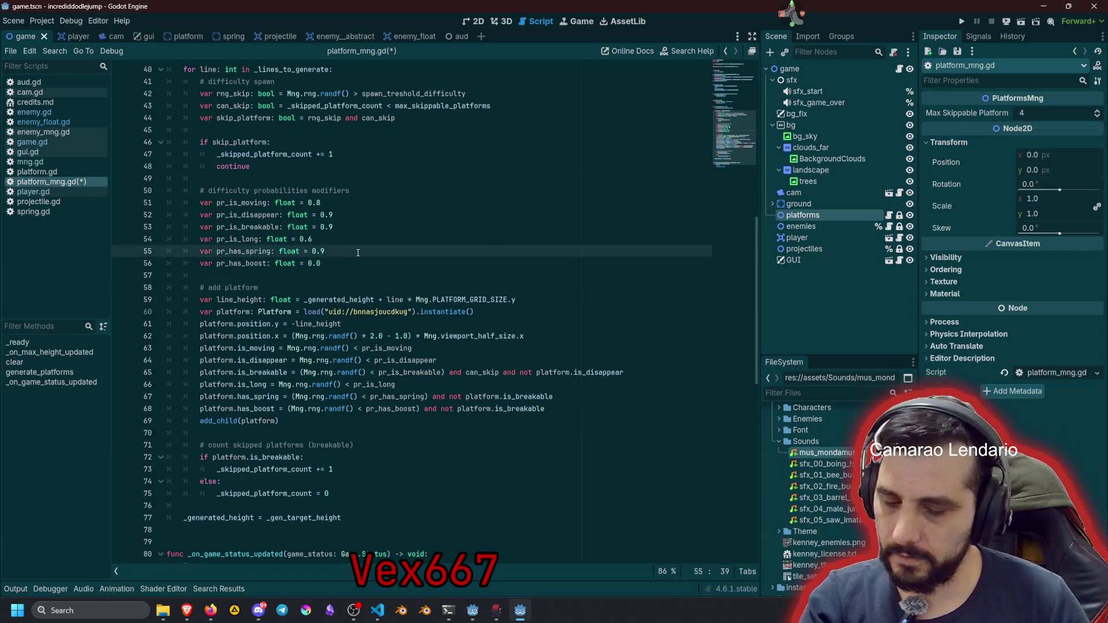
key("F5")
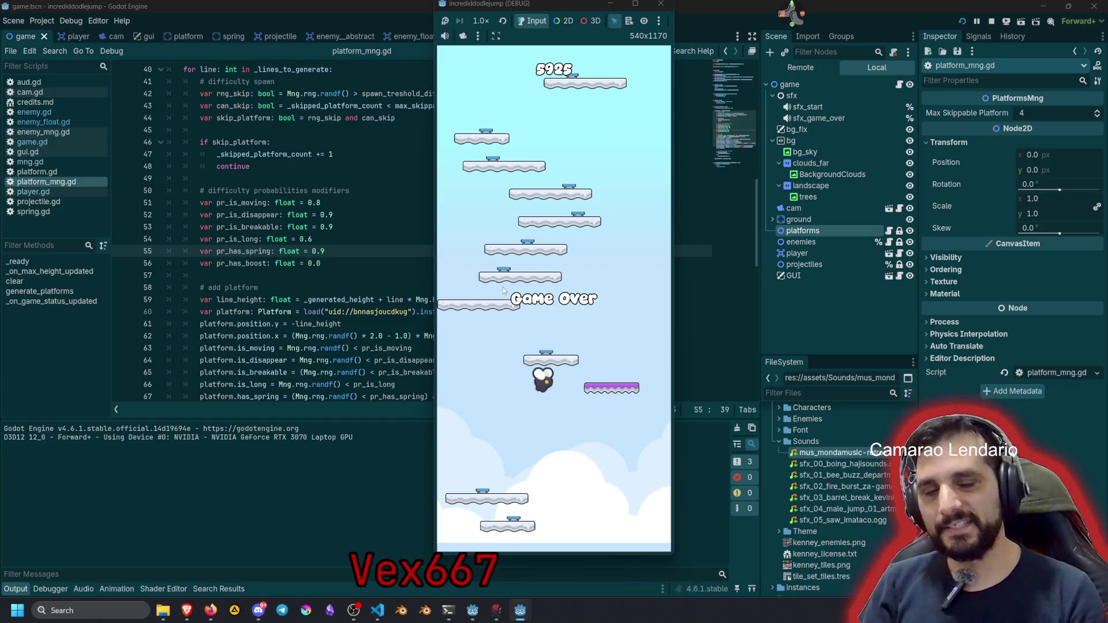
Restart the game after Game Over, stop it with F8, and return to the script
left_click(584, 397)
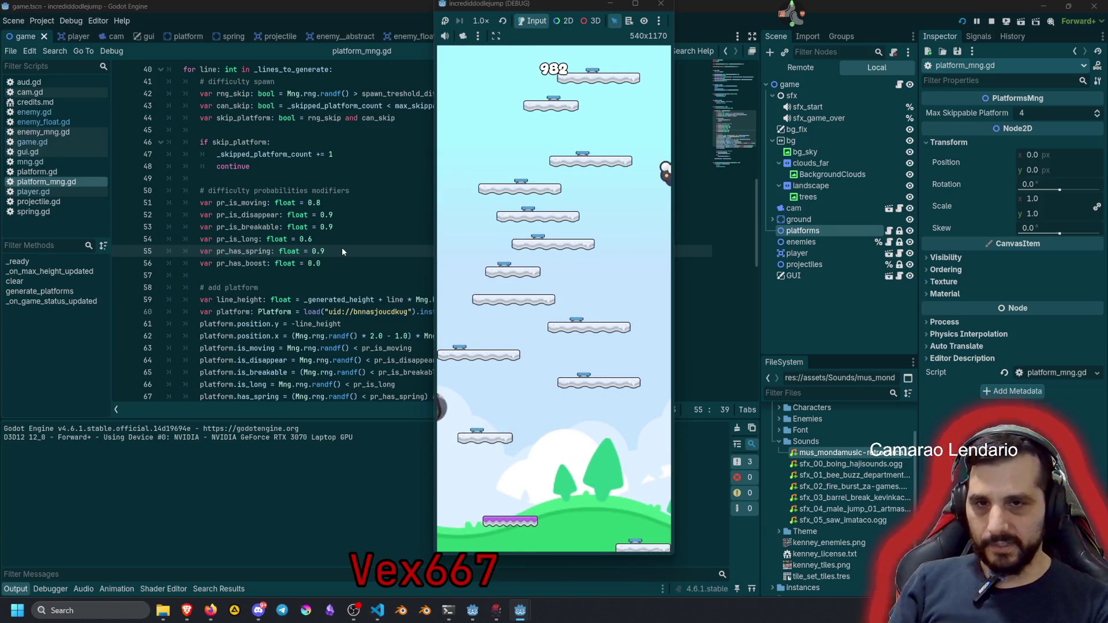
key("F8")
left_click(308, 191)
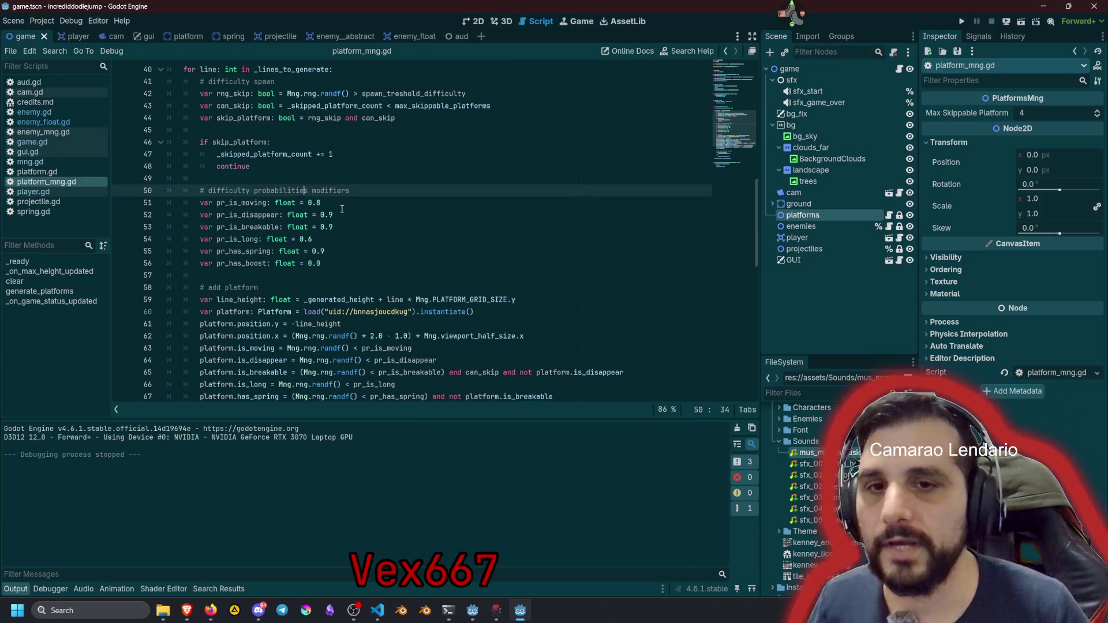
Set pr_is_moving to 0.2 and pr_is_disappear to 0.1
left_click(340, 203)
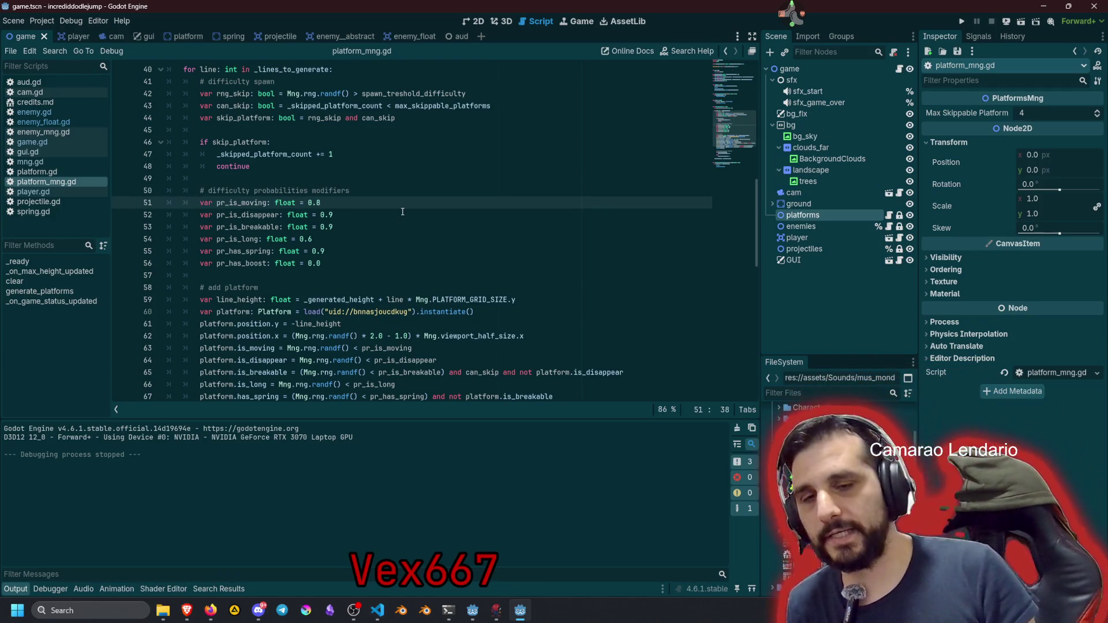
key("Left")
key("Delete")
type("2")
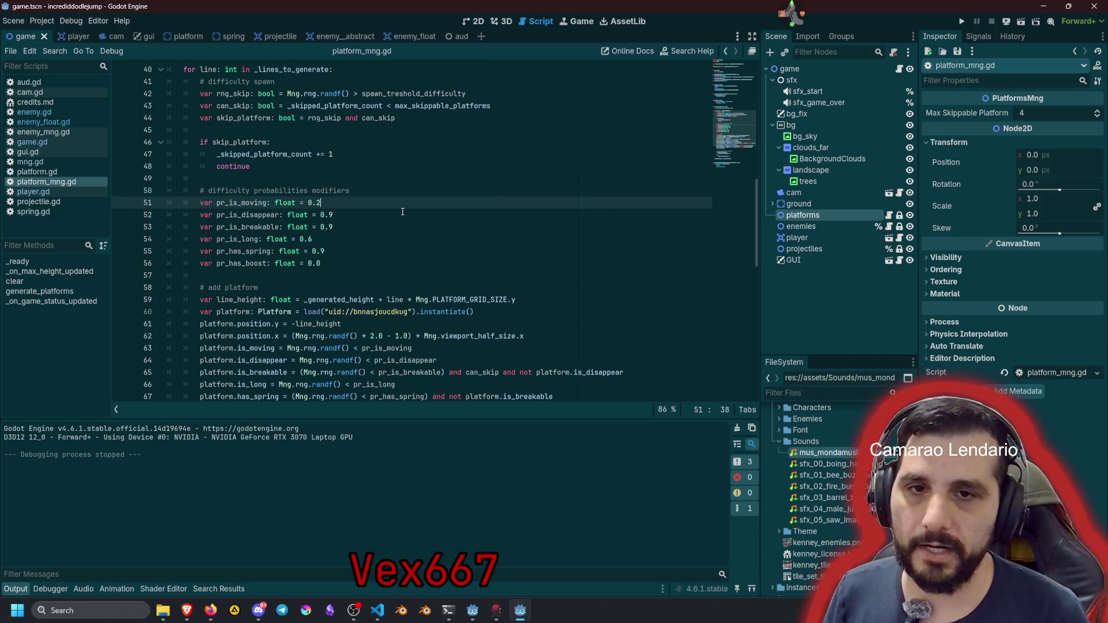
key("Down")
key("End")
key("BackSpace")
type("1")
key("Down")
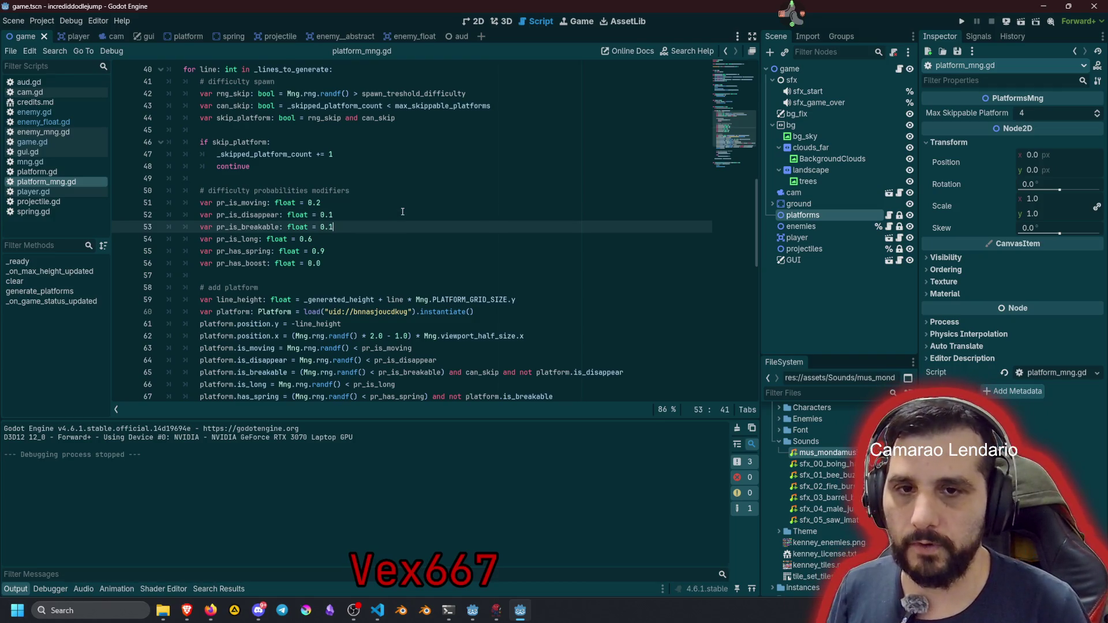
Set pr_is_breakable to 0.1, pr_is_long to 0.4 and pr_has_spring to 0.1
key("BackSpace")
type("1")
key("Down")
key("Down")
key("Up")
key("BackSpace")
type("4")
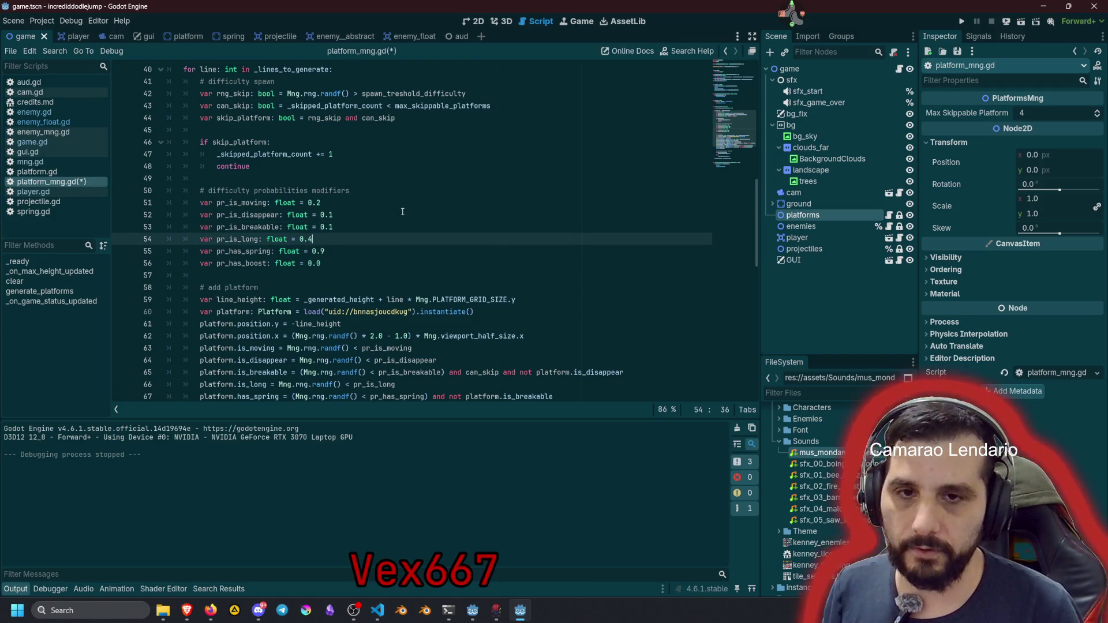
key("Down")
key("End")
key("BackSpace")
type("1")
Save and playtest the game, then stop it and go back to the script
key("F5")
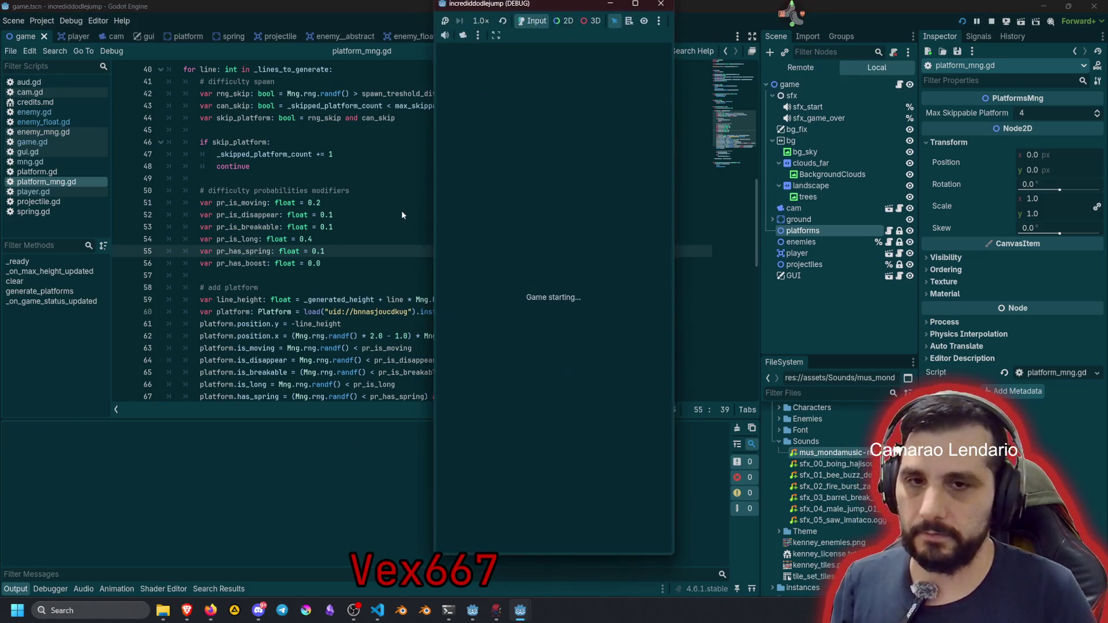
left_click(561, 300)
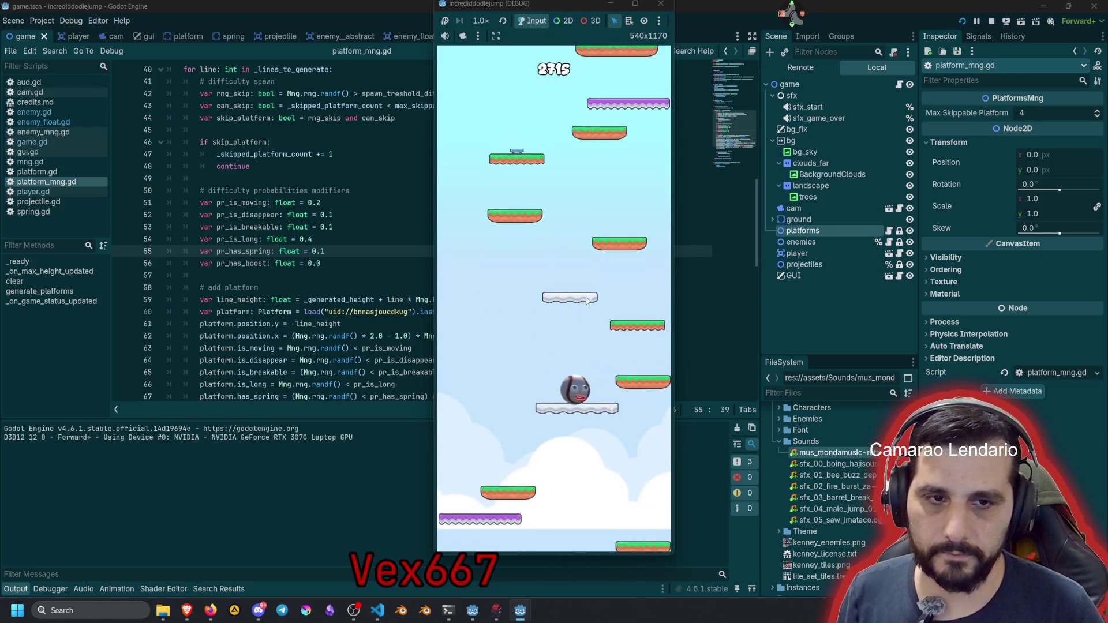
key("F8")
left_click(389, 217)
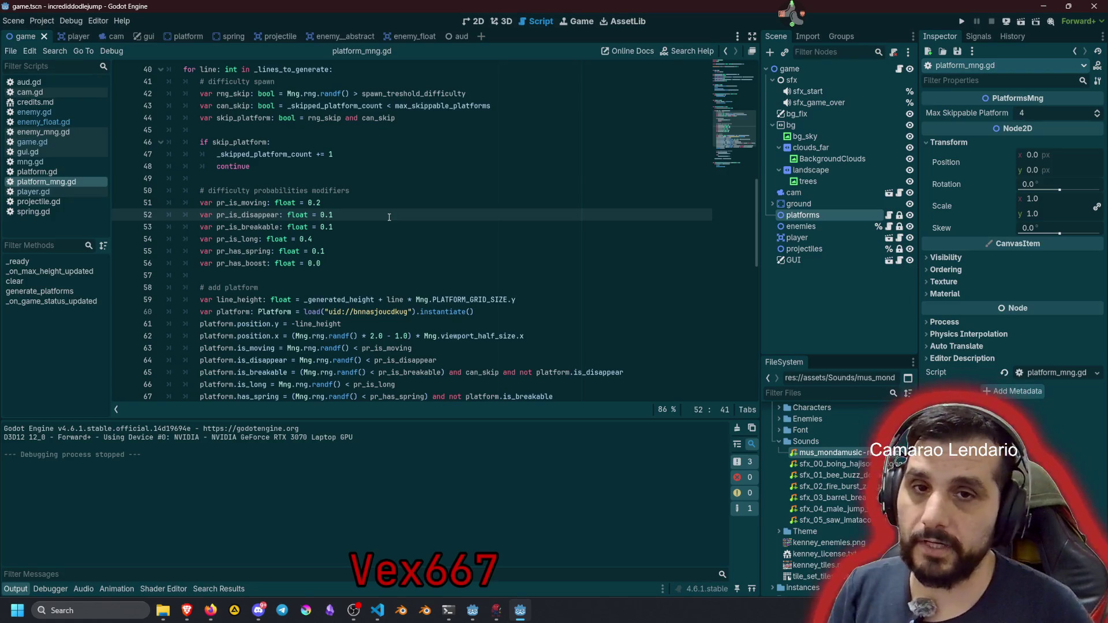
Rename both spawn_treshold_difficulty occurrences to pr_skip
double_click(249, 118)
double_click(326, 118)
scroll(346, 139, "up", 2)
double_click(404, 166)
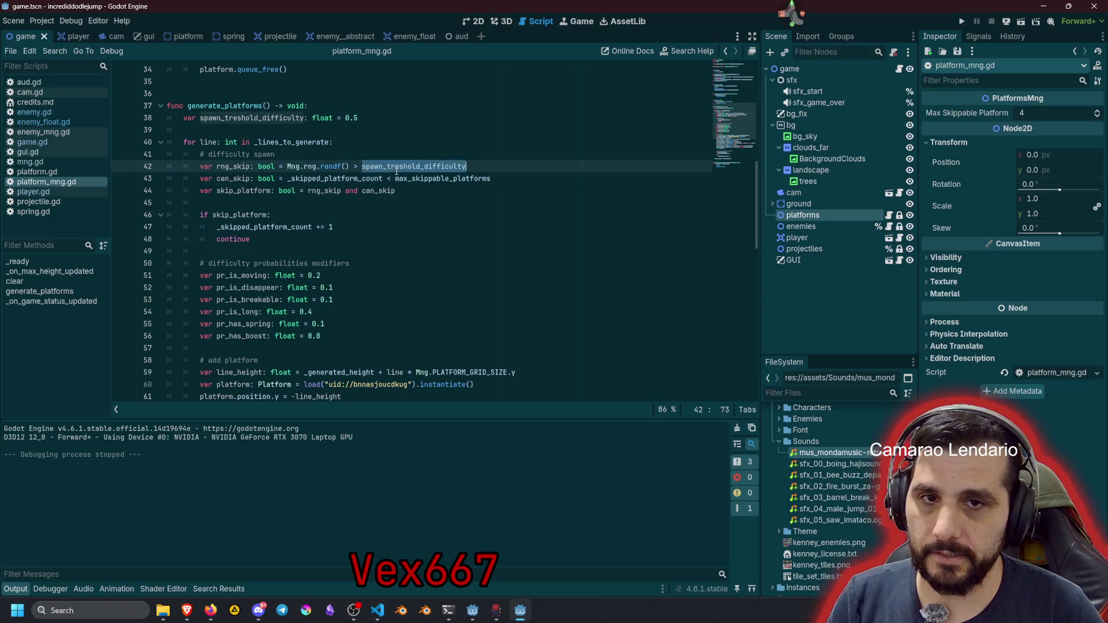
scroll(341, 200, "up", 2)
left_click(359, 192)
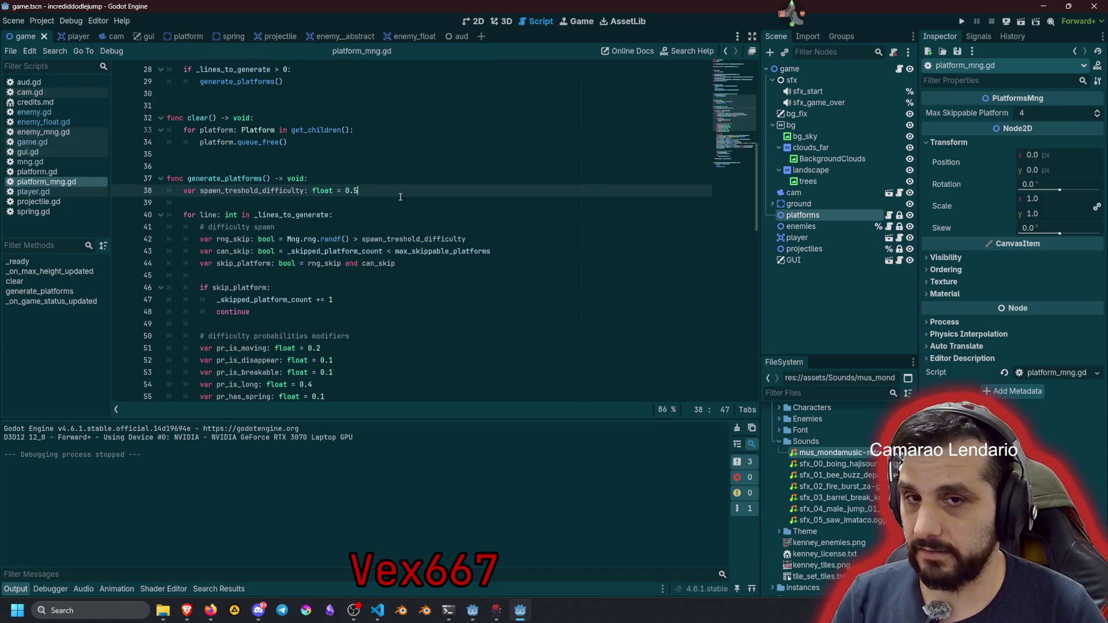
double_click(390, 239)
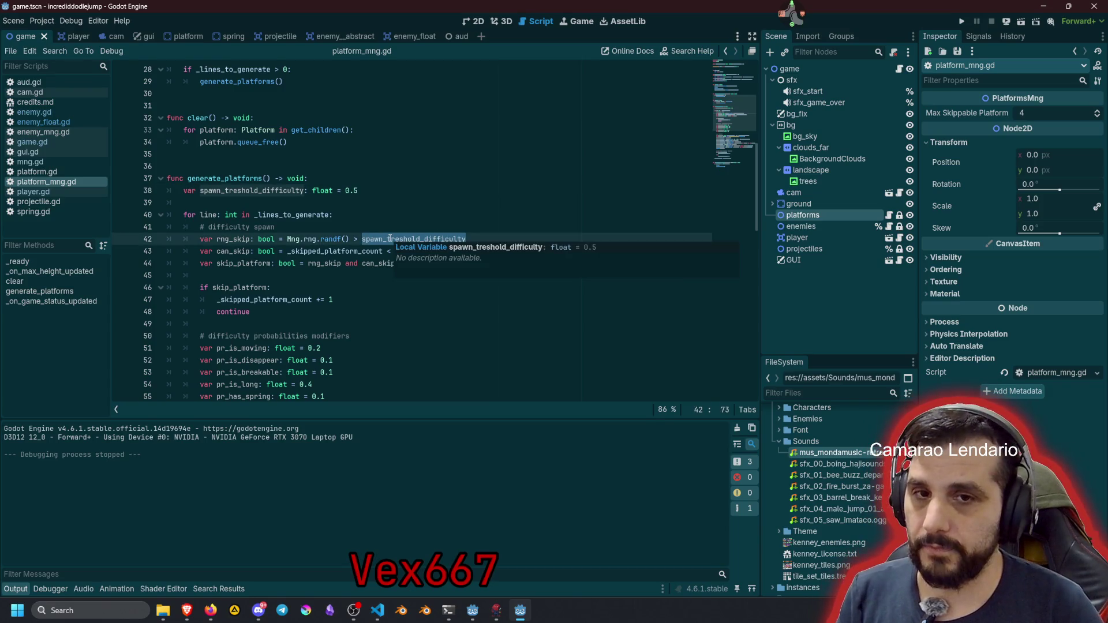
double_click(254, 191)
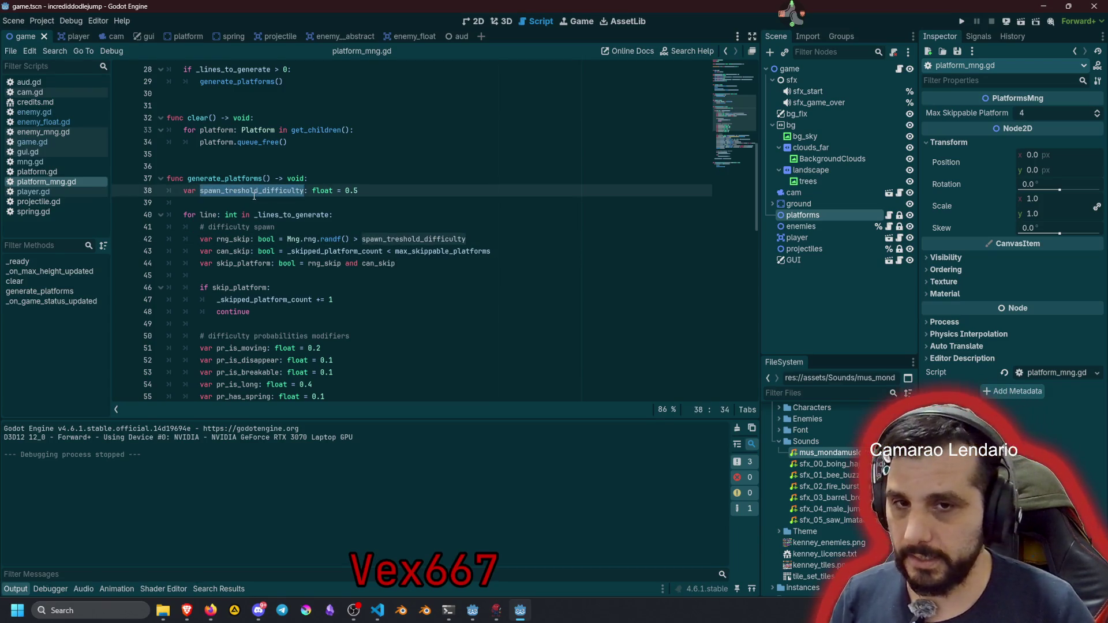
key("ctrl+d")
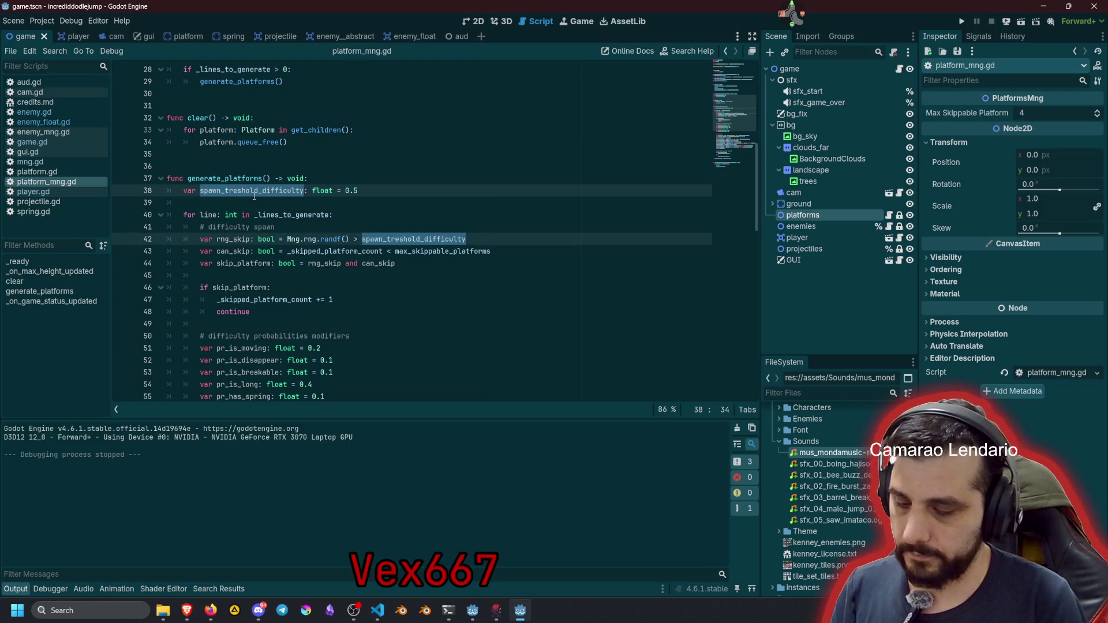
type("pr_skip")
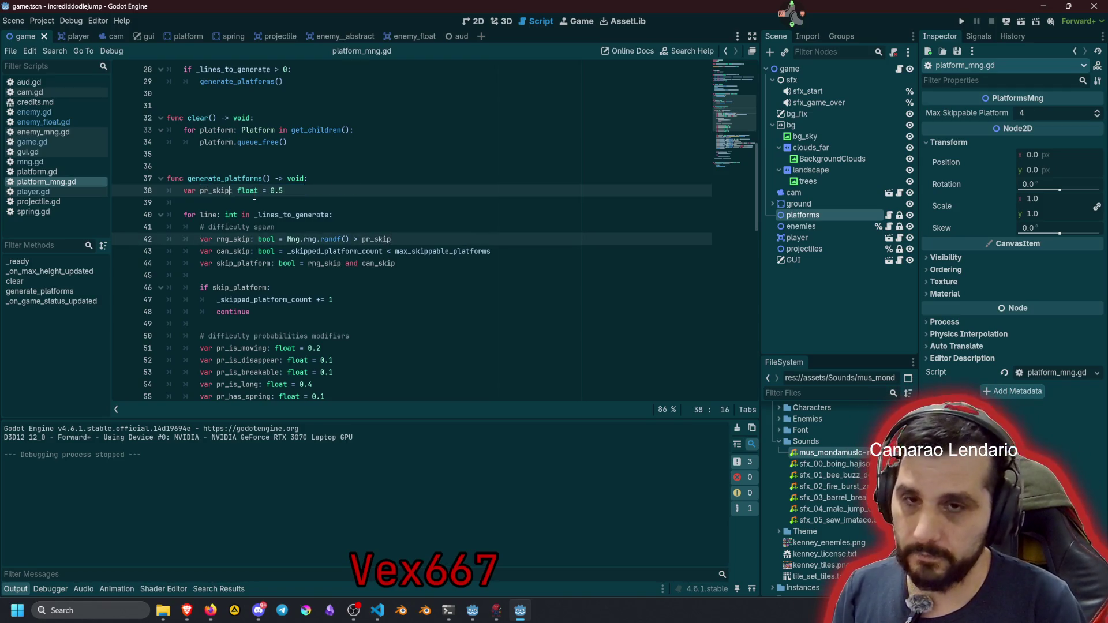
key("Escape")
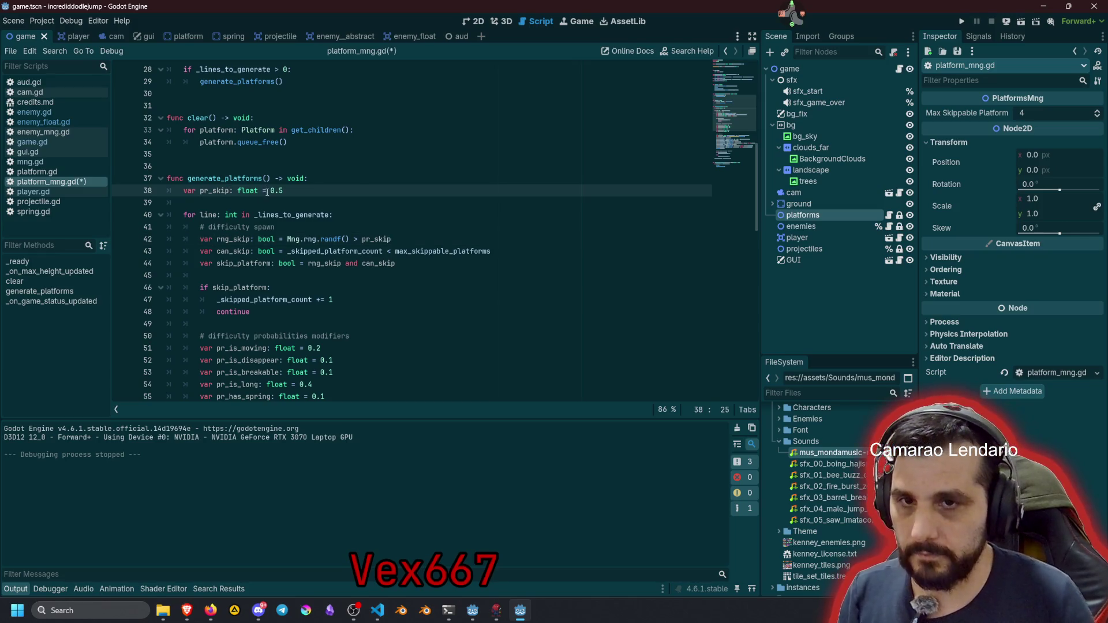
Insert a '# probability to skip' comment line above the pr_skip declaration
key("Home")
key("Return")
key("Up")
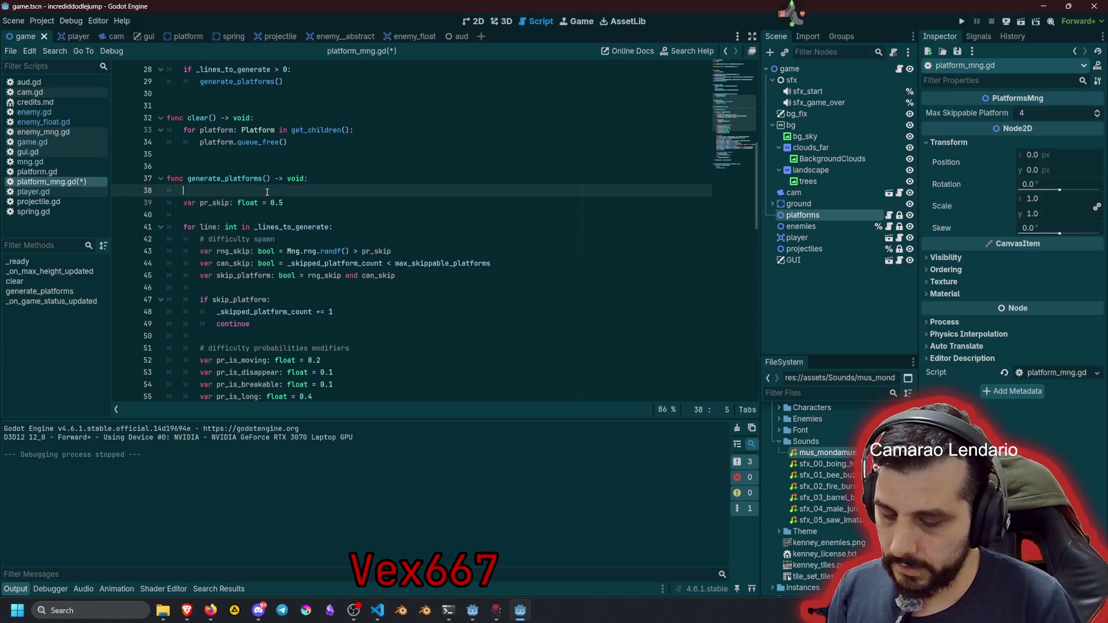
type("provbab")
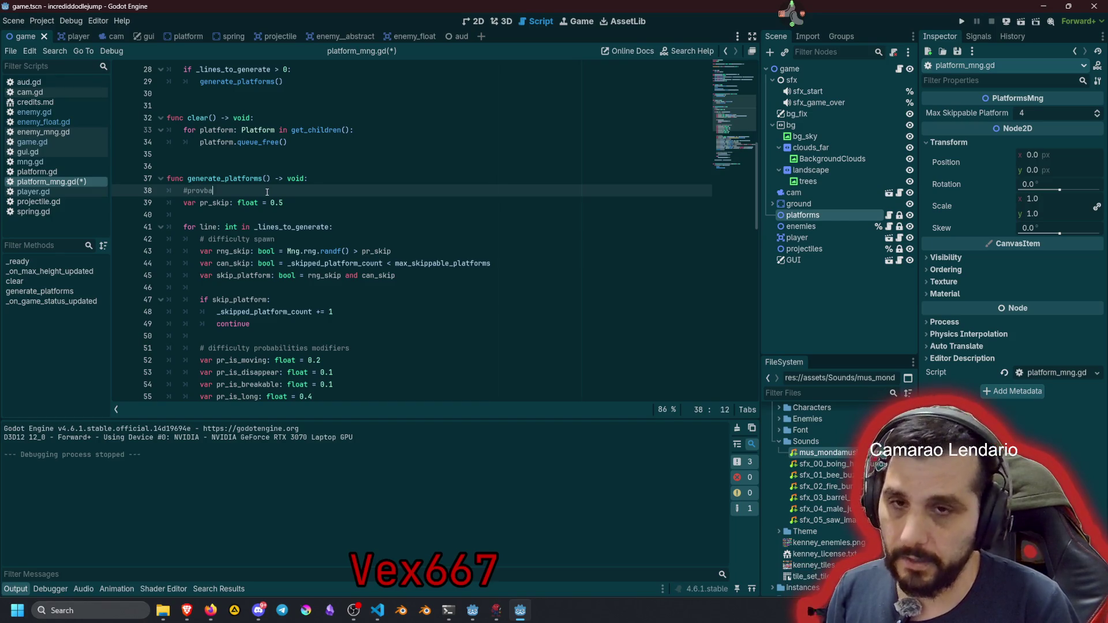
key("Left")
key("Left")
key("Left")
key("Right")
key("Right")
type("lity to ")
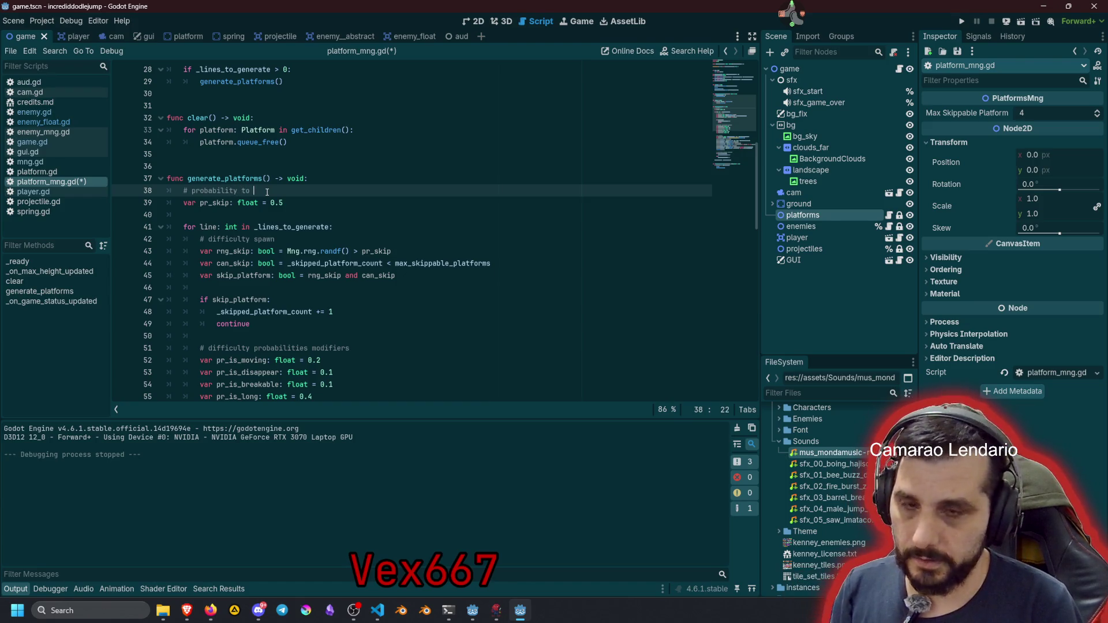
type("skip")
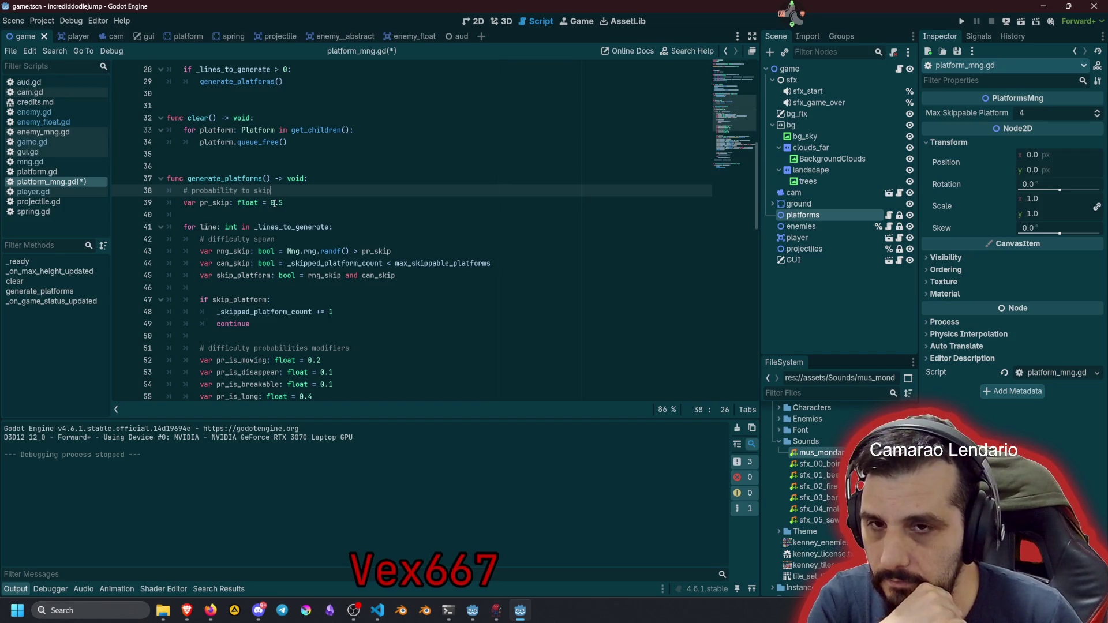
Flip the skip check on line 43 to 'Mng.rng.randf() < pr_skip'
key("Down")
left_click(242, 226)
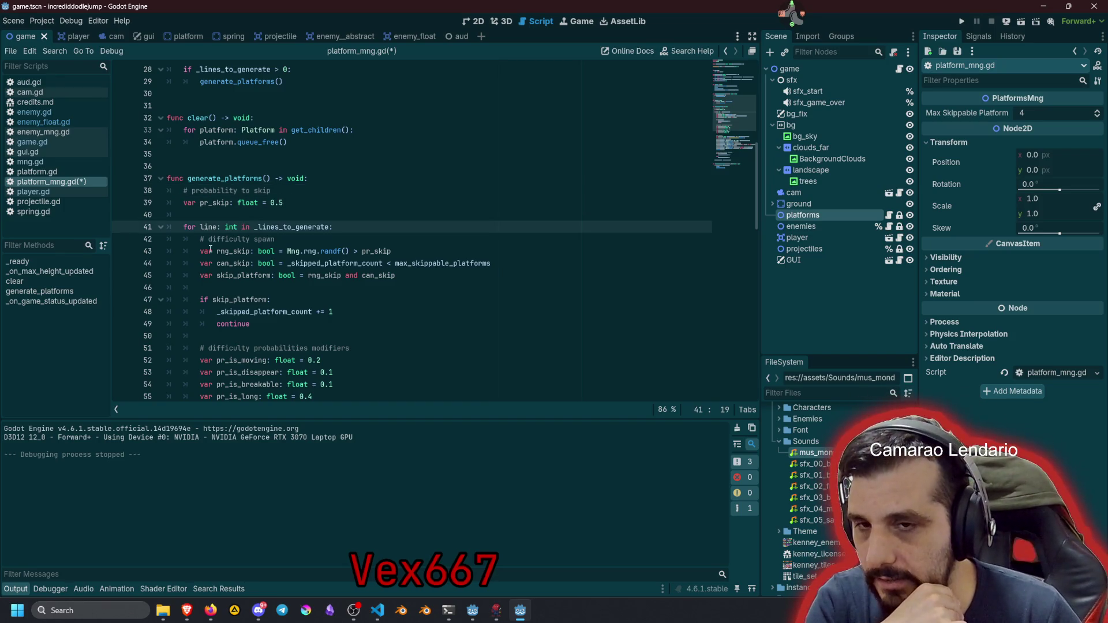
left_click_drag(210, 249, 396, 275)
left_click(300, 298)
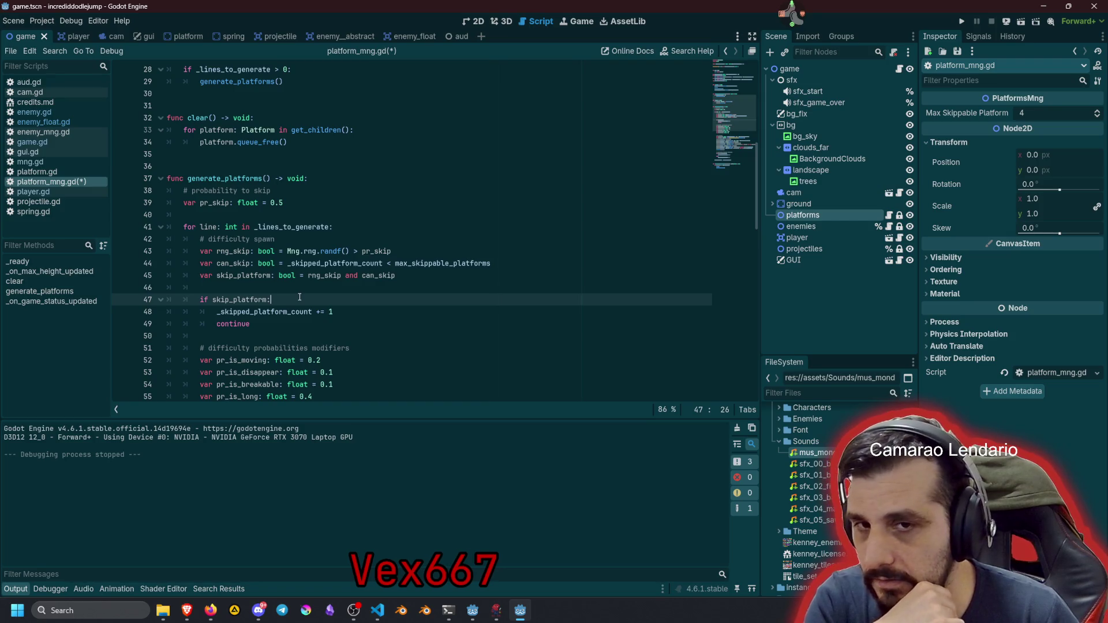
double_click(311, 252)
double_click(326, 252)
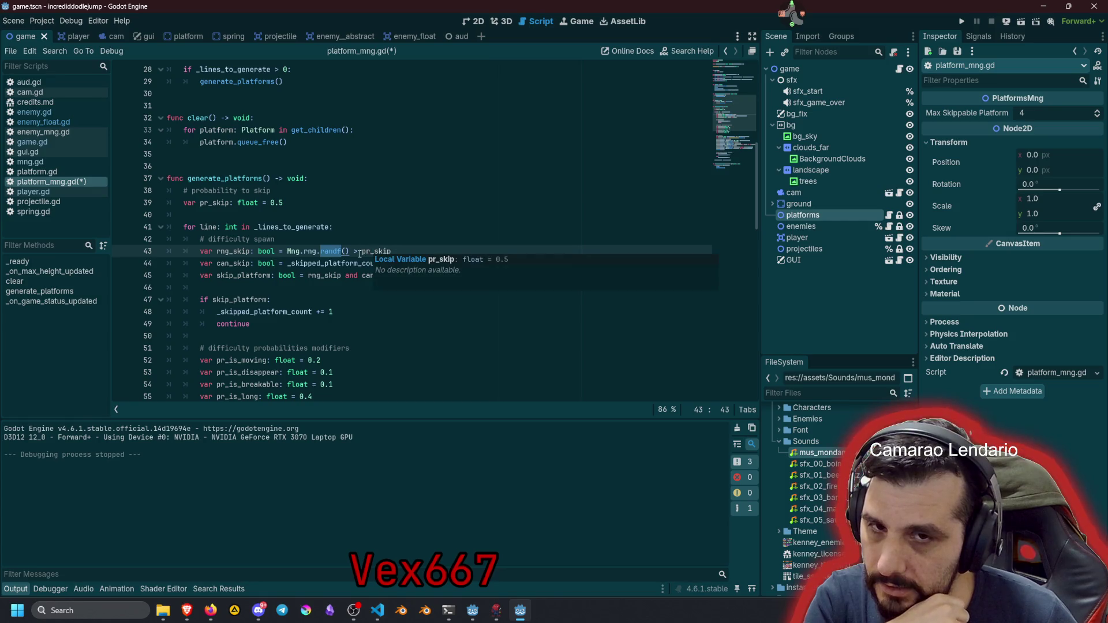
left_click(358, 251)
key("BackSpace")
type("<")
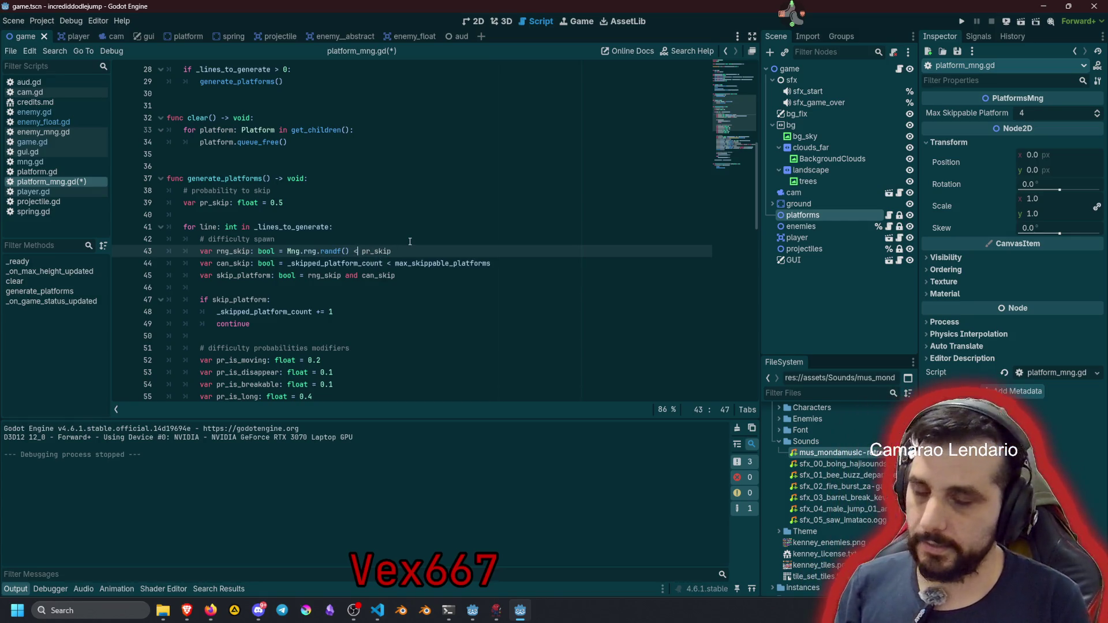
Check the pr_skip declaration (0.5) on line 39 against the line-43 randf check
scroll(410, 242, "down", 2)
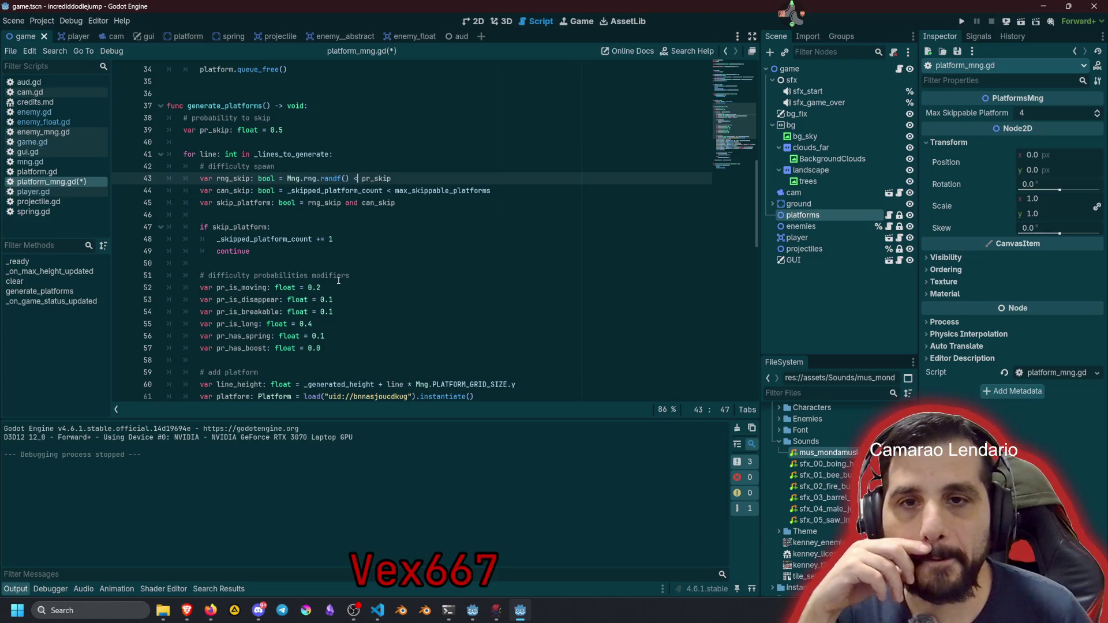
double_click(225, 130)
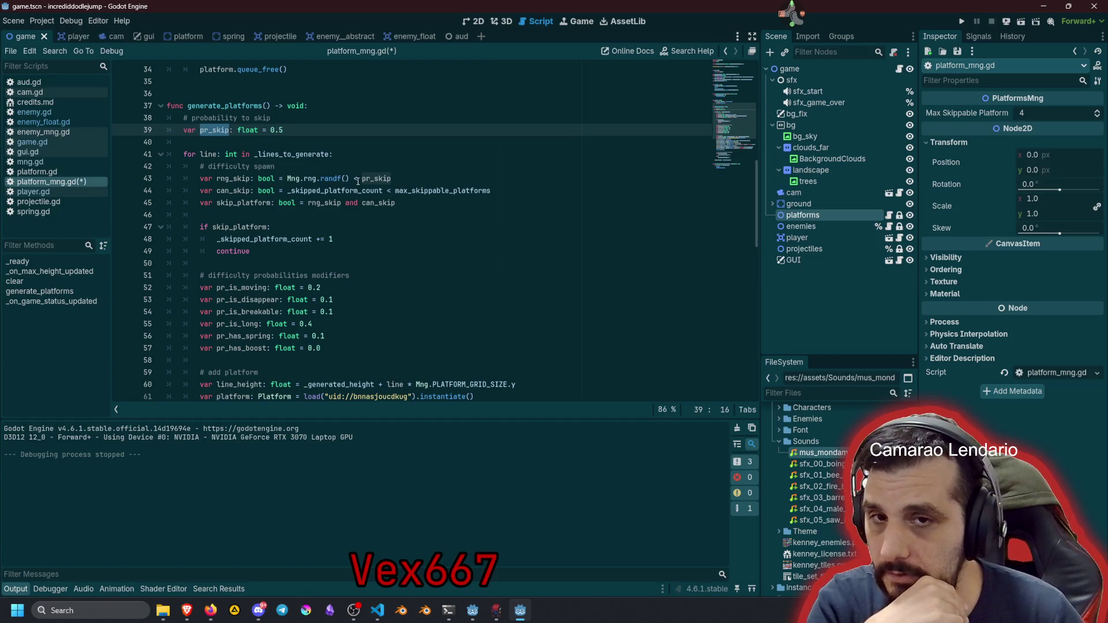
left_click(399, 179)
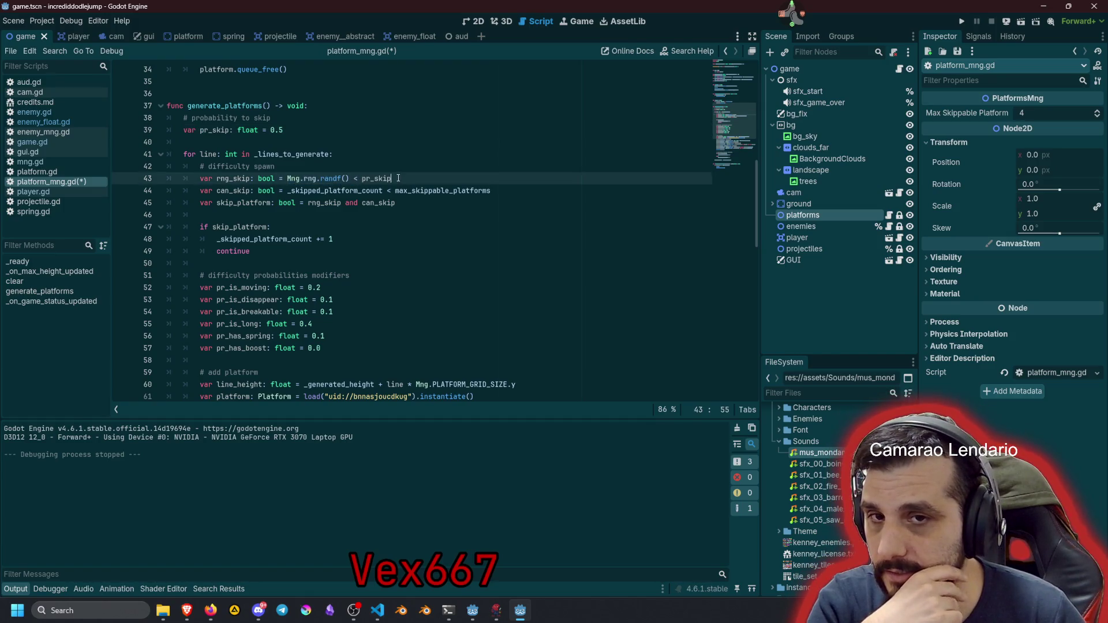
scroll(296, 227, "up", 2)
left_click(281, 203)
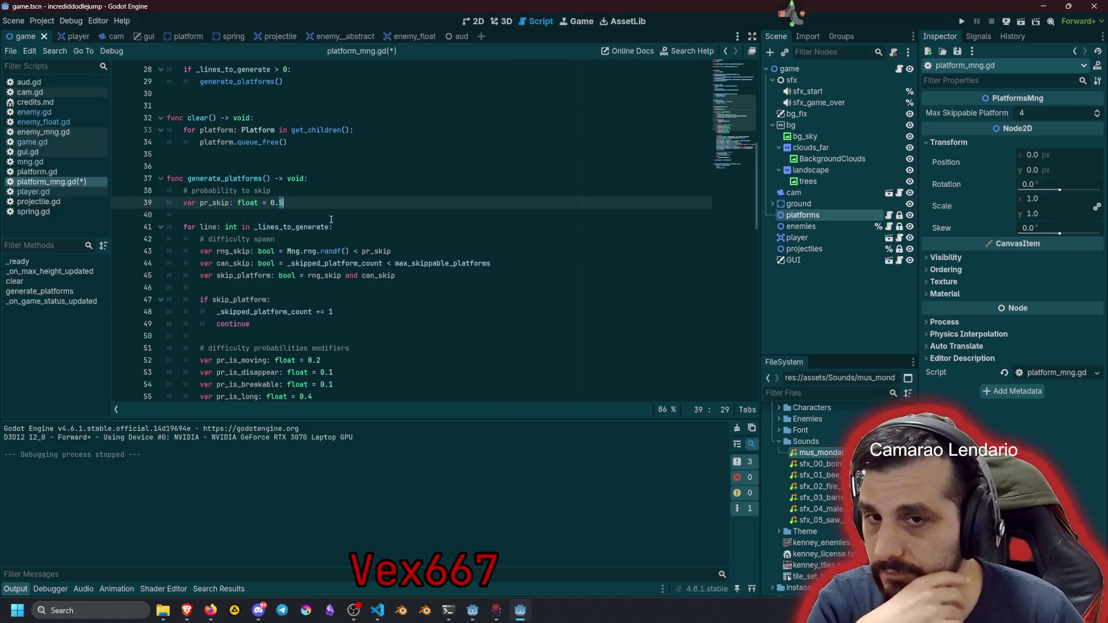
double_click(321, 254)
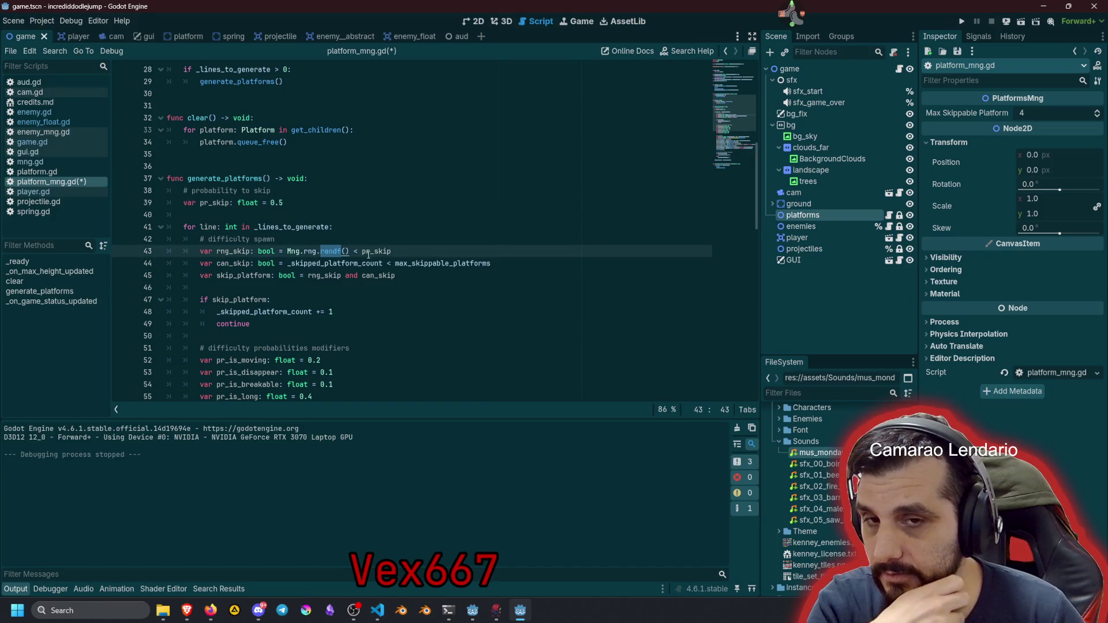
mouse_move(376, 255)
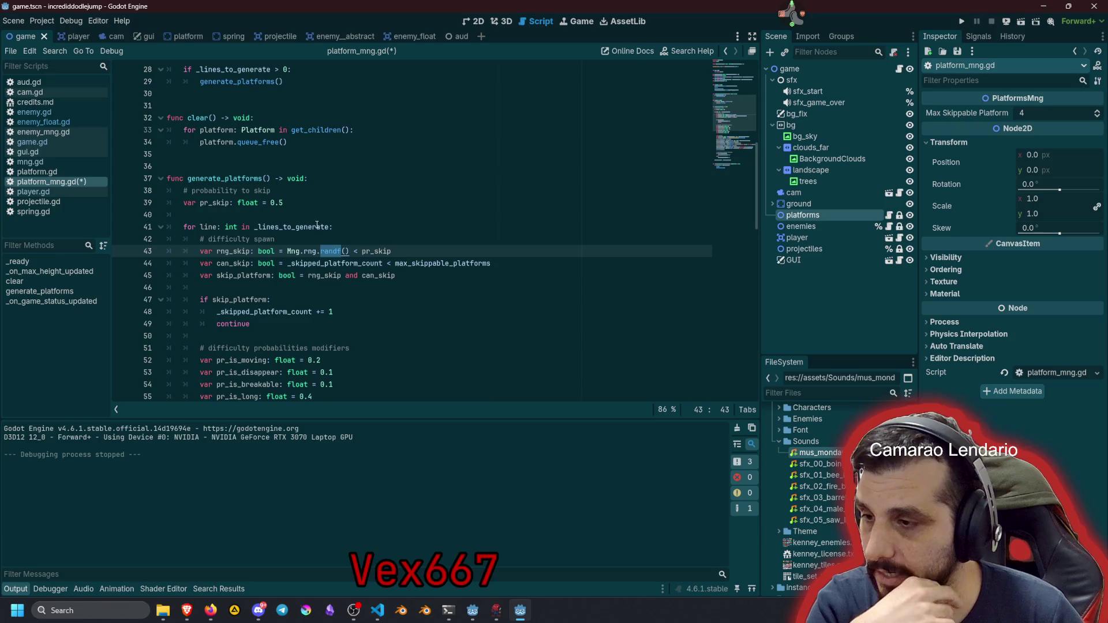
left_click(291, 202)
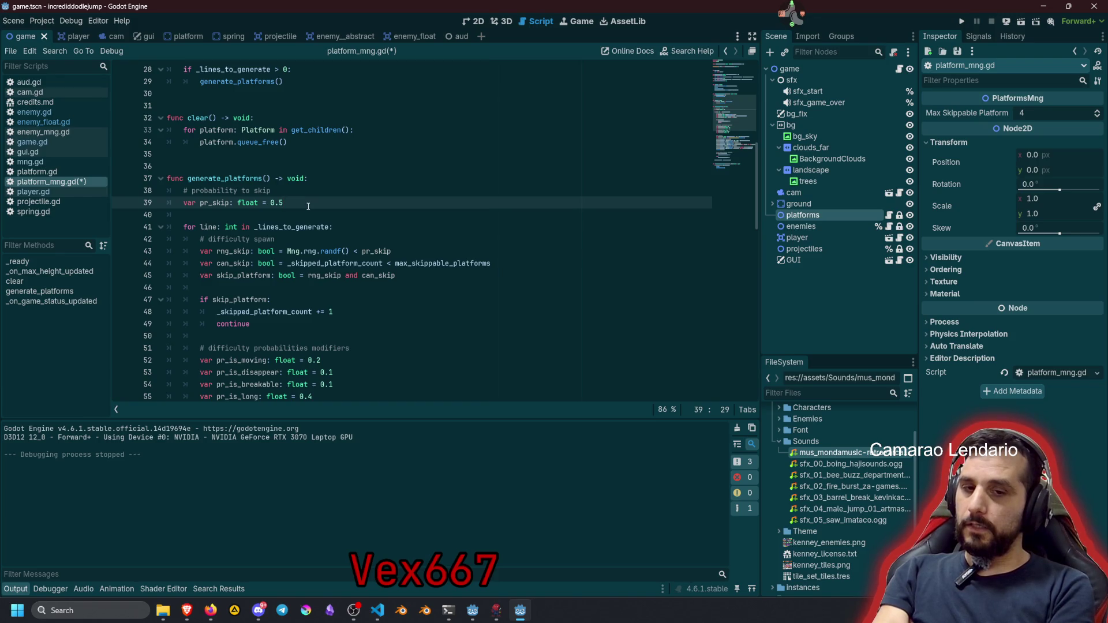
Wrap the pr_skip value in lerpf with a 0.9 upper bound and Mng.game.current_difficulty
key("shift+Left")
key("shift+Left")
key("shift+Left")
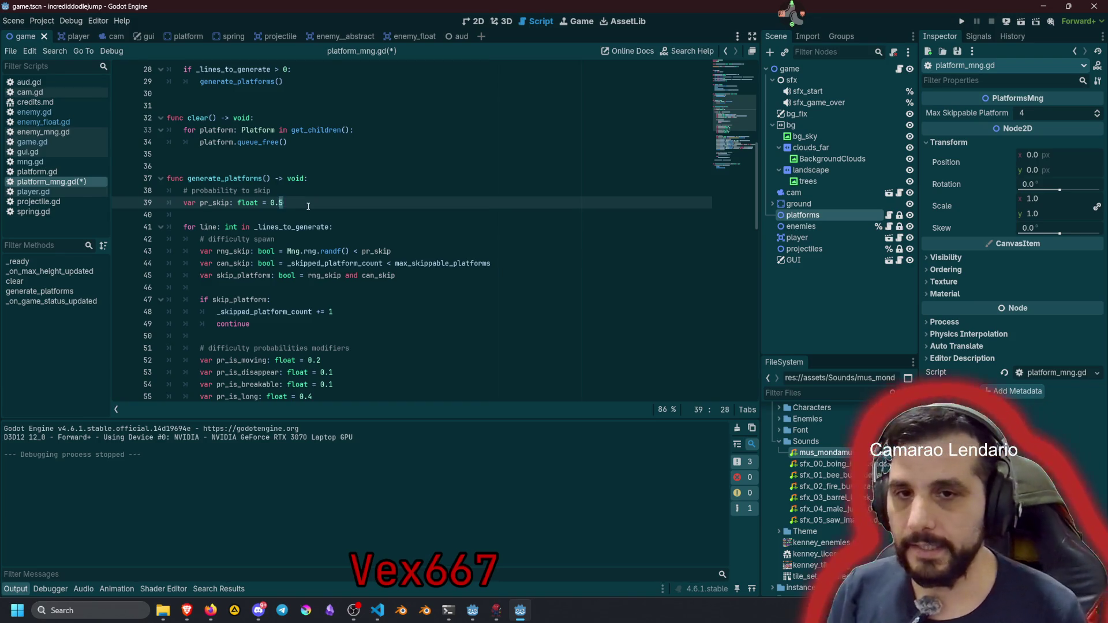
type("(")
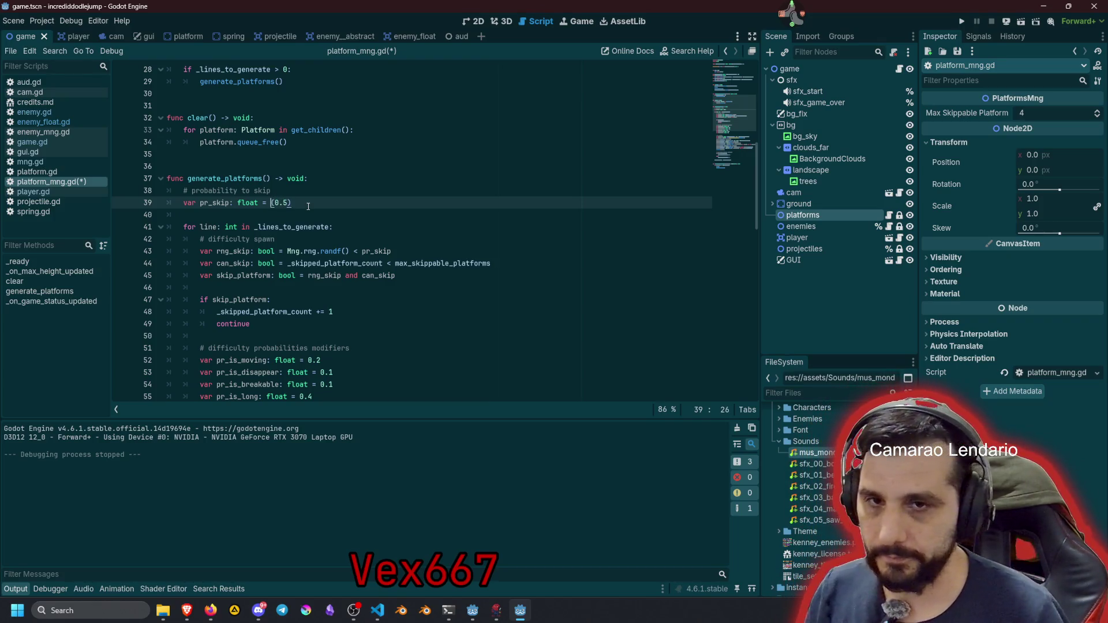
key("Left")
key("Left")
type("lerpf")
key("End")
key("BackSpace")
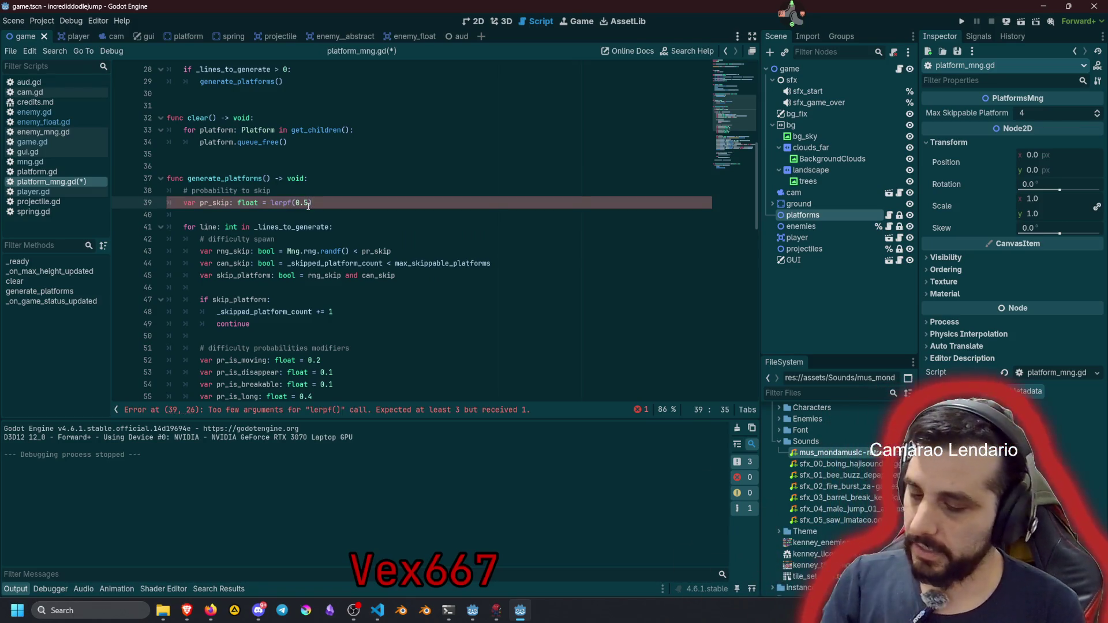
key("ctrl+space")
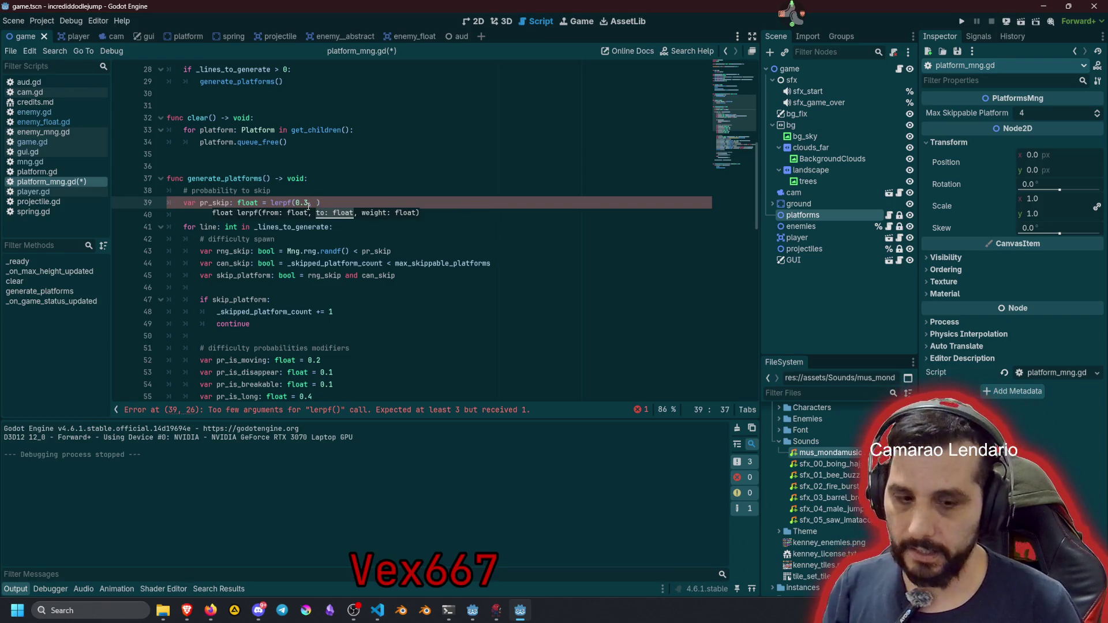
type("0.")
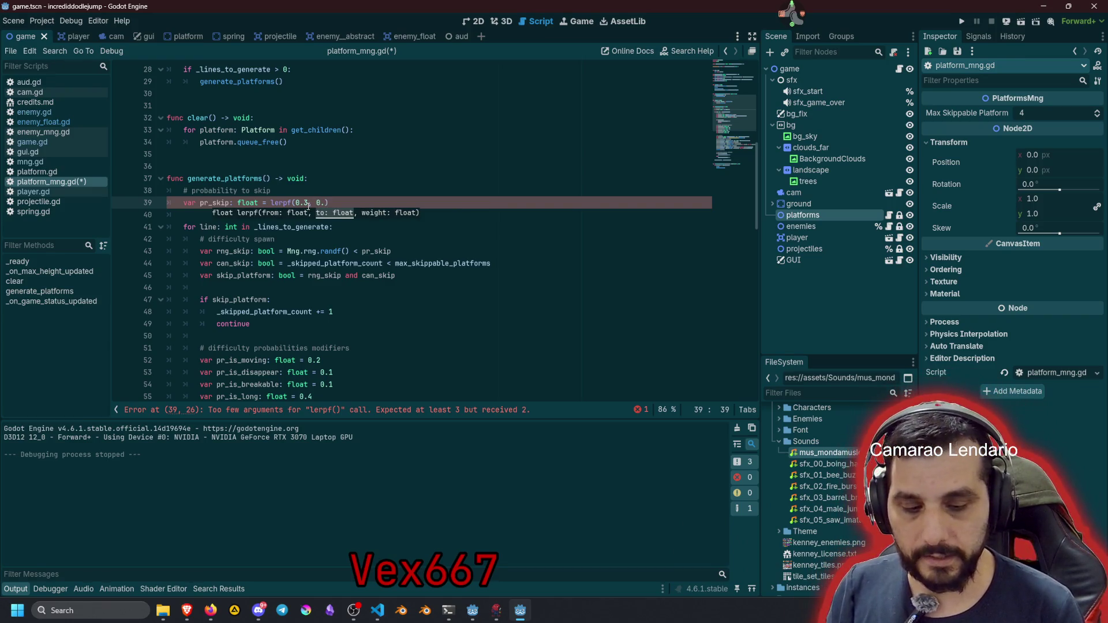
type("9)")
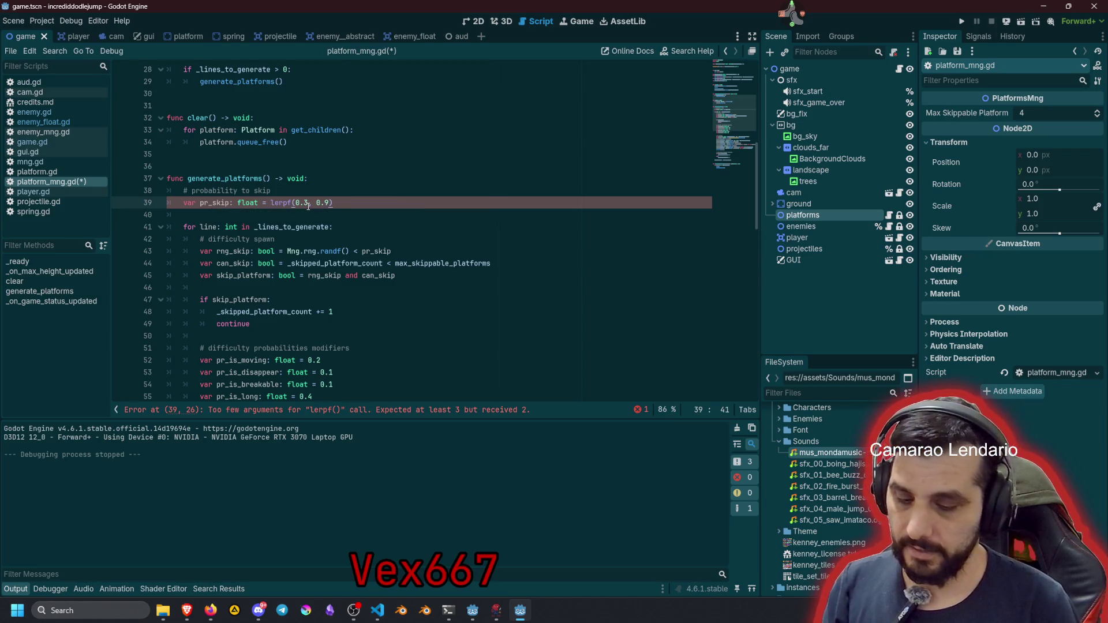
type("Mng.ga")
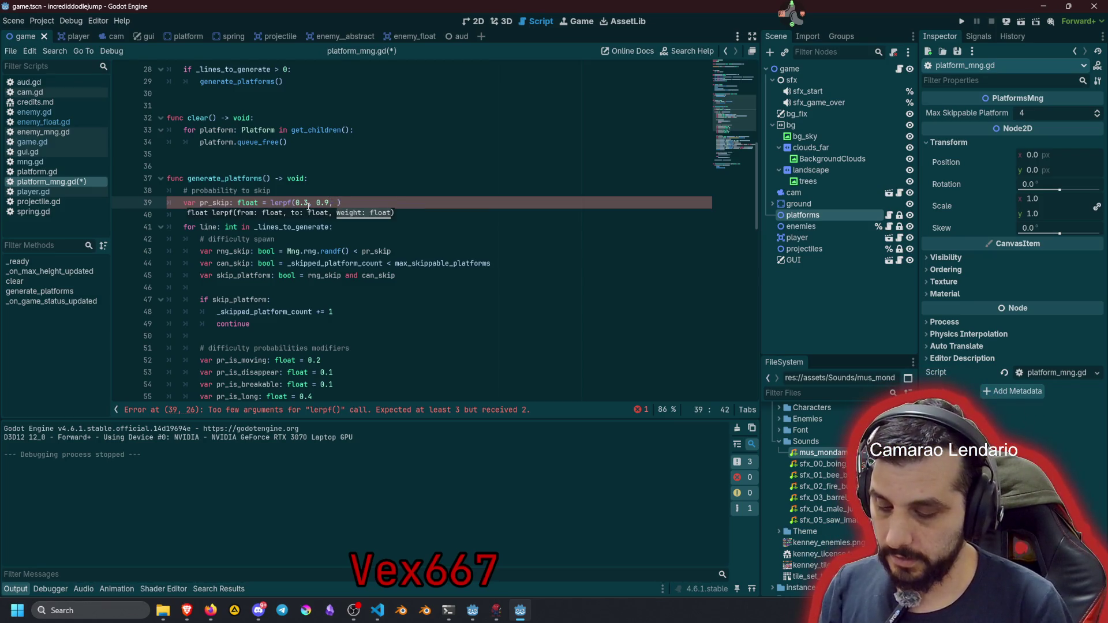
type("me.curr")
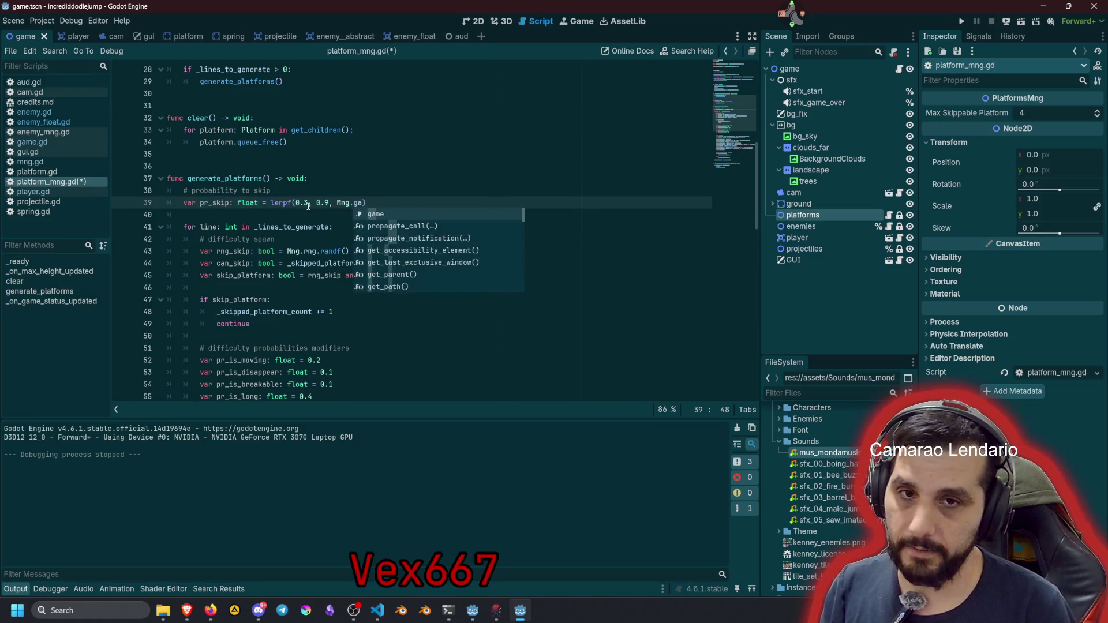
key("Return")
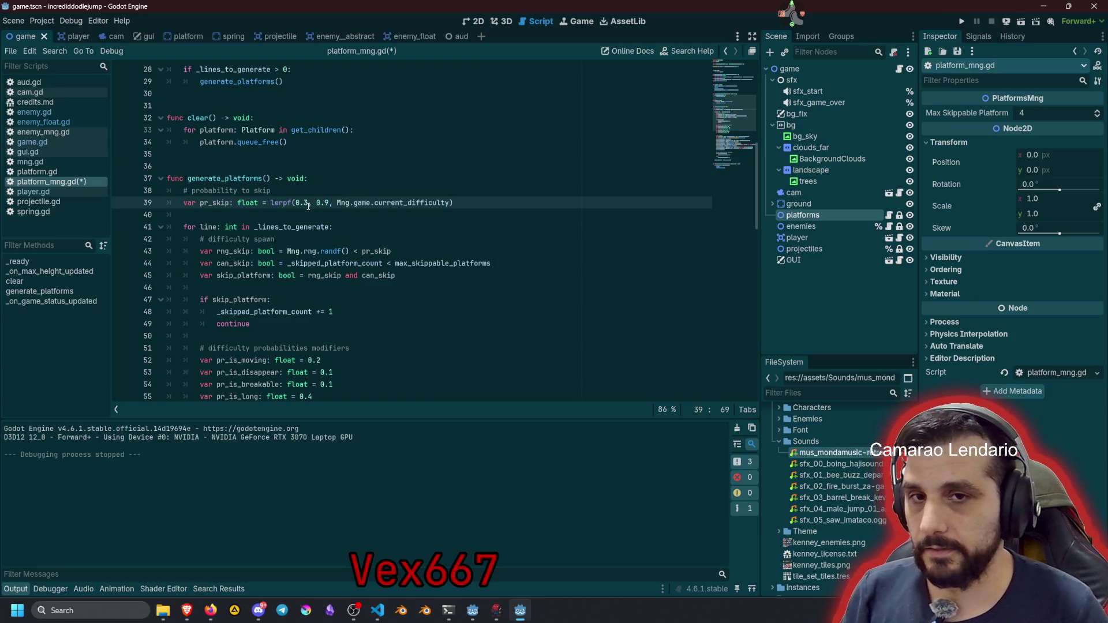
Lower the pr_skip upper bound to 0.85, giving lerpf(0.3, 0.85, current_difficulty)
left_click(326, 203)
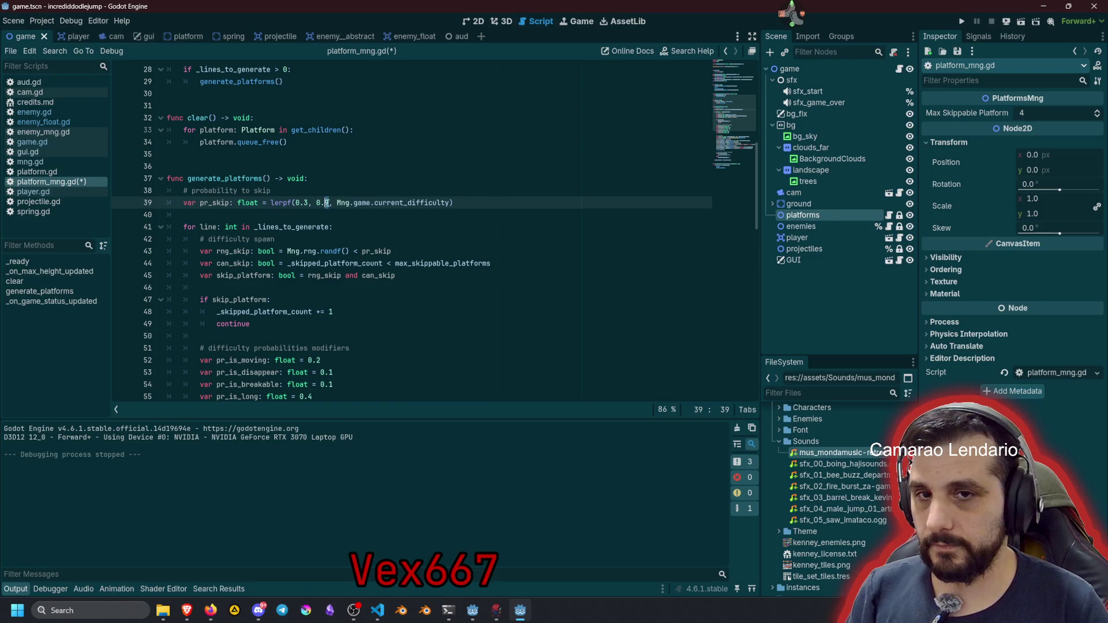
key("Delete")
type("85")
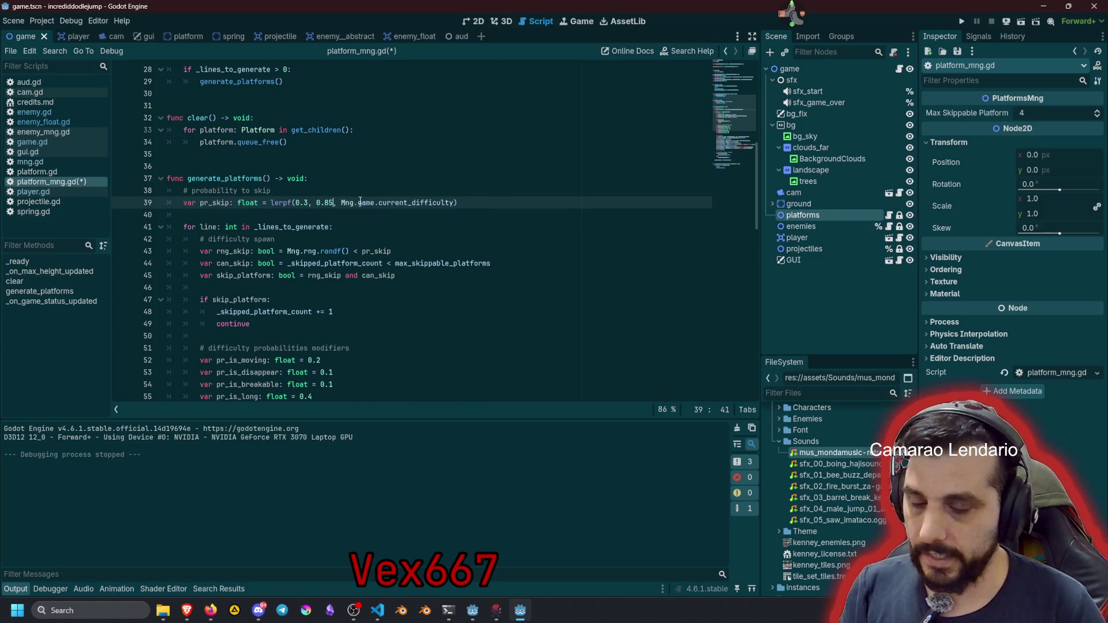
left_click(305, 203)
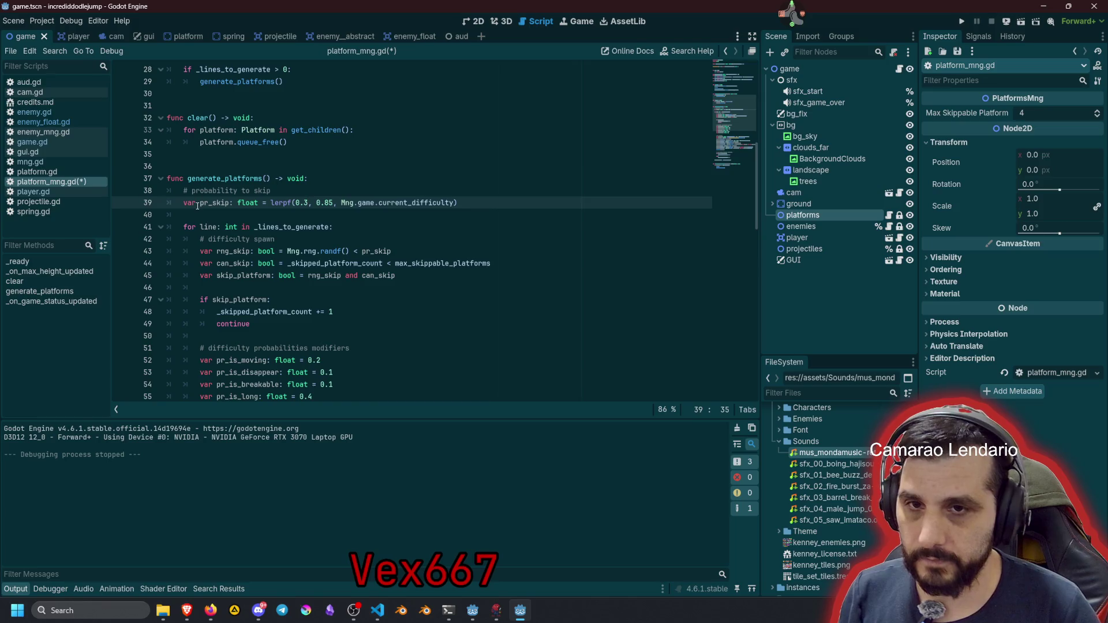
left_click(295, 239)
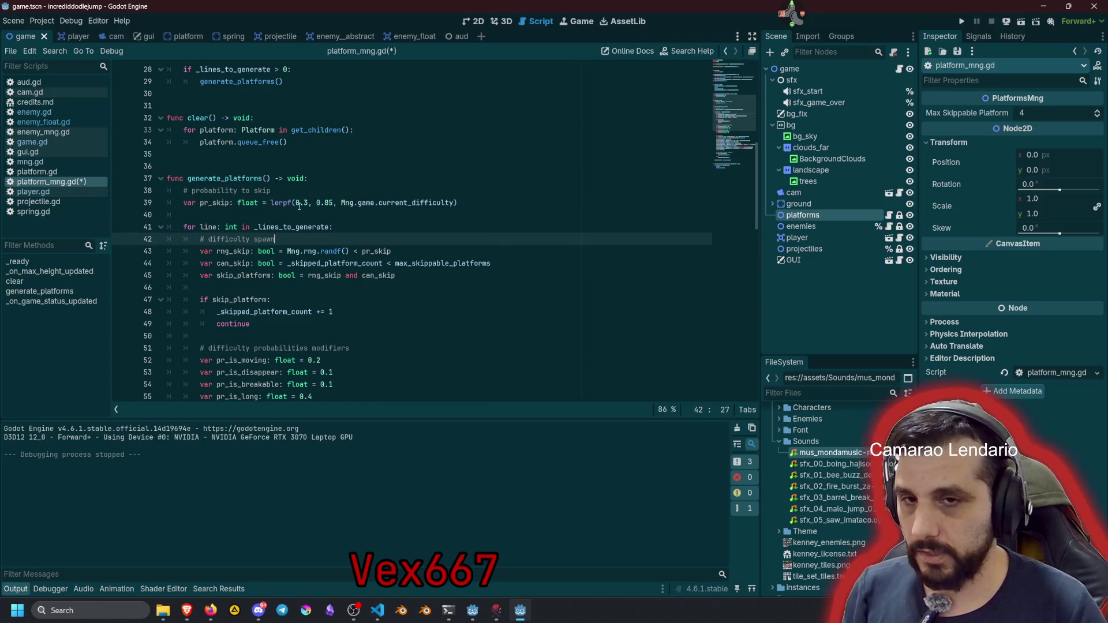
scroll(293, 275, "down", 3)
double_click(251, 254)
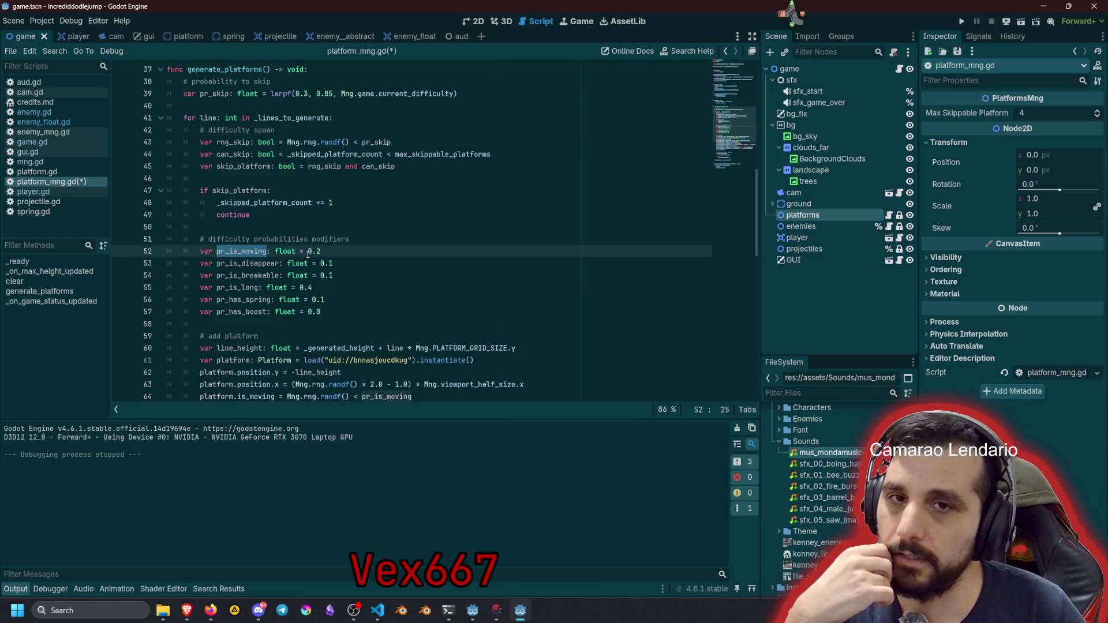
Replace the moving chance 0.2 on line 52 with lerpf(0.0, 0.65, current_difficulty)
left_click(272, 94)
key("shift+End")
key("ctrl+c")
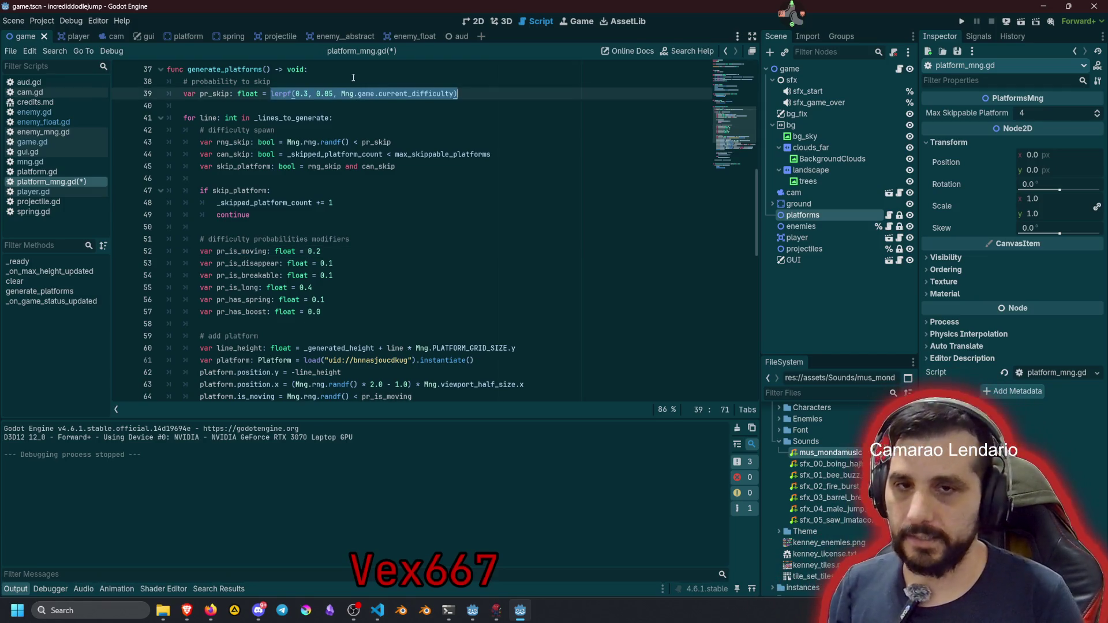
left_click_drag(310, 251, 338, 251)
key("ctrl+v")
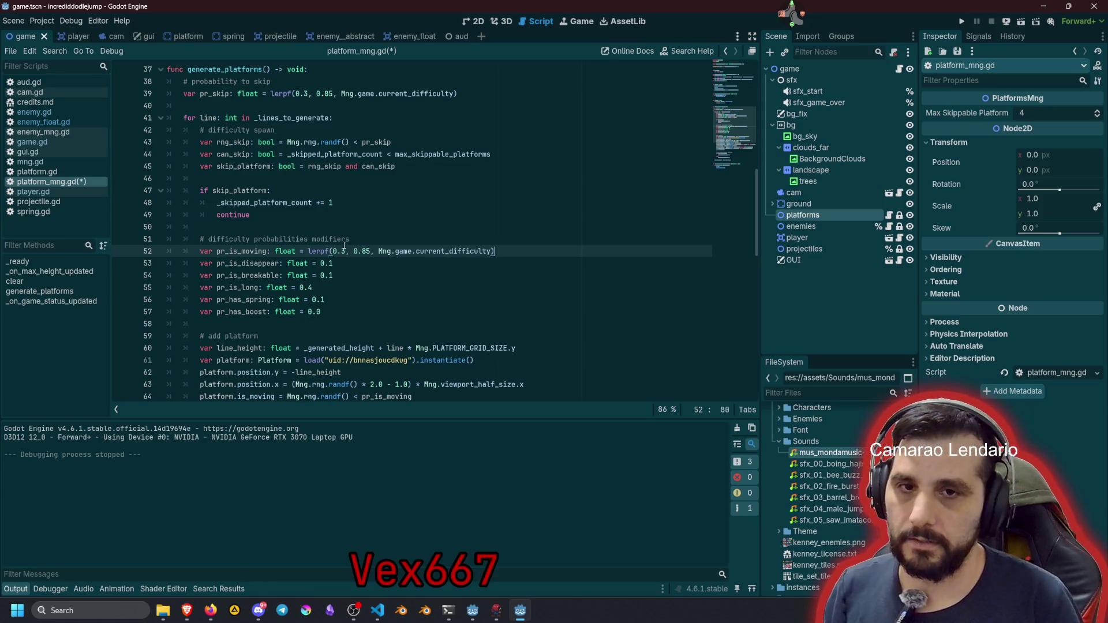
left_click(348, 239)
key("Down")
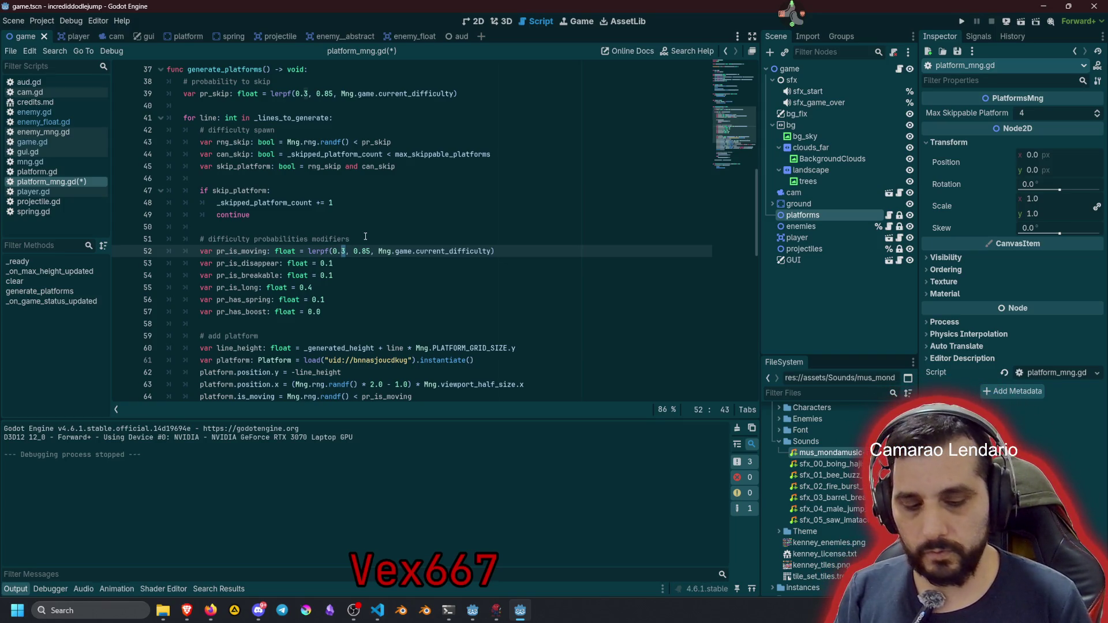
key("BackSpace")
type("0")
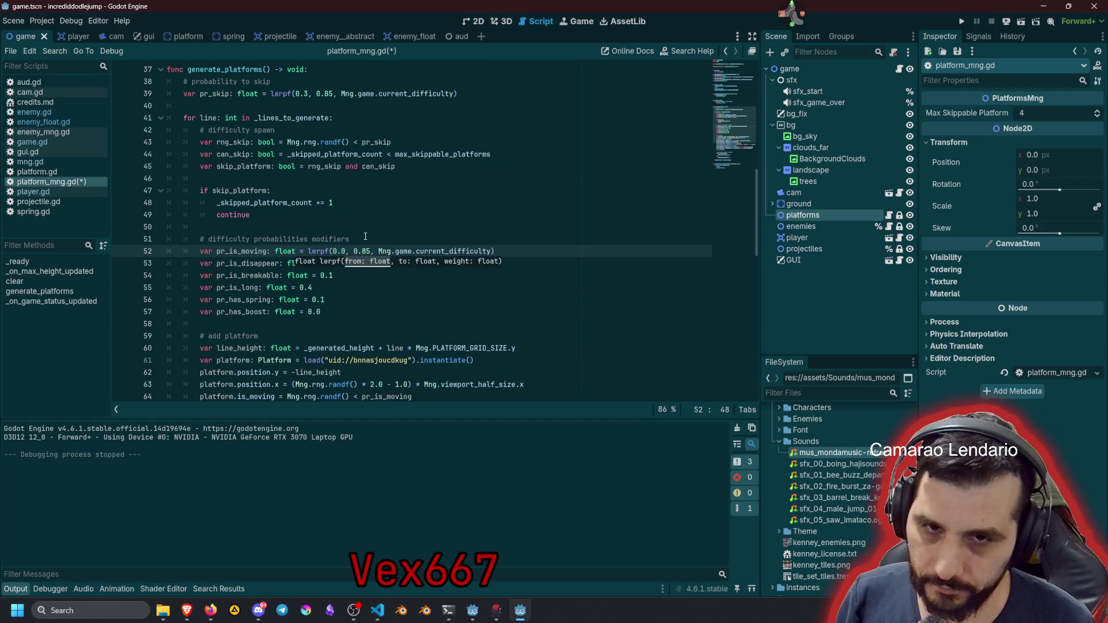
key("shift+Right")
key("shift+Right")
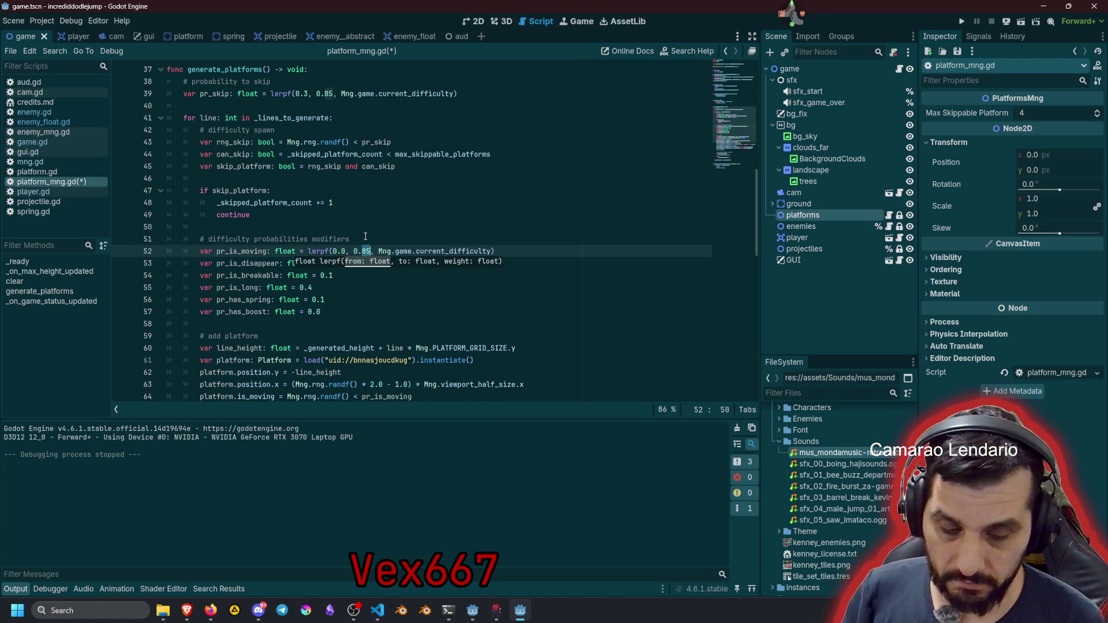
type("65")
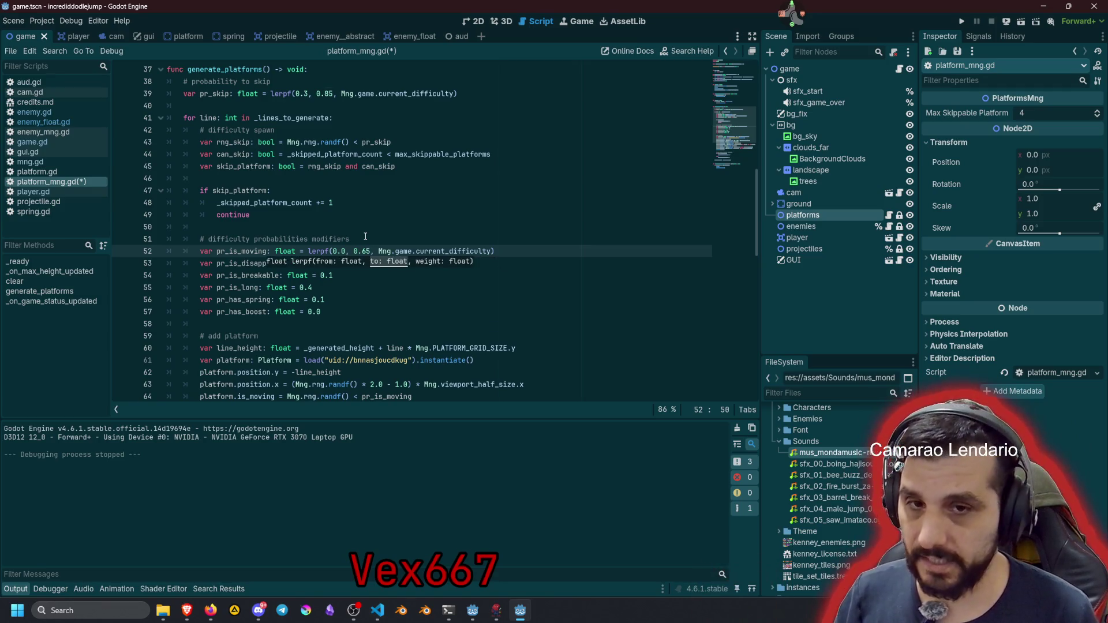
left_click(365, 236)
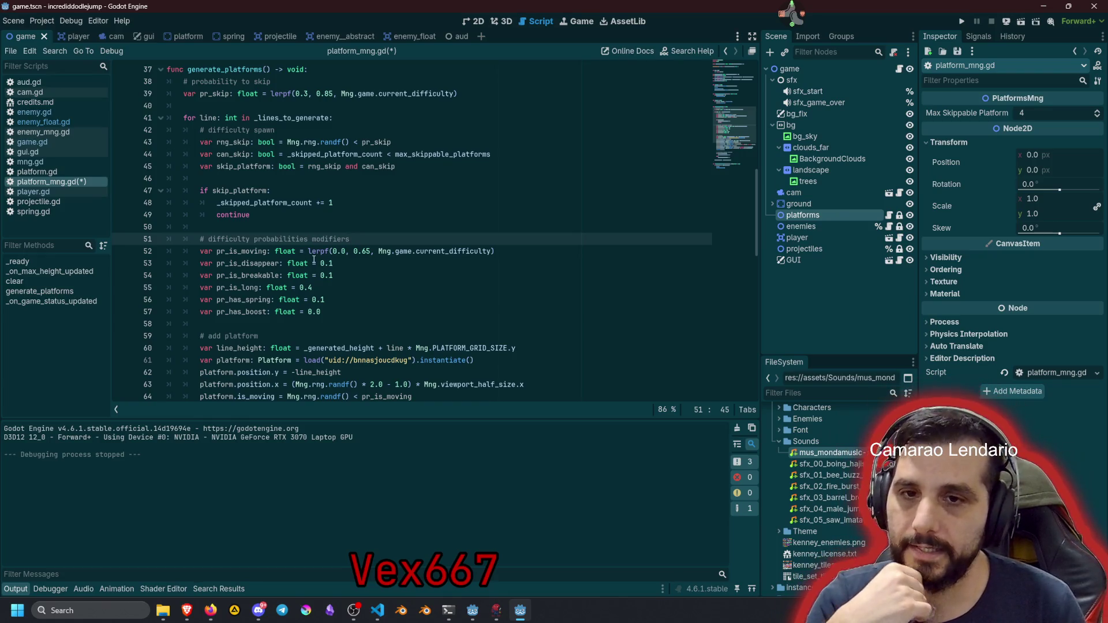
Make the disappearing chance on line 53 lerpf(0.0, 0.3, current_difficulty)
double_click(246, 264)
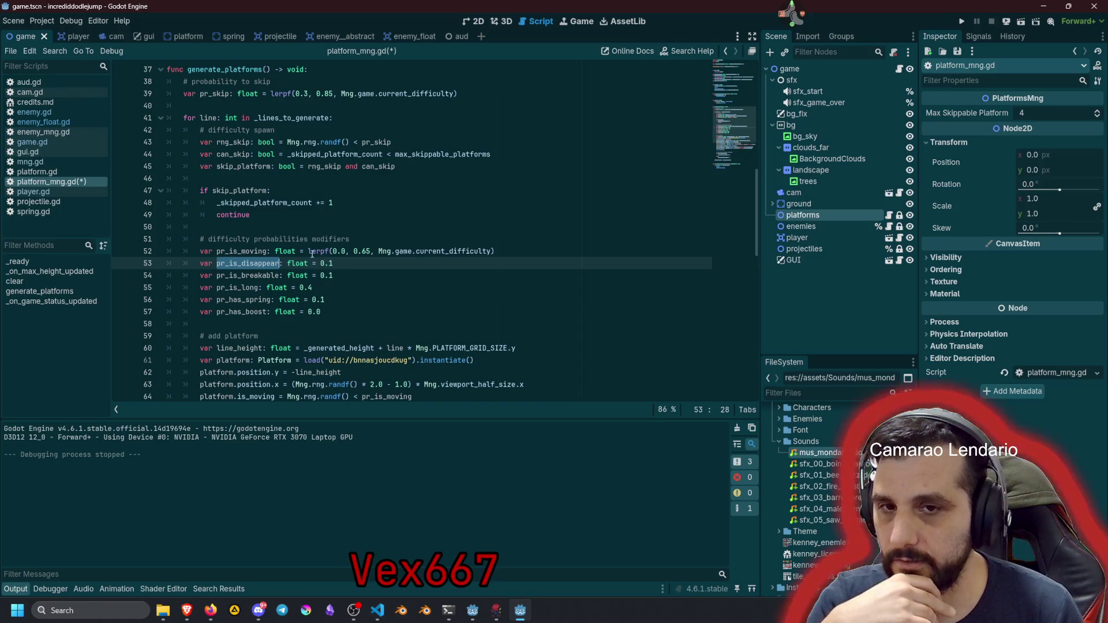
left_click(308, 251)
key("shift+End")
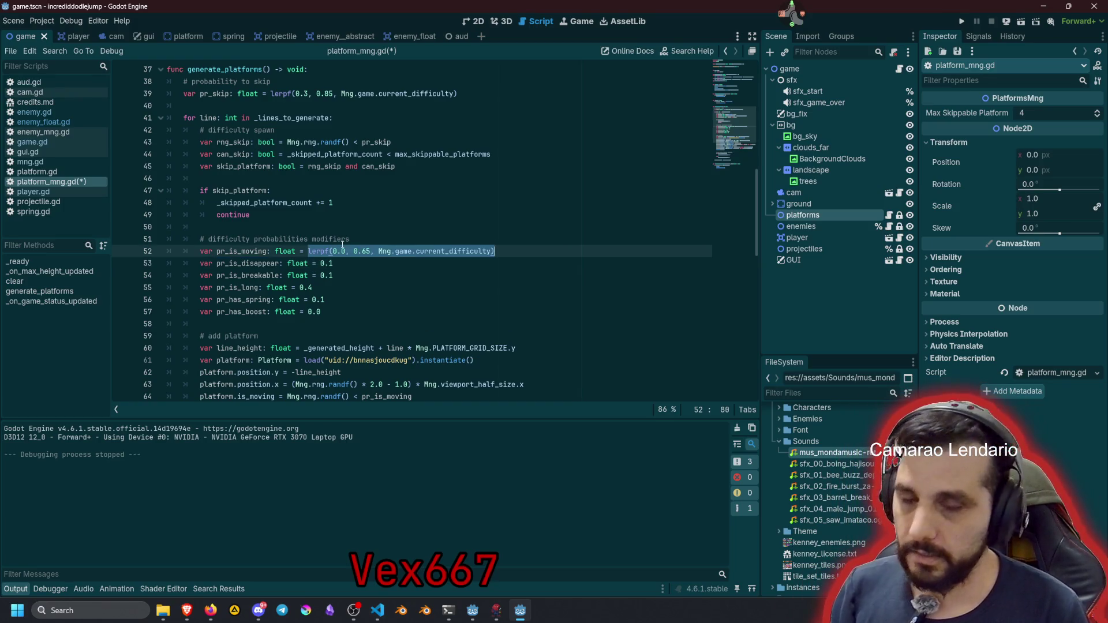
key("ctrl+c")
key("Down")
key("shift+Left")
key("shift+Left")
key("shift+Left")
key("ctrl+v")
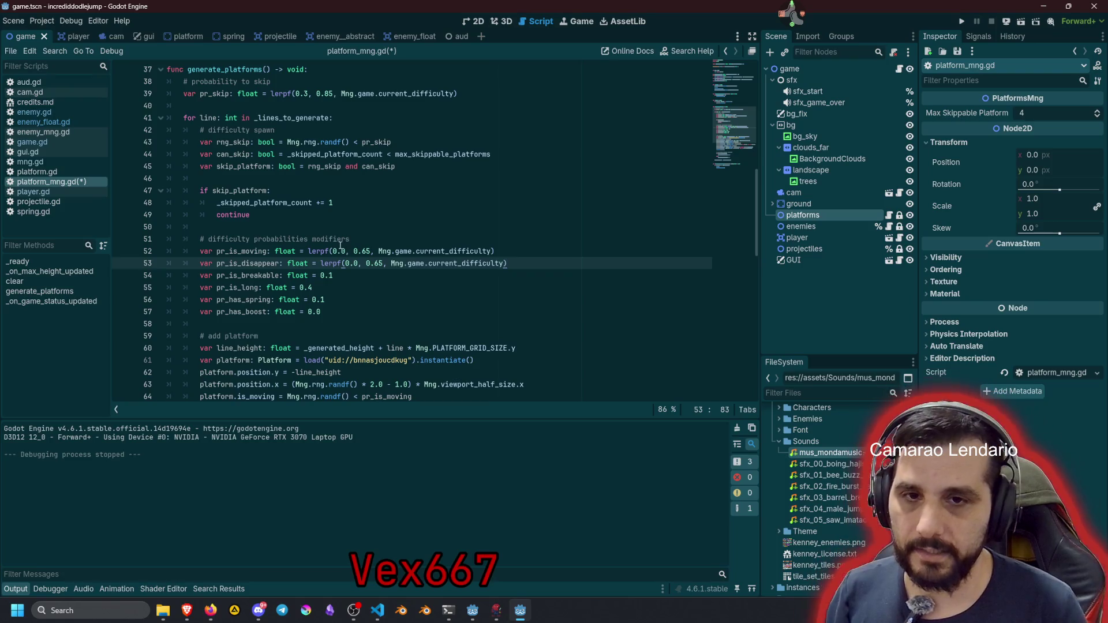
left_click(378, 264)
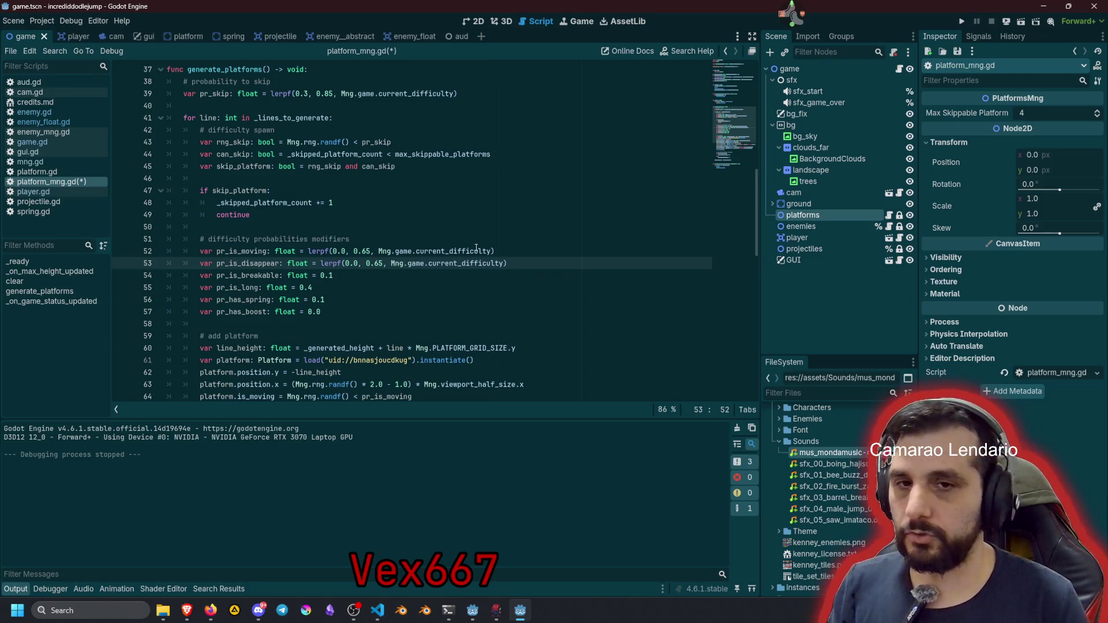
key("shift+Right")
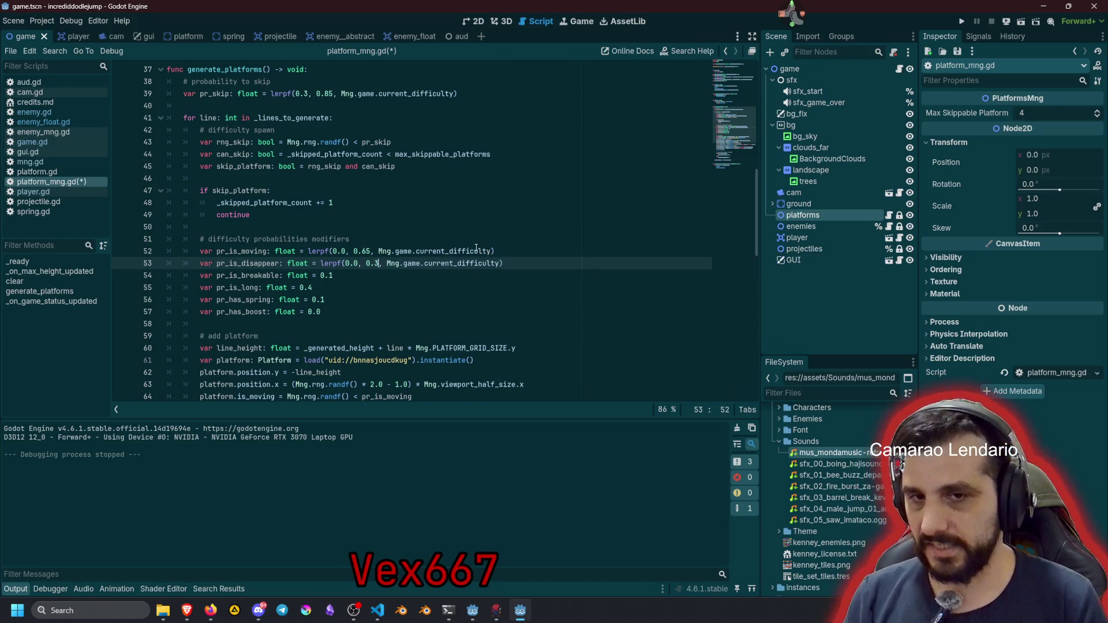
type("3")
Make the breakable chance on line 54 lerpf(0.2, 0.5, current_difficulty)
left_click(321, 263)
key("shift+End")
key("Down")
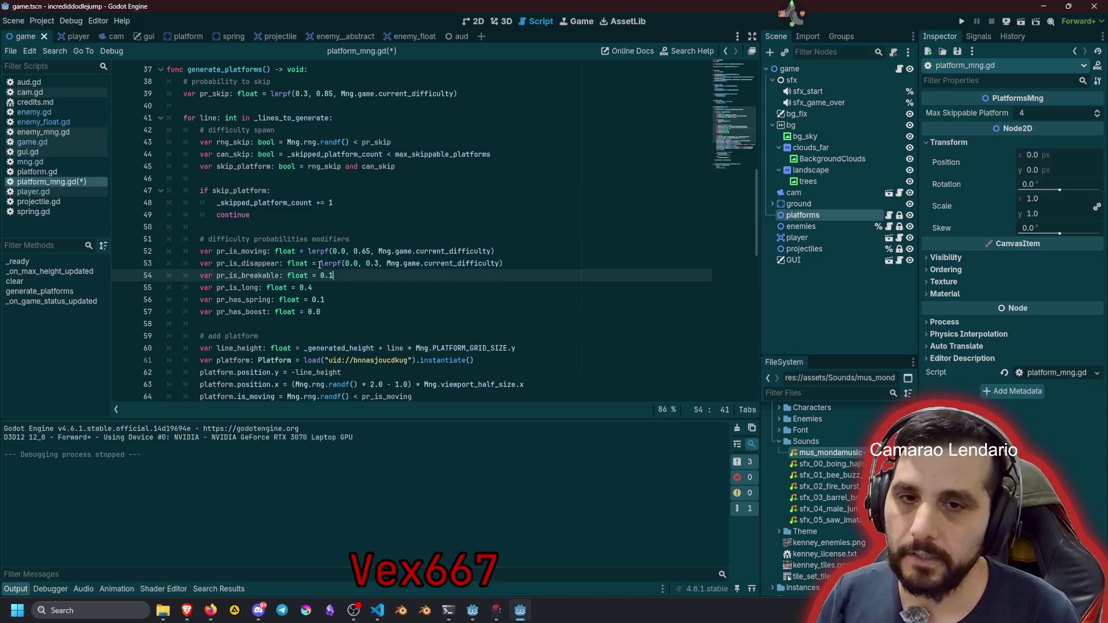
key("shift+Left")
key("shift+Left")
key("shift+Left")
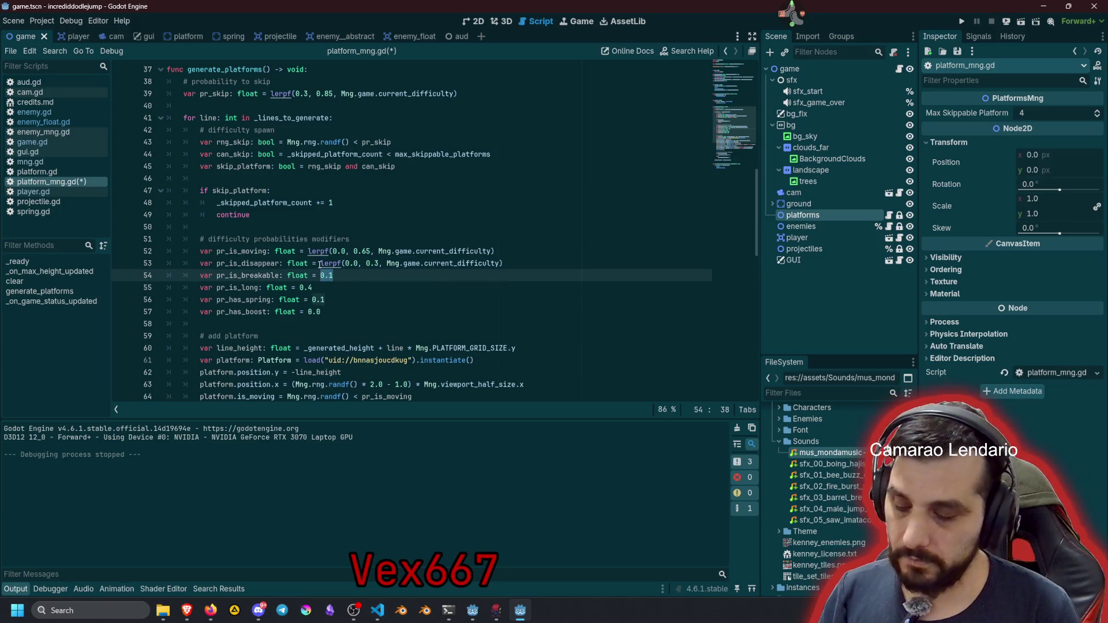
key("ctrl+v")
left_click(355, 275)
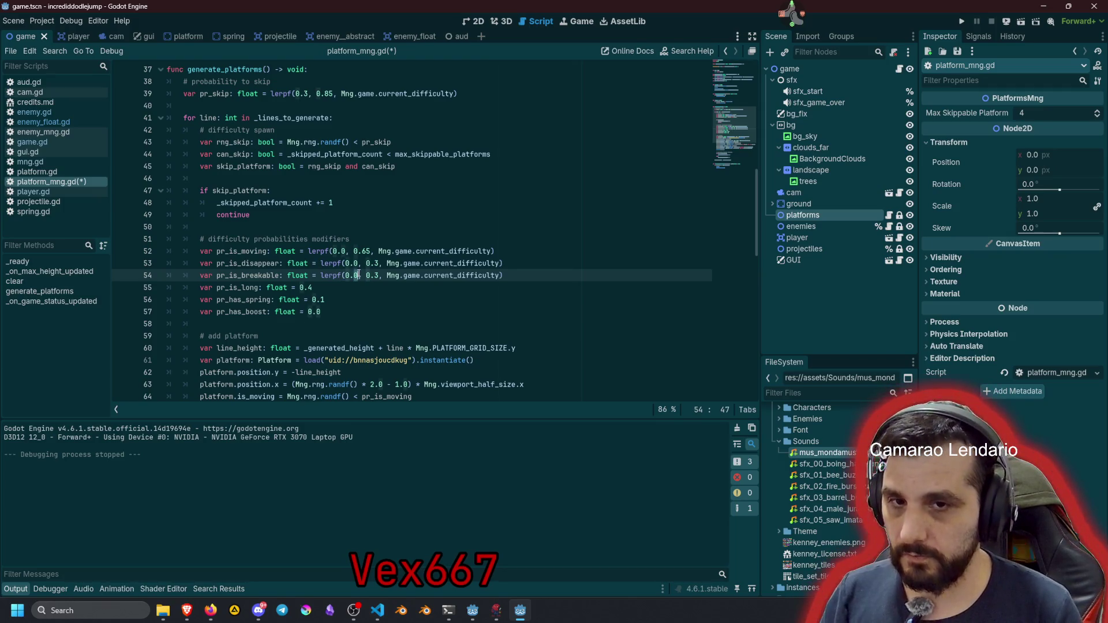
key("BackSpace")
type("2")
key("Right")
key("Right")
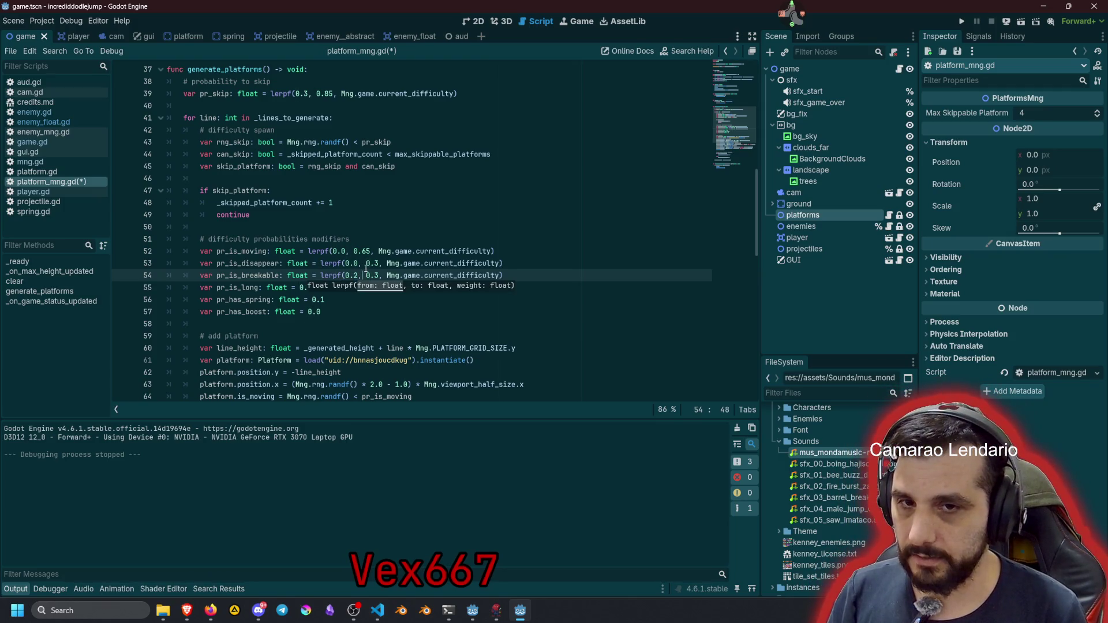
key("Right")
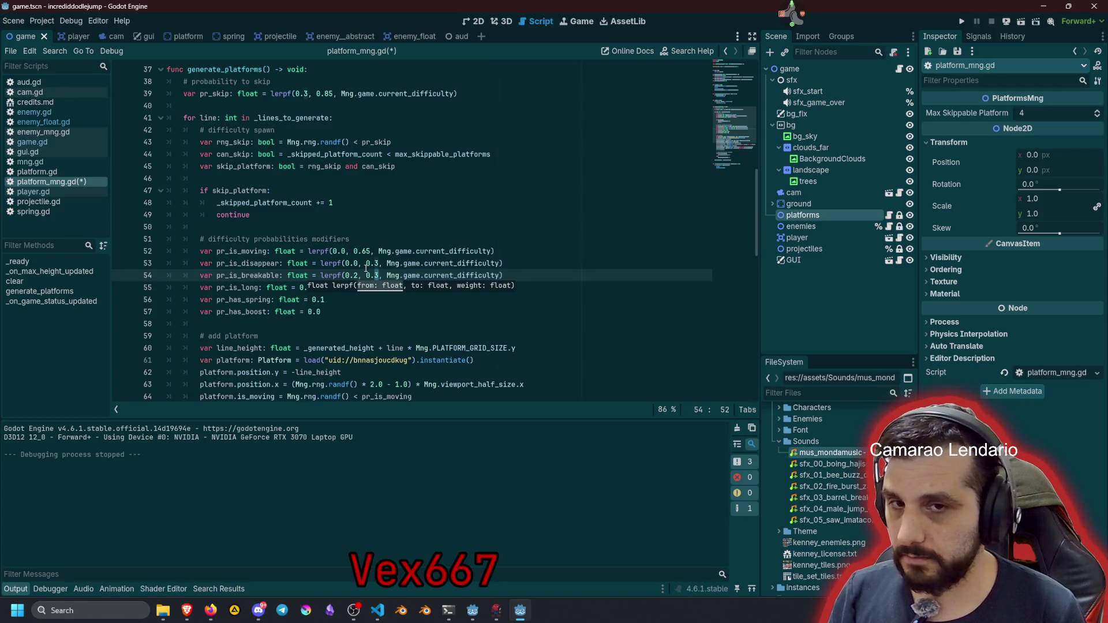
key("BackSpace")
type("5")
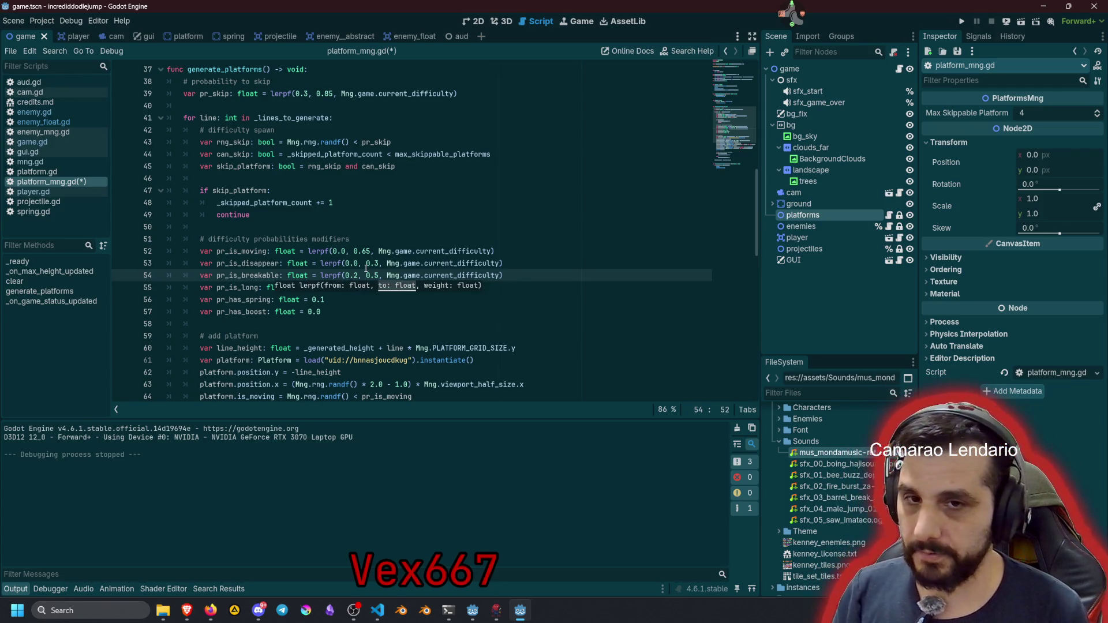
left_click(366, 266)
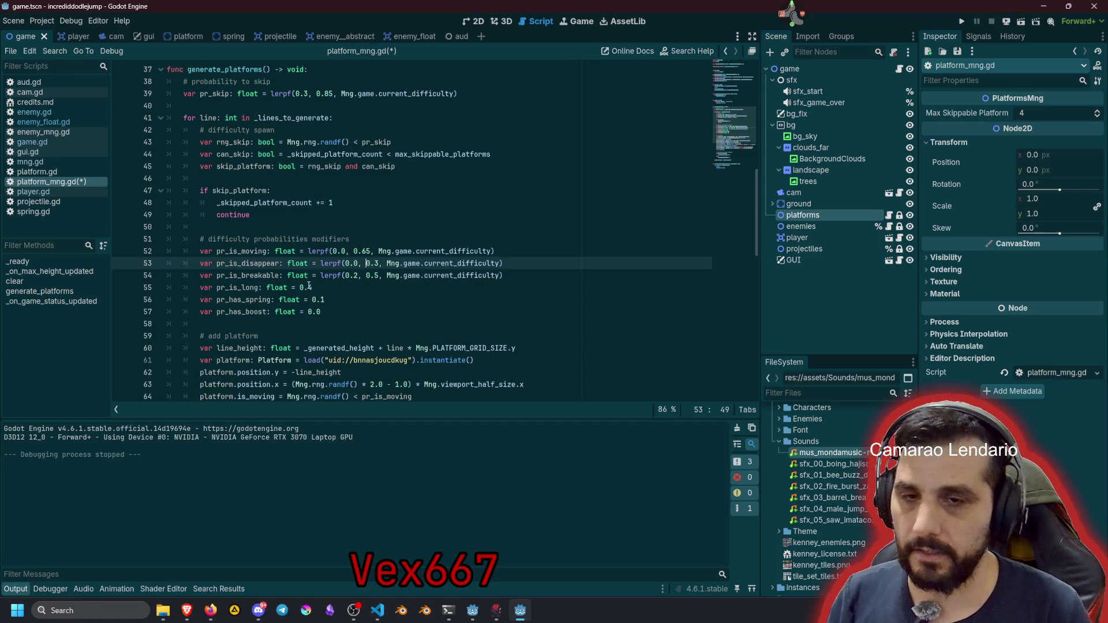
left_click(322, 277)
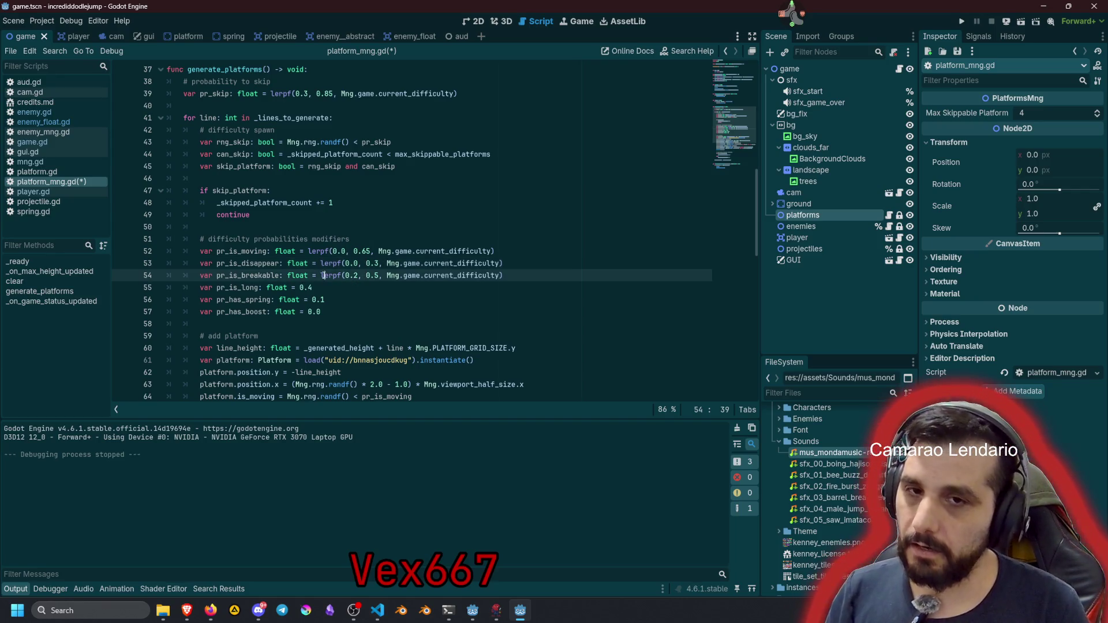
Replace the long-platform chance 0.4 with lerpf(0.4, 0.05, current_difficulty)
key("shift+End")
key("ctrl+c")
key("Down")
key("ctrl+shift+Left")
key("ctrl+v")
left_click(338, 287)
key("BackSpace")
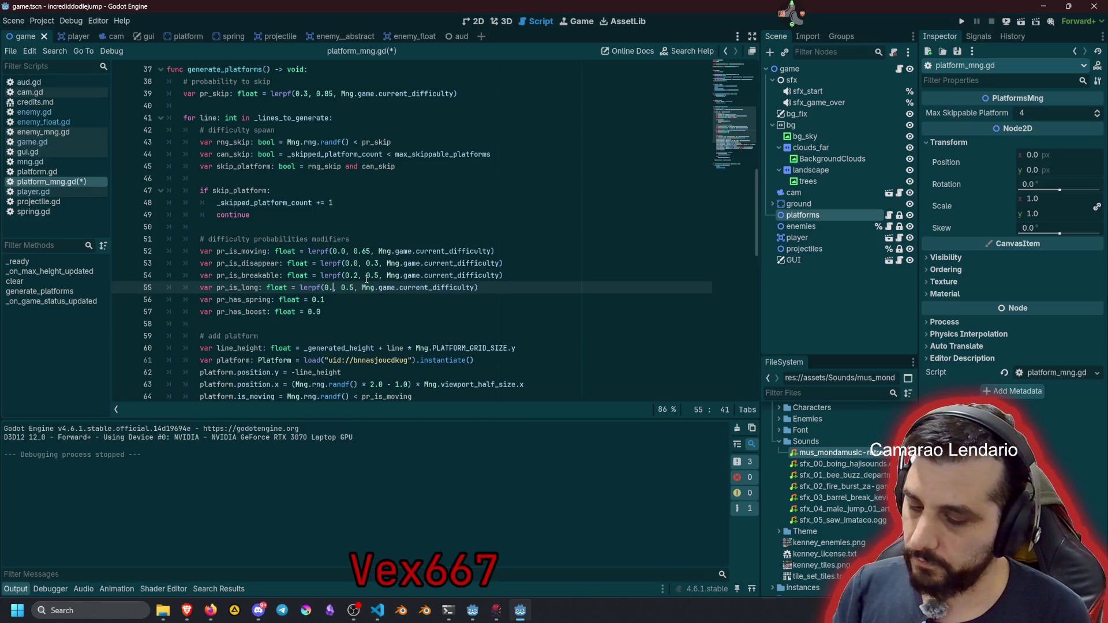
type("4")
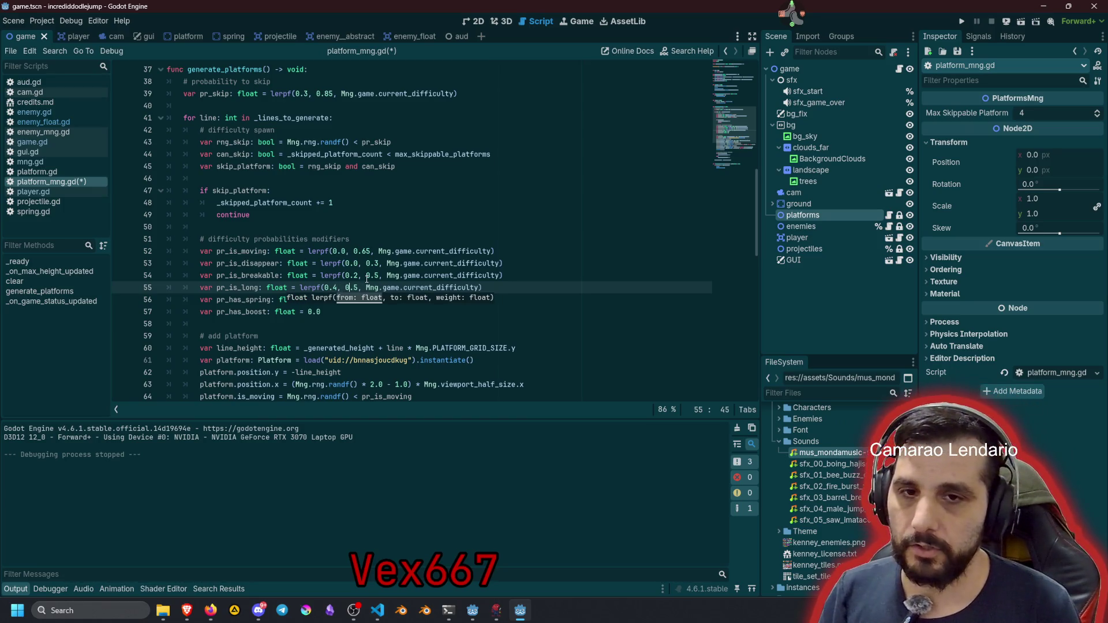
key("Right")
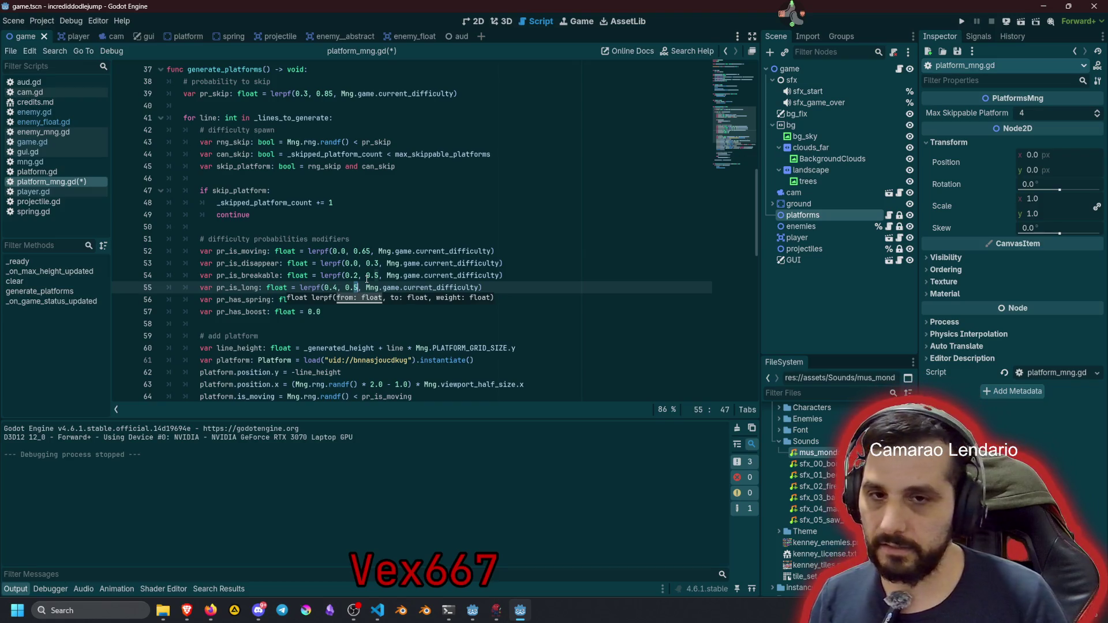
key("BackSpace")
type("05")
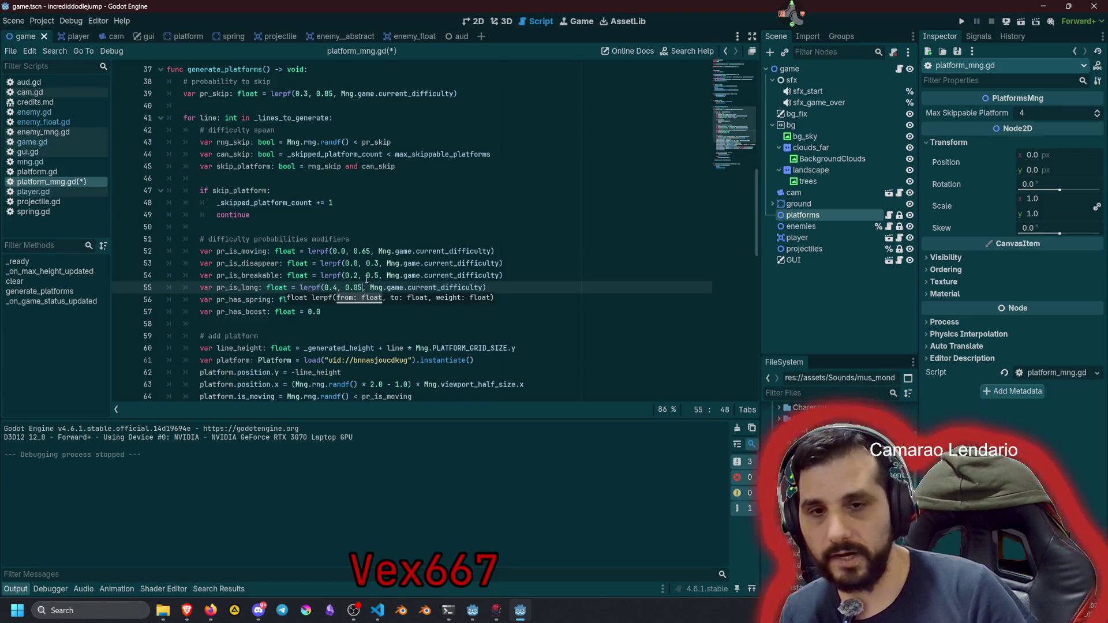
left_click(365, 276)
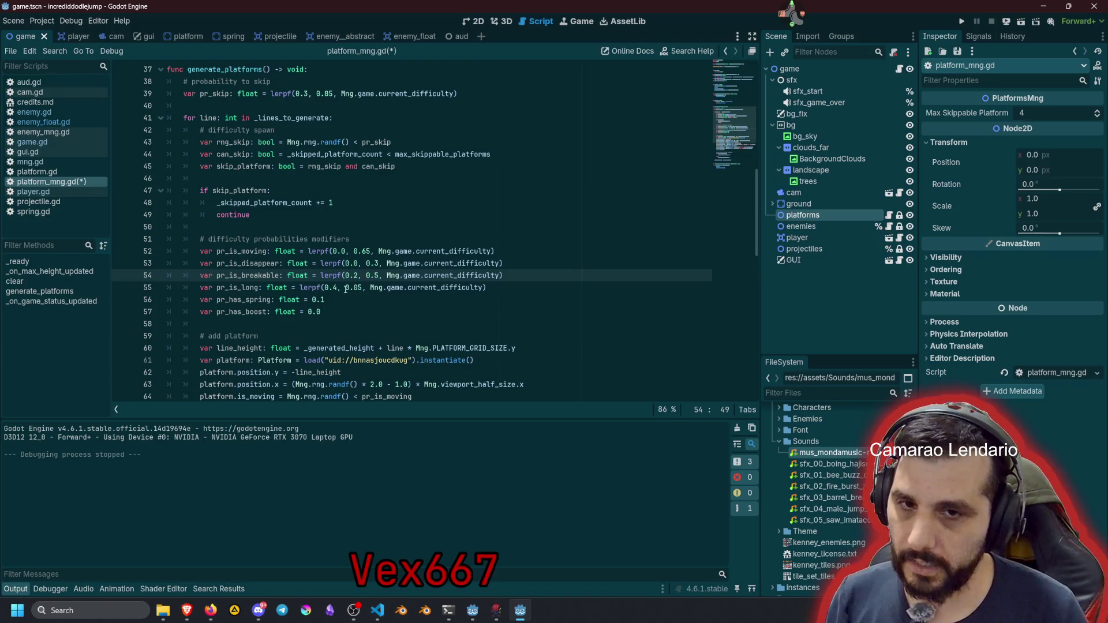
Paste the lerpf expression over the spring chance 0.1 on line 56
left_click(301, 289)
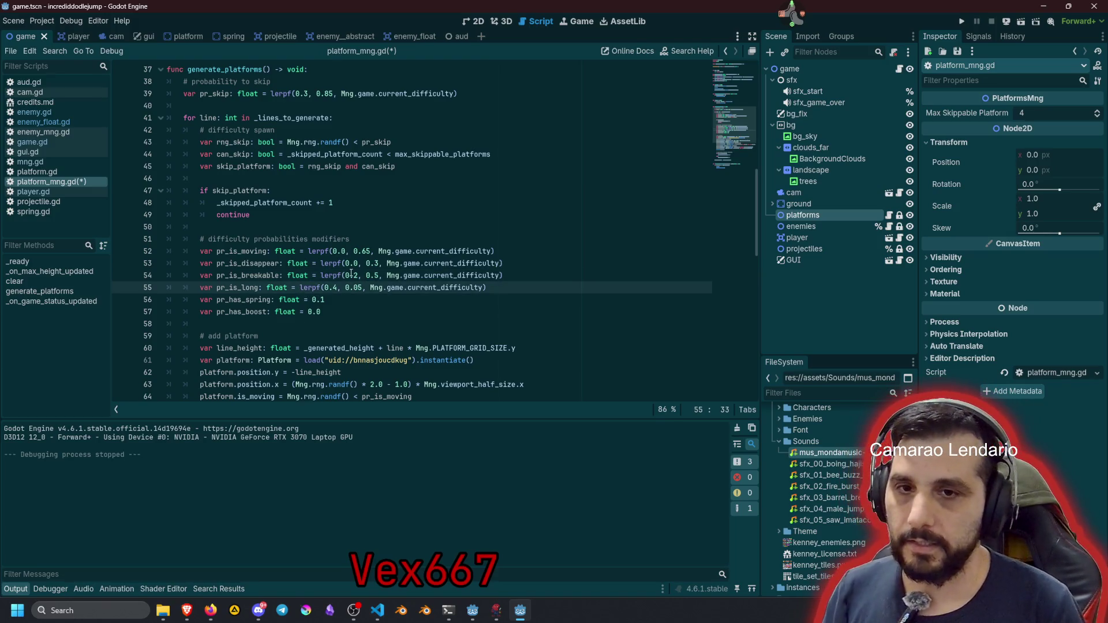
key("shift+End")
key("ctrl+c")
key("Down")
key("shift+Left")
key("shift+Left")
key("shift+Left")
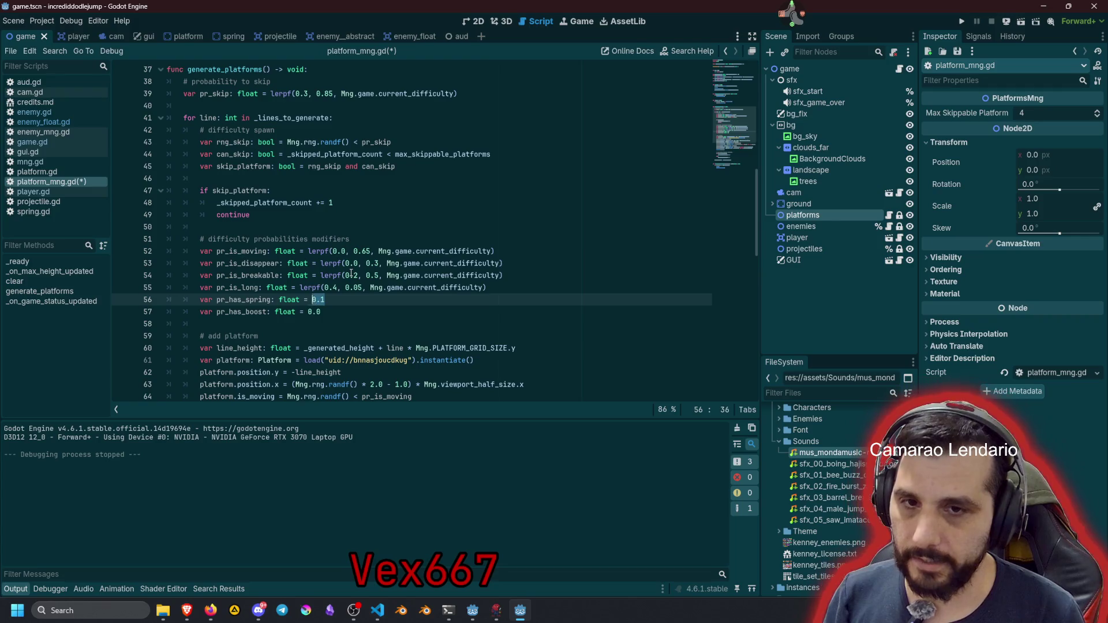
key("ctrl+v")
left_click(345, 299)
key("Delete")
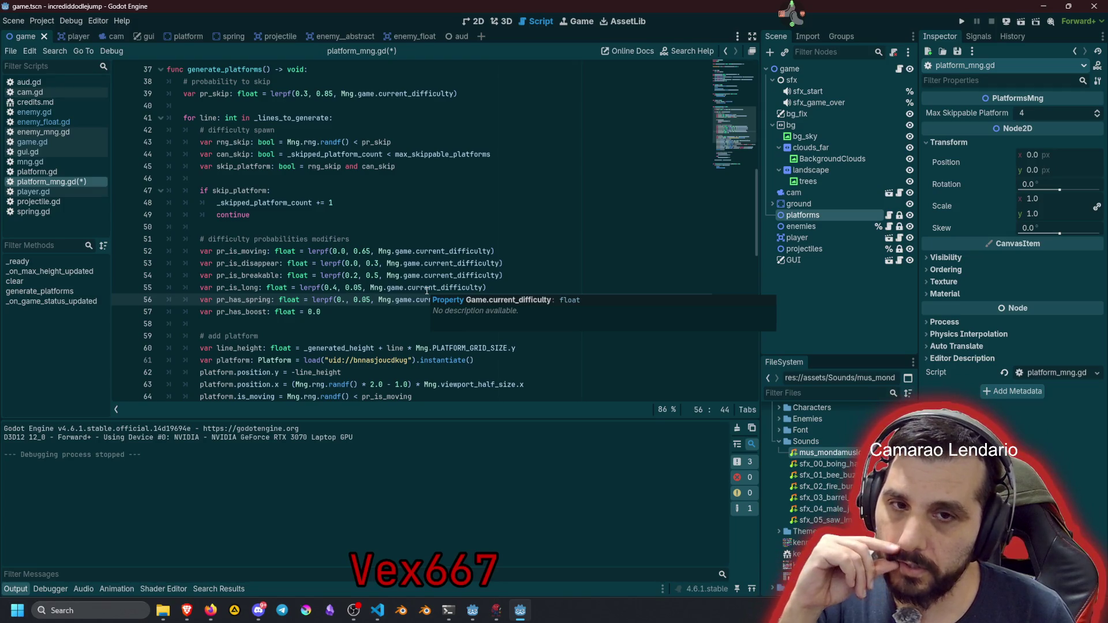
type("1")
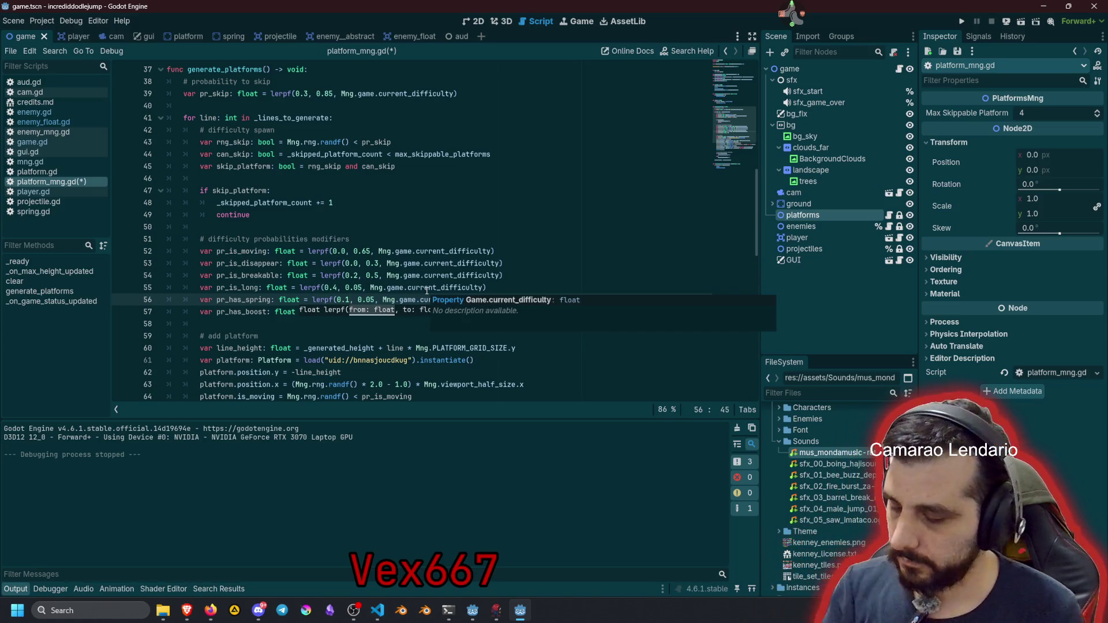
key("ctrl+z")
key("ctrl+z")
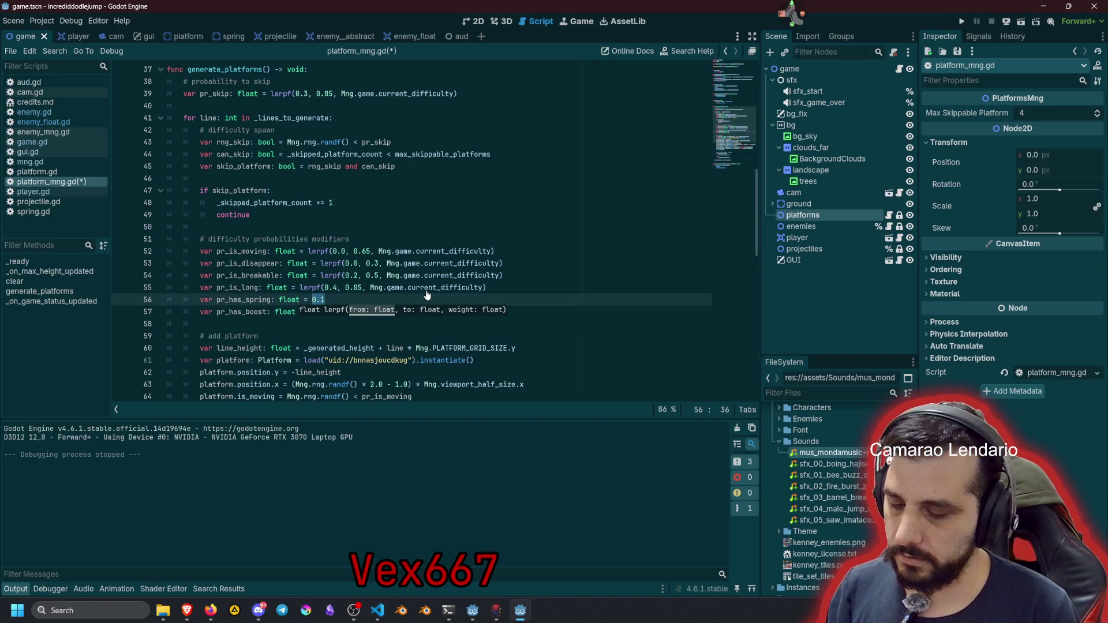
key("ctrl+y")
key("BackSpace")
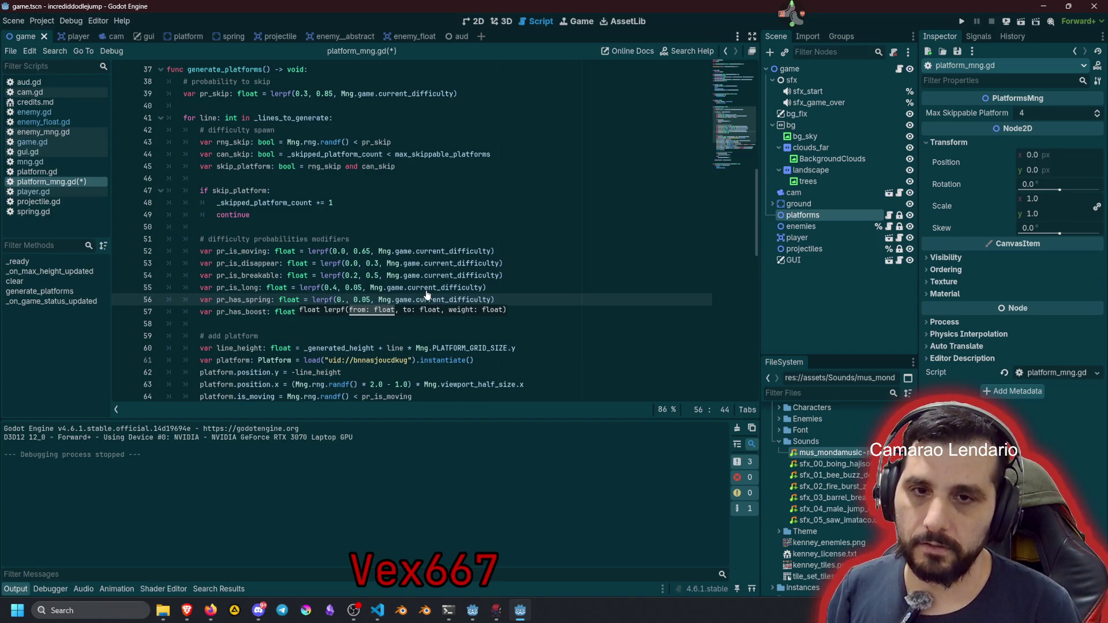
type("1")
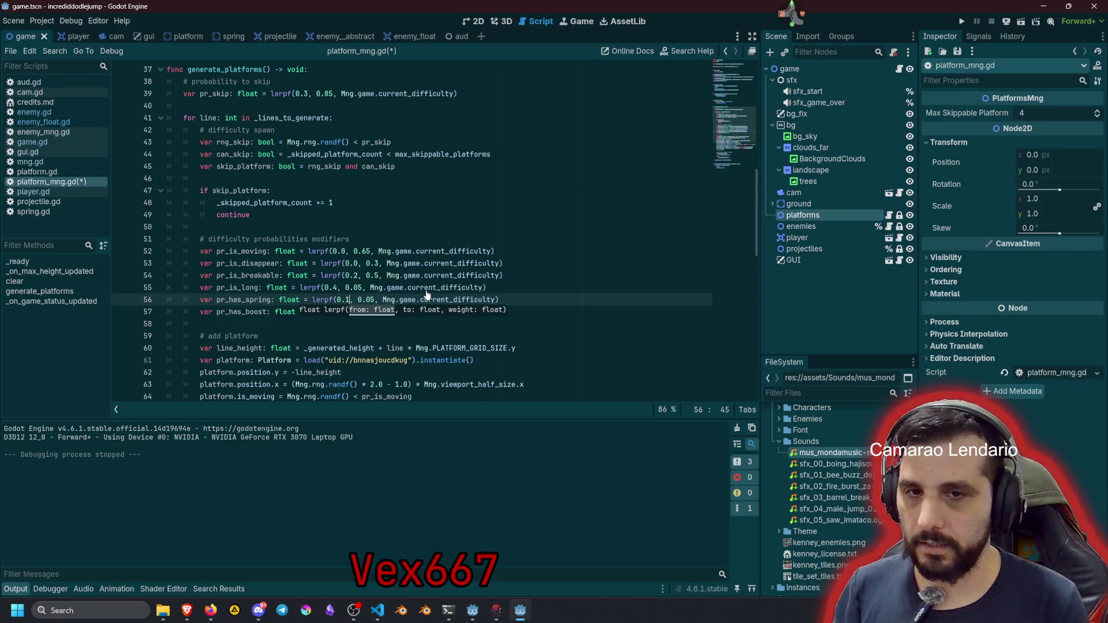
Set the spring chance bounds to 0.03 and 0.15
left_click(363, 300)
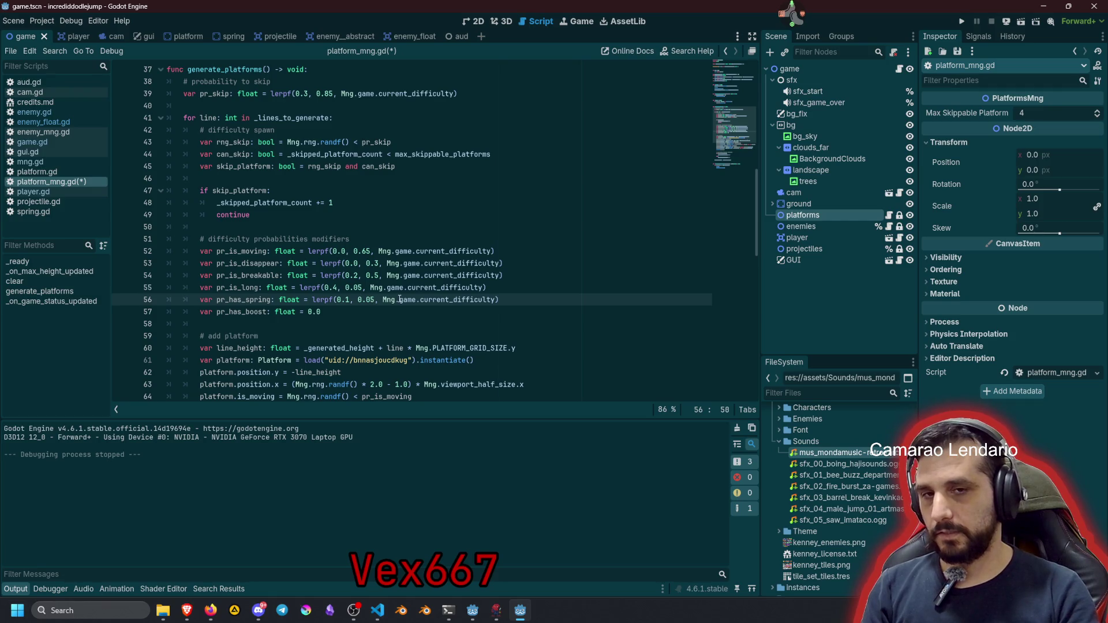
left_click(346, 300)
key("Delete")
type("05")
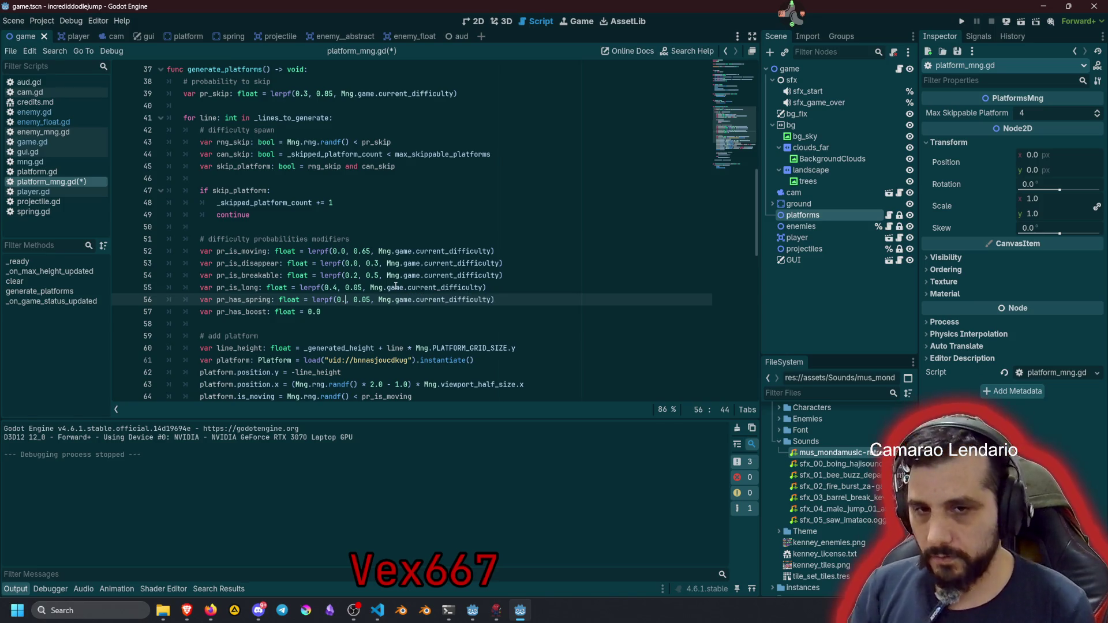
key("BackSpace")
type("3")
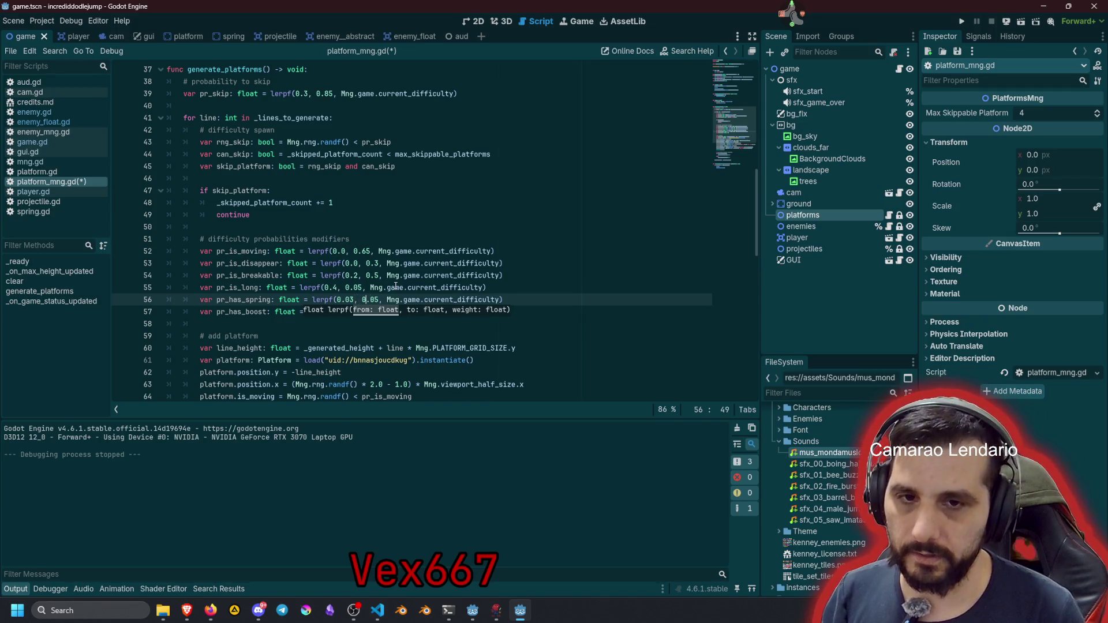
key("Right")
key("Right")
key("Delete")
type("1")
key("Up")
key("Up")
key("Up")
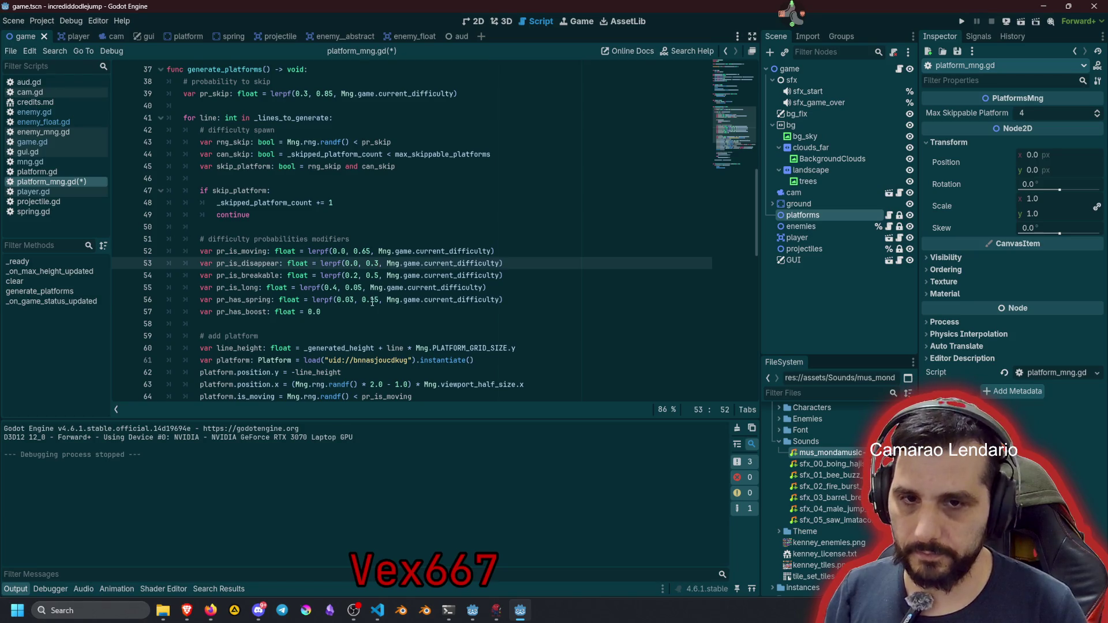
left_click(372, 300)
left_click(254, 311)
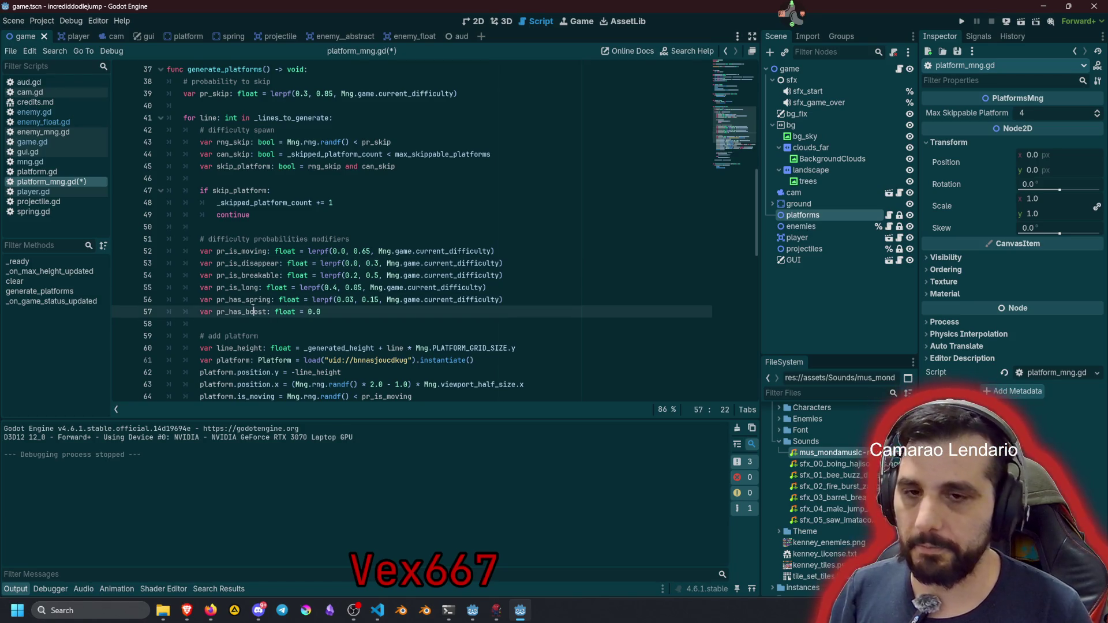
Replace the boost chance on line 57 with lerpf(0.02, 0.04, current_difficulty)
left_click(313, 300)
key("shift+End")
key("ctrl+c")
key("Down")
key("shift+Left")
key("shift+Left")
key("shift+Left")
key("ctrl+v")
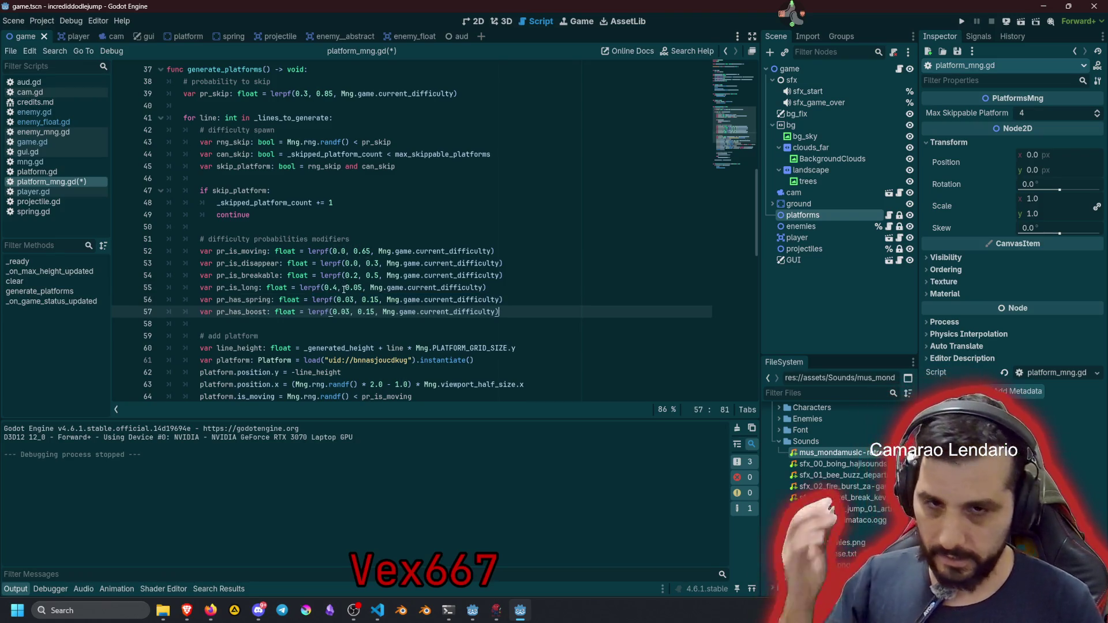
left_click(344, 312)
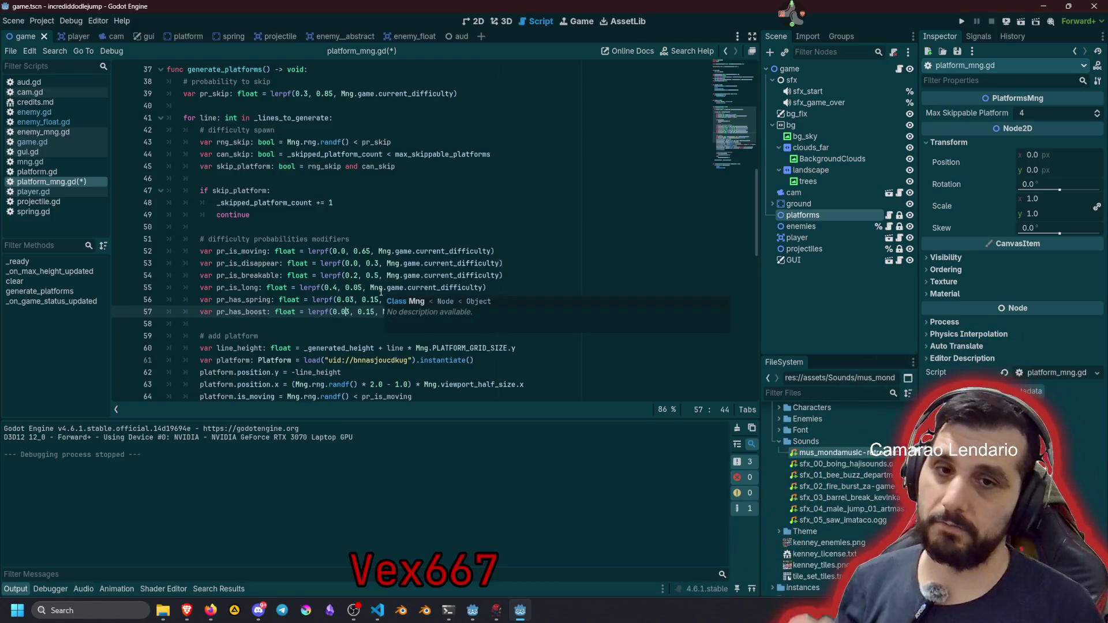
key("Right")
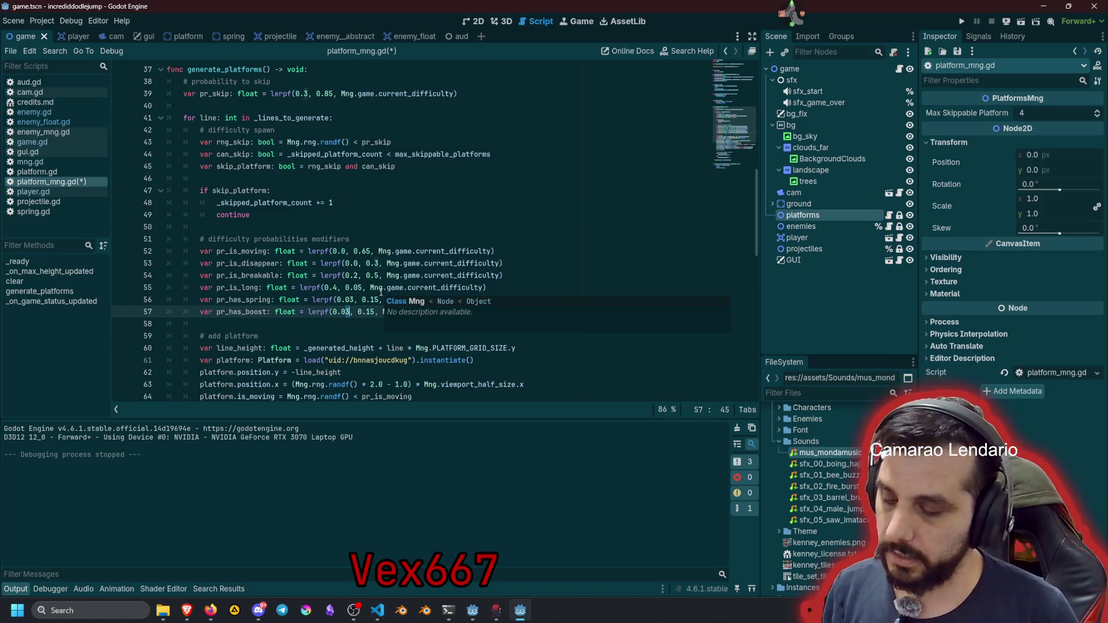
key("BackSpace")
type("2")
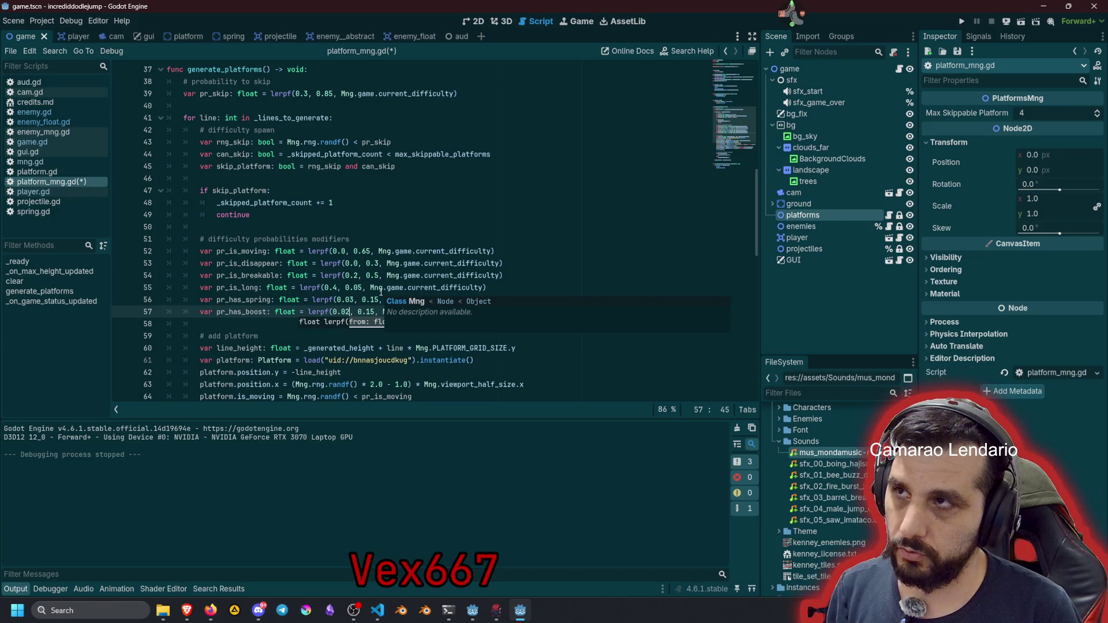
key("Right")
key("Right")
key("shift+Right")
key("shift+Right")
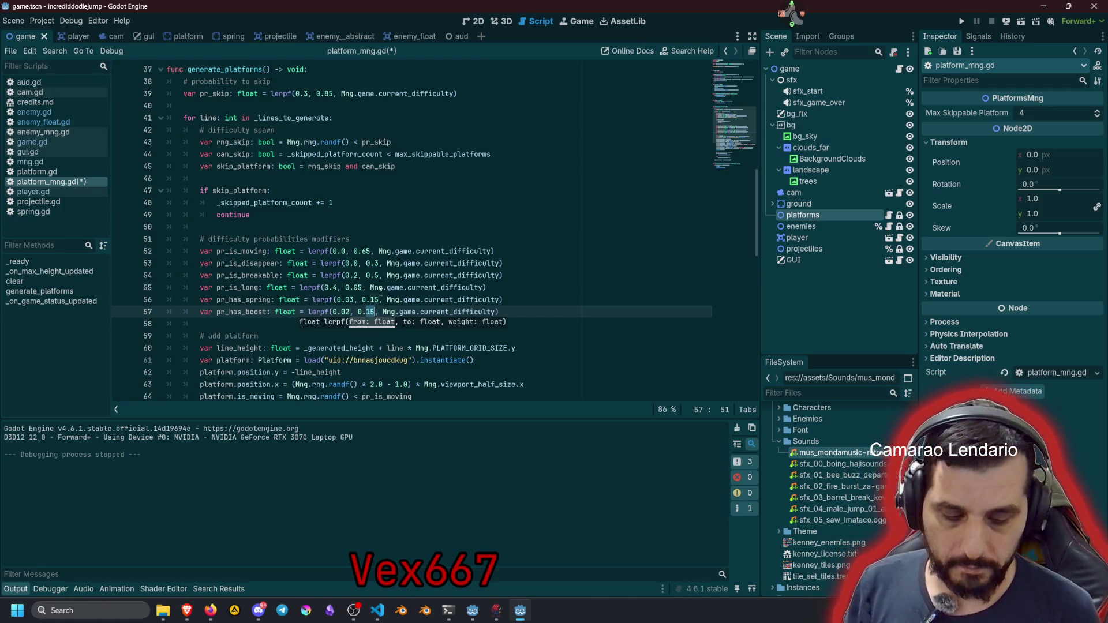
key("BackSpace")
type("04")
key("End")
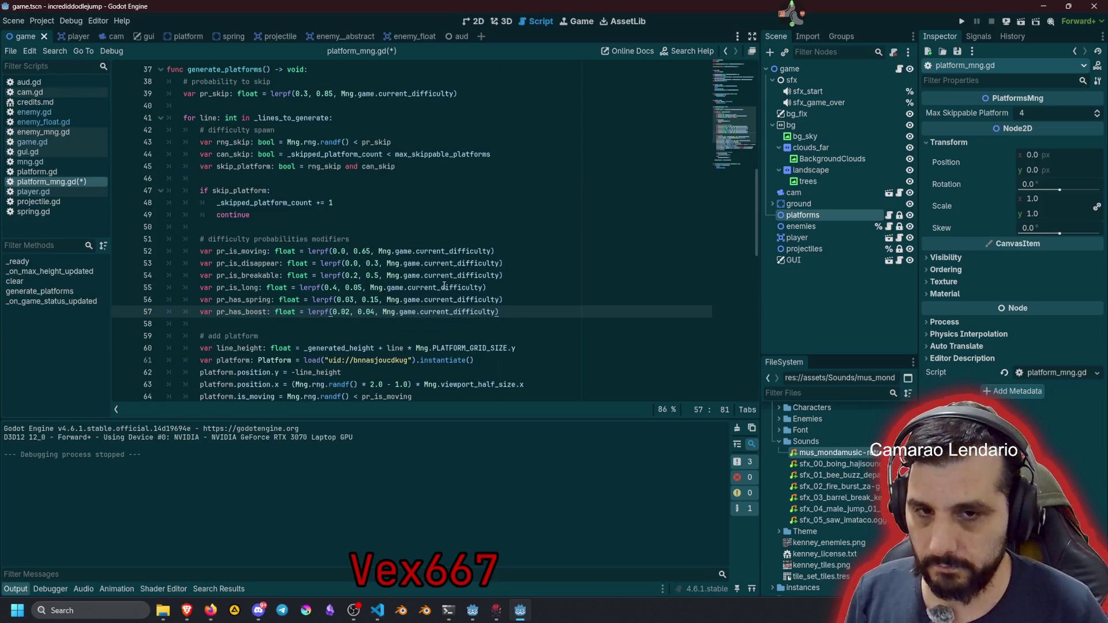
left_click(449, 320)
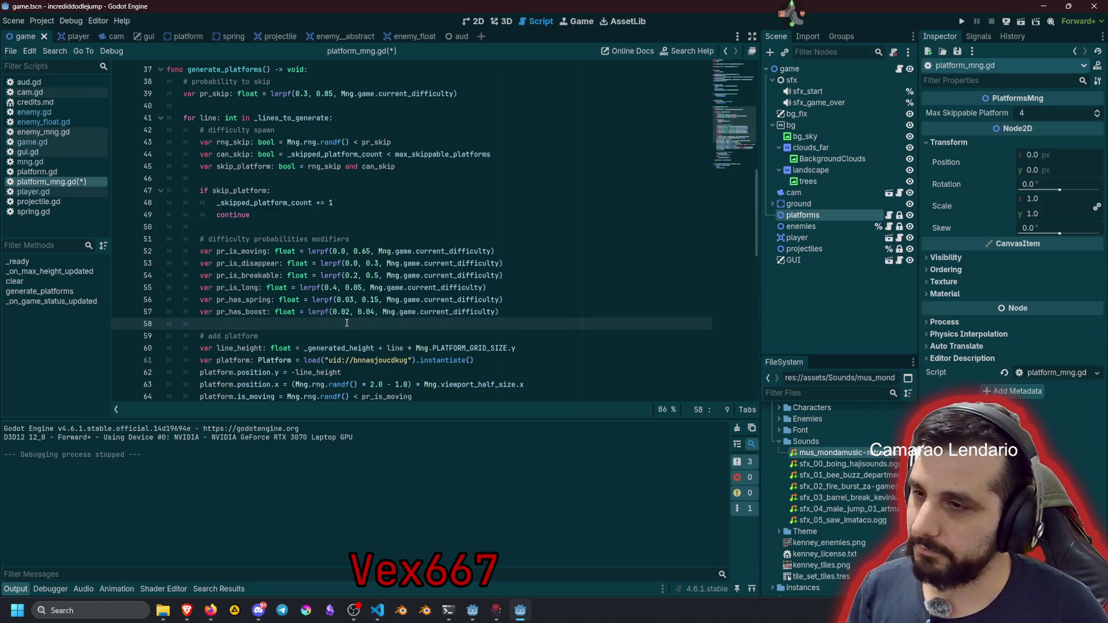
Review the long-platform and disappearing ranges, then save platform_mng.gd
left_click(366, 288)
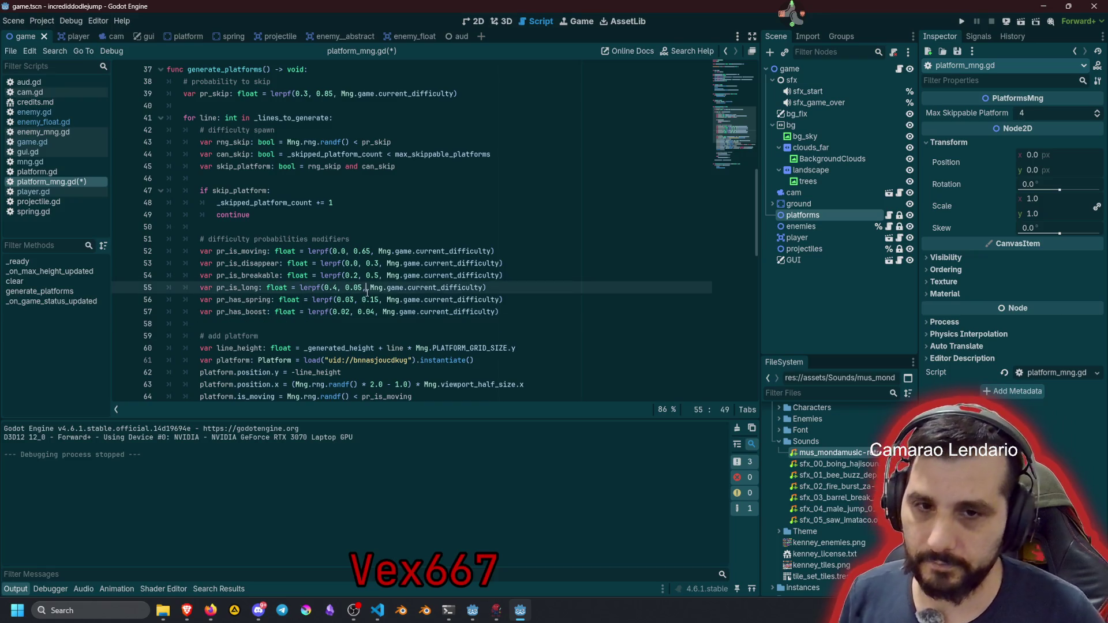
left_click(387, 263)
key("ctrl+s")
scroll(430, 291, "down", 1)
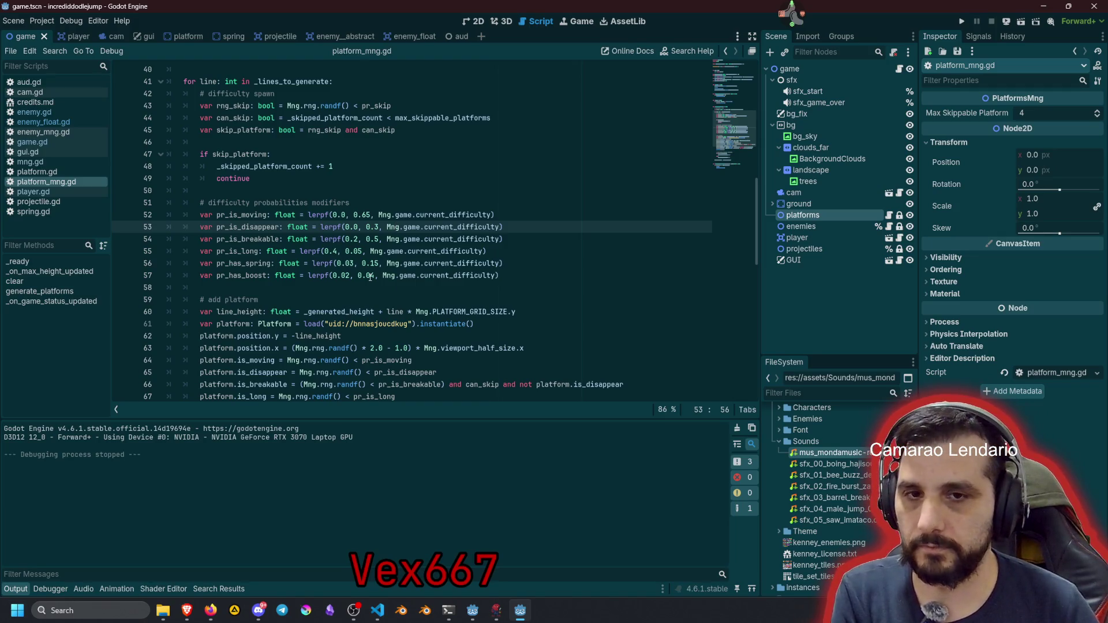
key("F5")
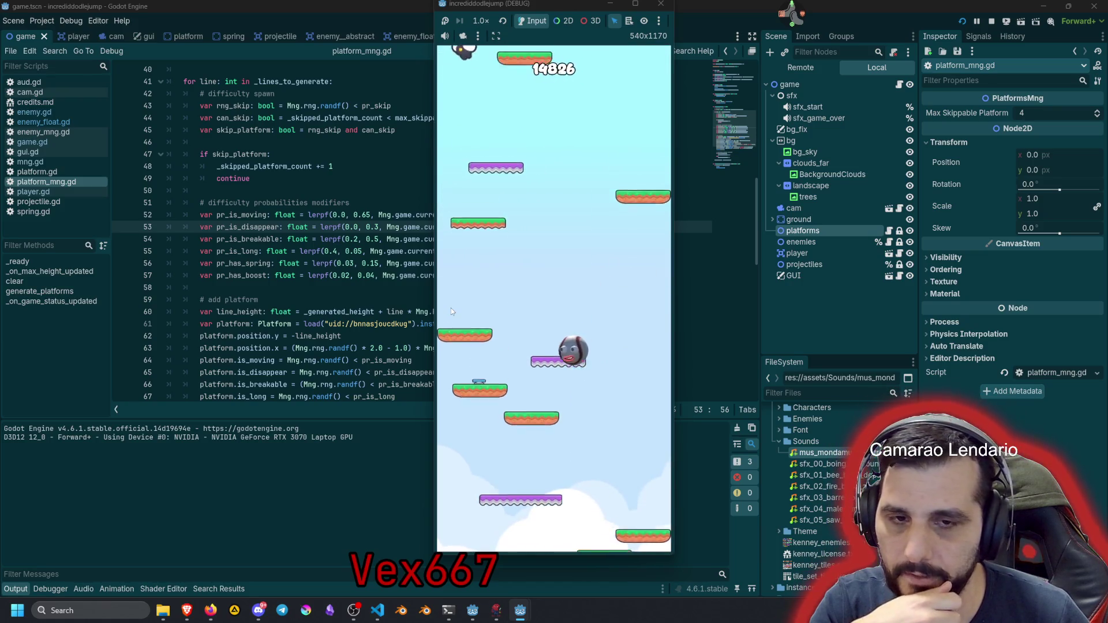
left_click(495, 297)
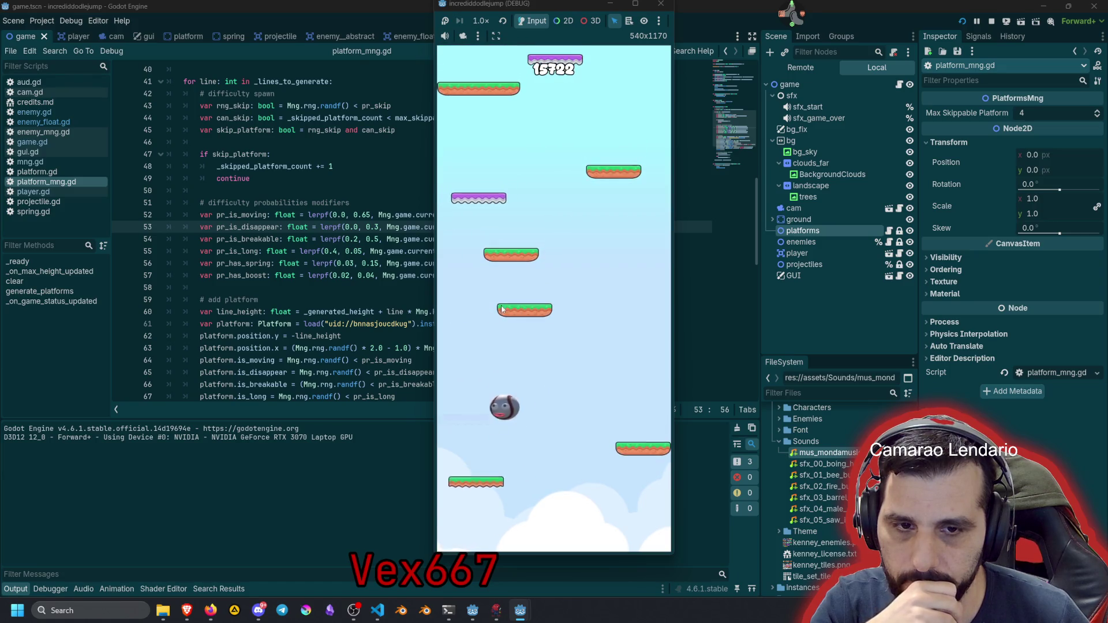
left_click(608, 290)
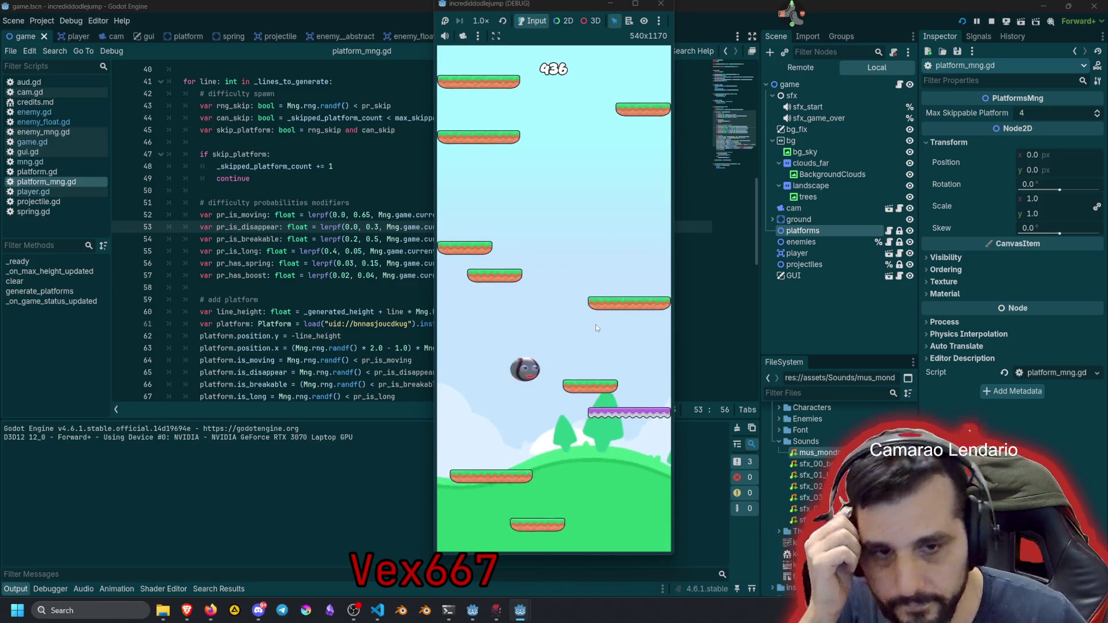
key("F8")
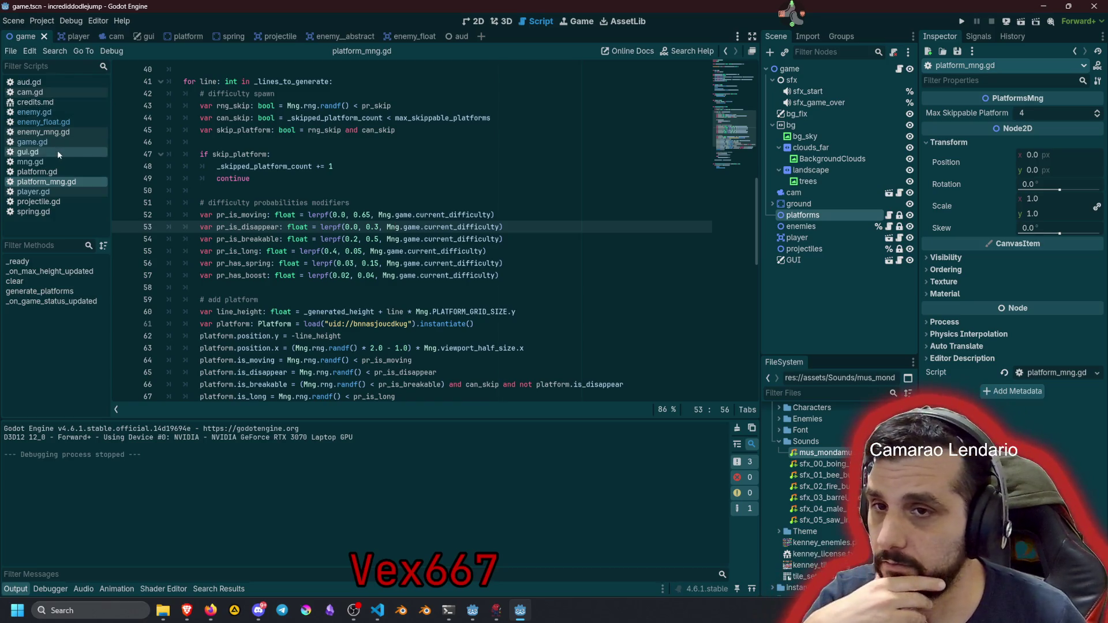
In mng.gd, comment out the 2000 and 40000 difficulty scores with '#', then run the game
left_click(44, 160)
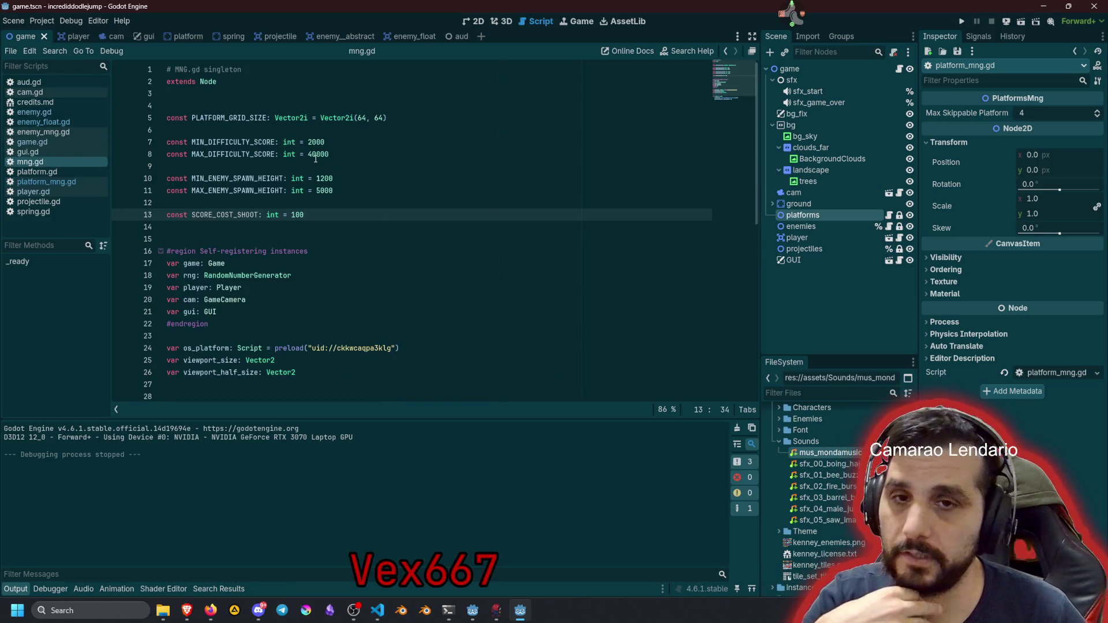
left_click(221, 153)
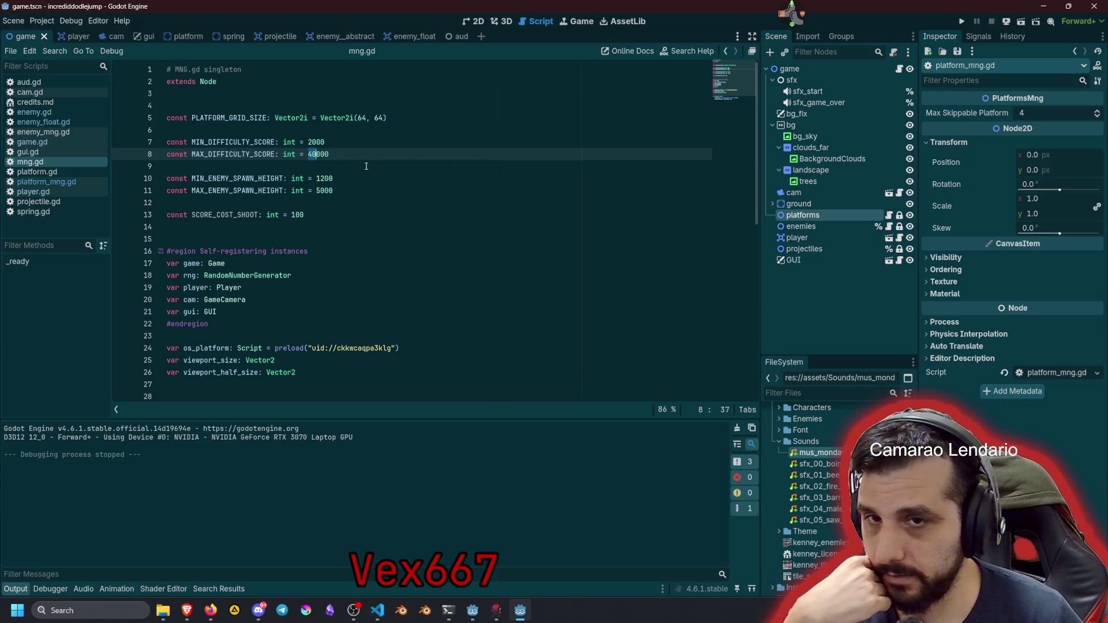
double_click(243, 143)
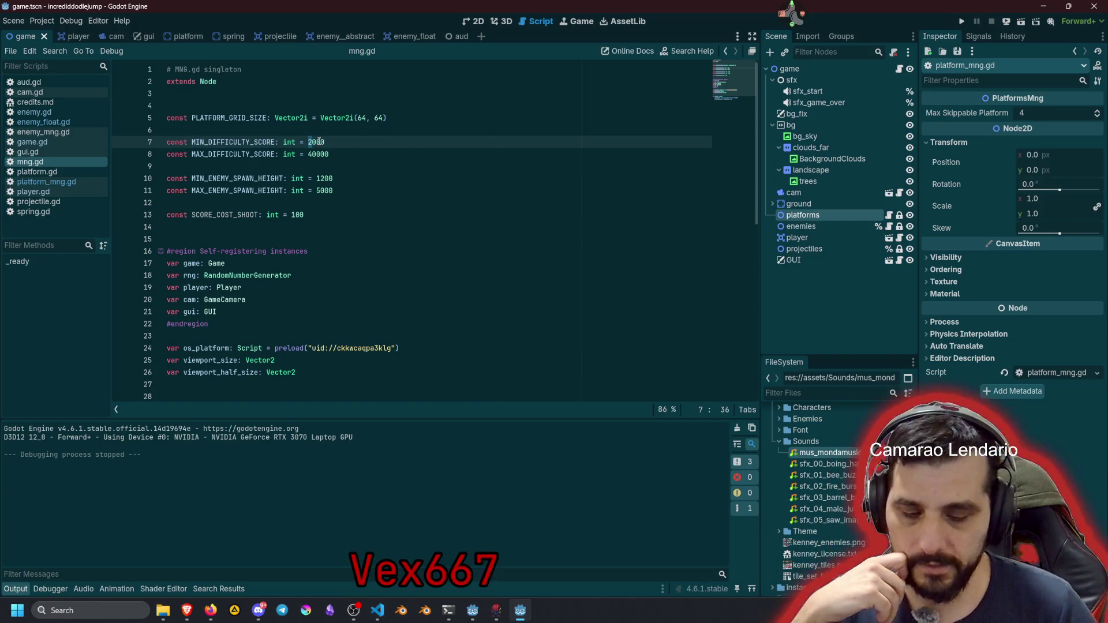
key("shift+alt+Down")
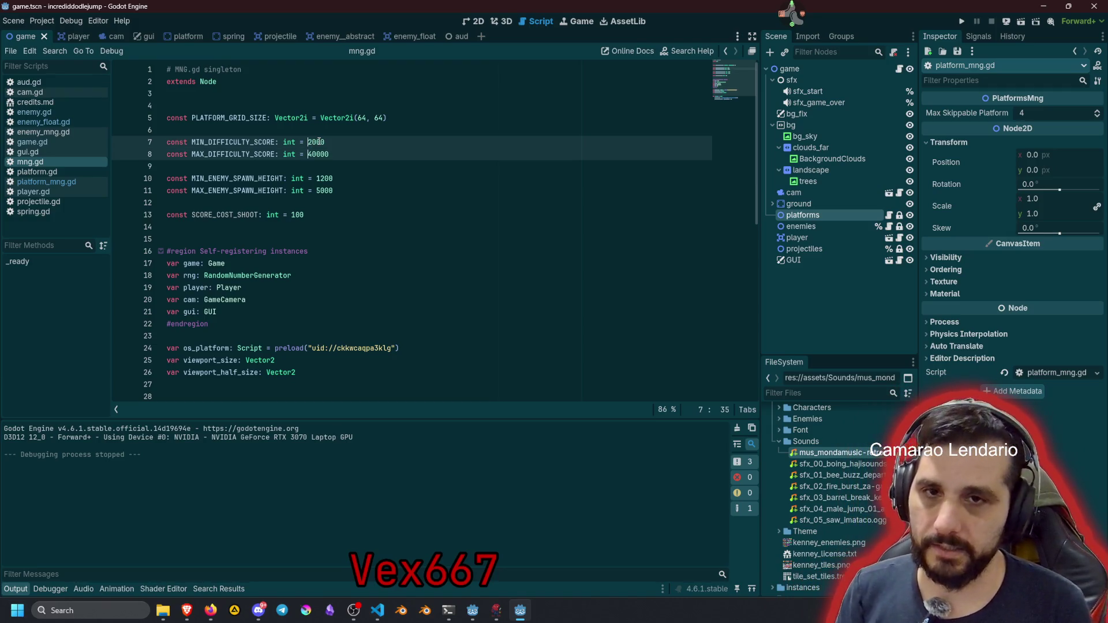
type("8")
key("Left")
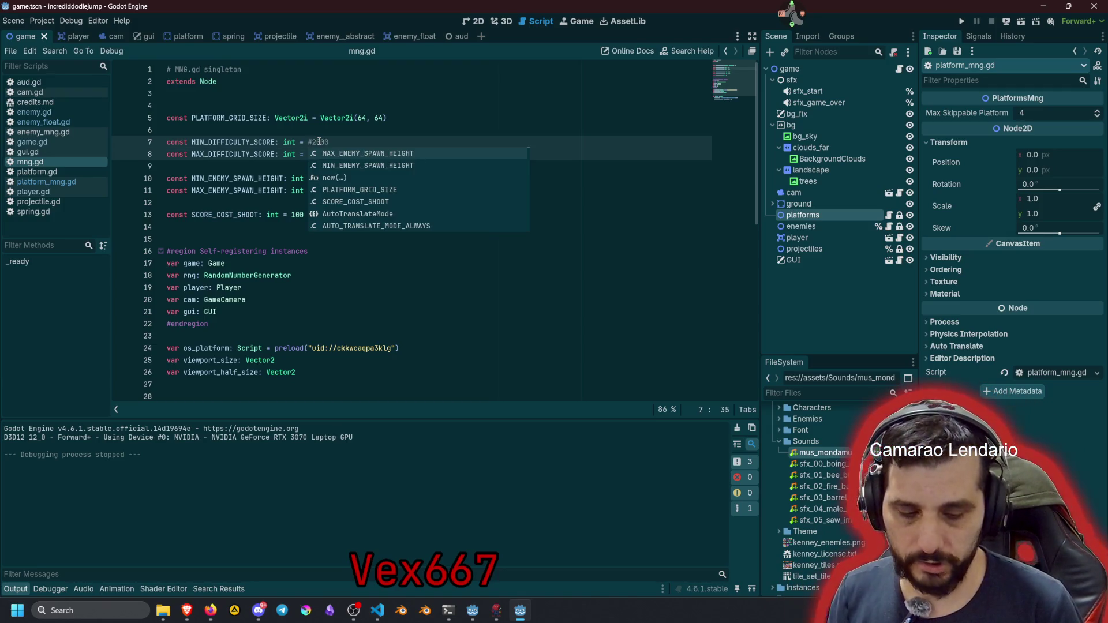
type("#40000")
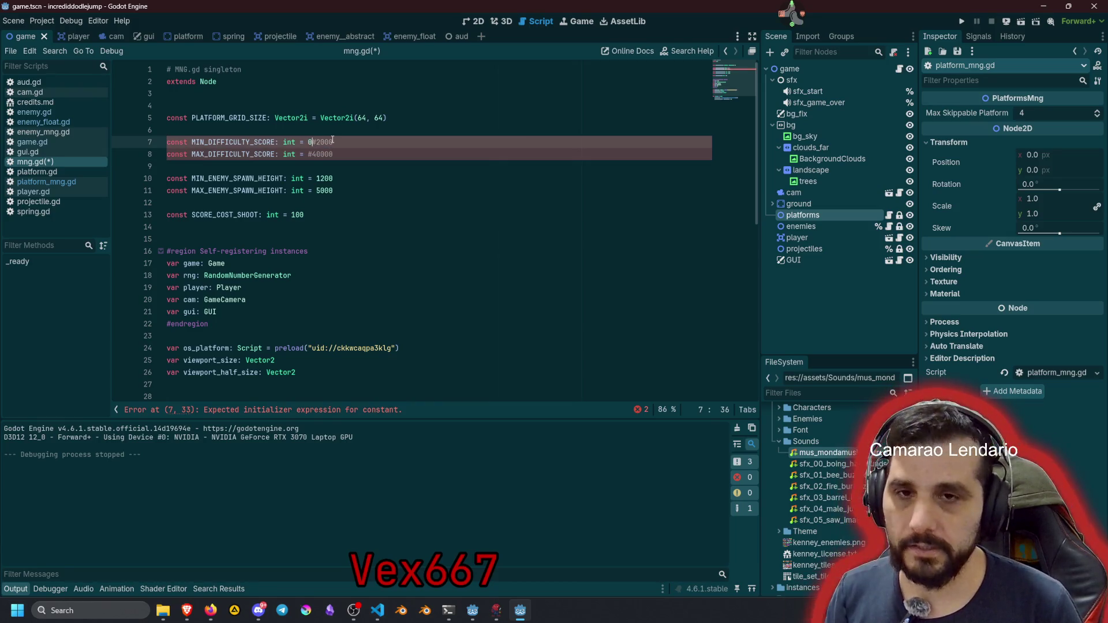
key("Escape")
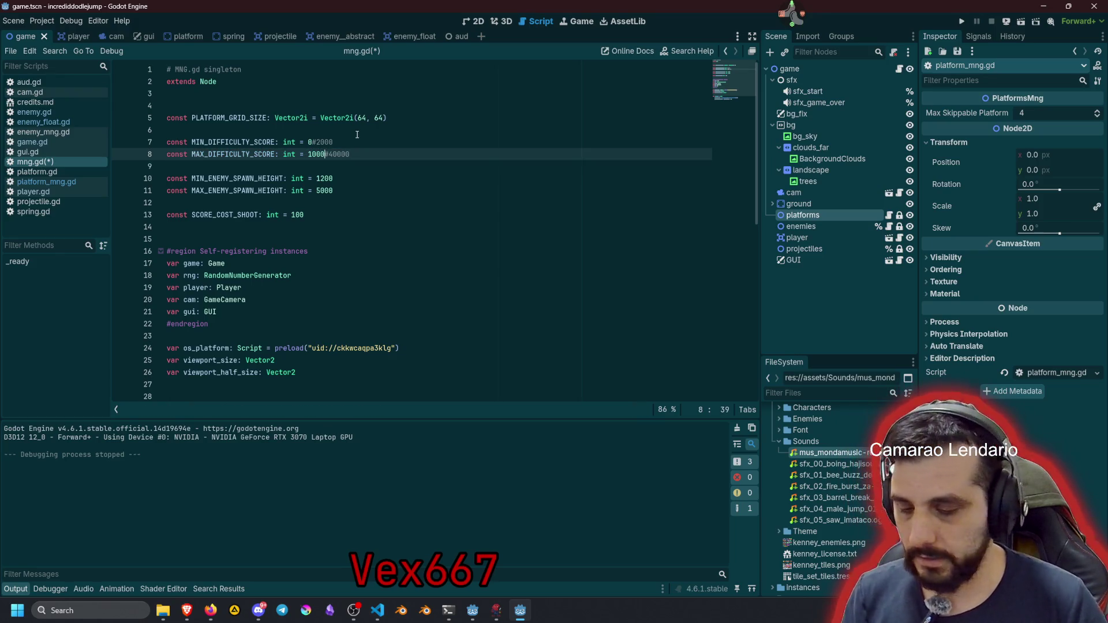
key("F5")
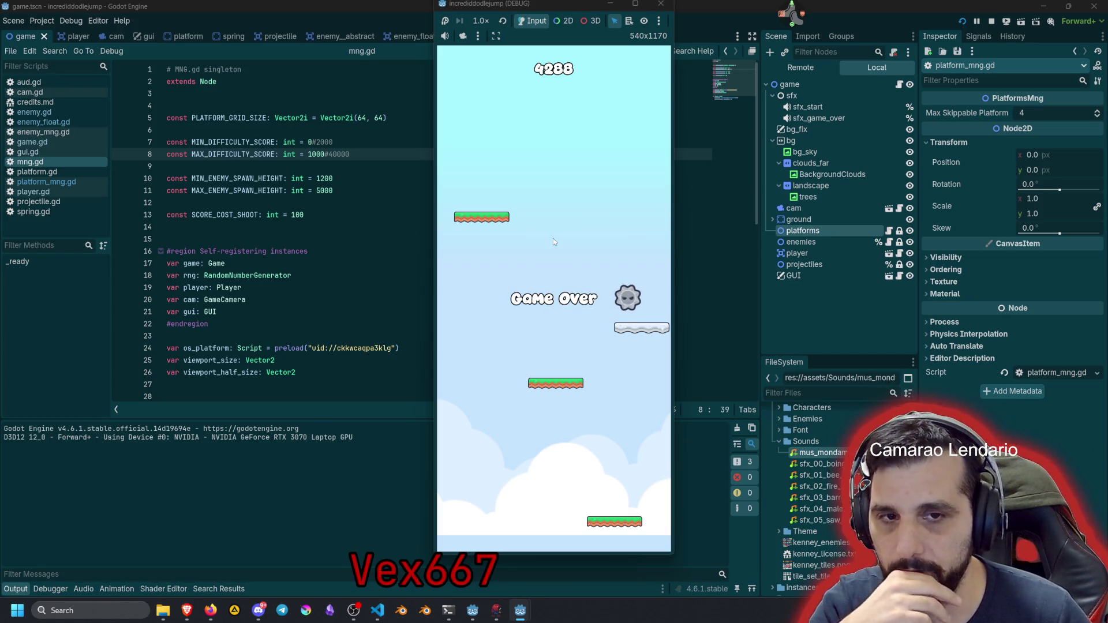
Playtest with MAX_DIFFICULTY_SCORE at 3000 past 15,000 points, then stop the game
left_click(553, 238)
key("F8")
type("3")
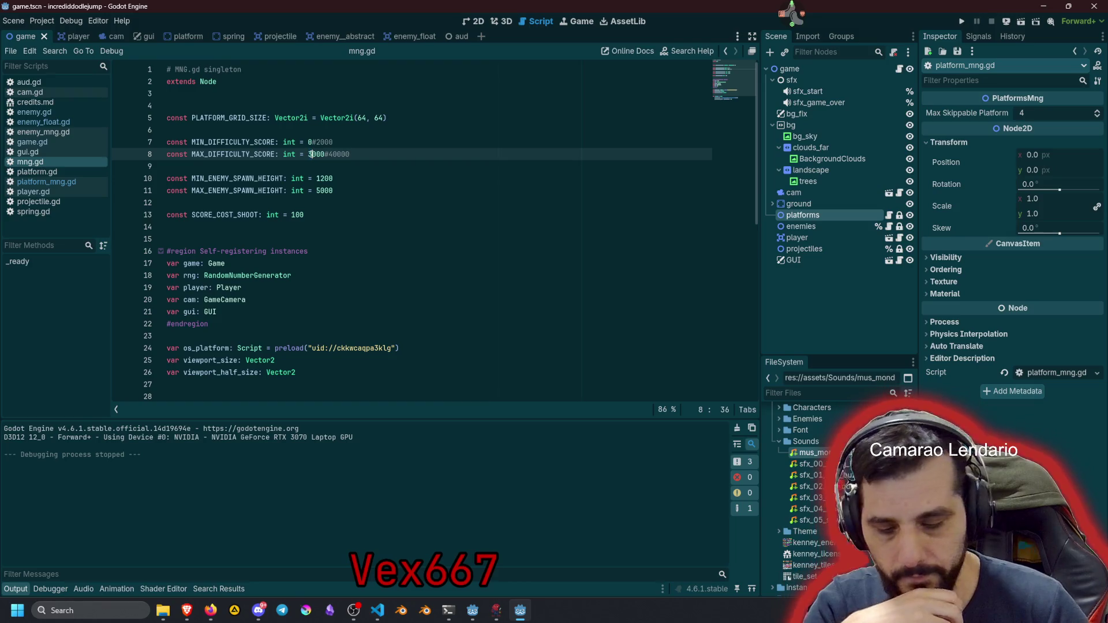
key("F5")
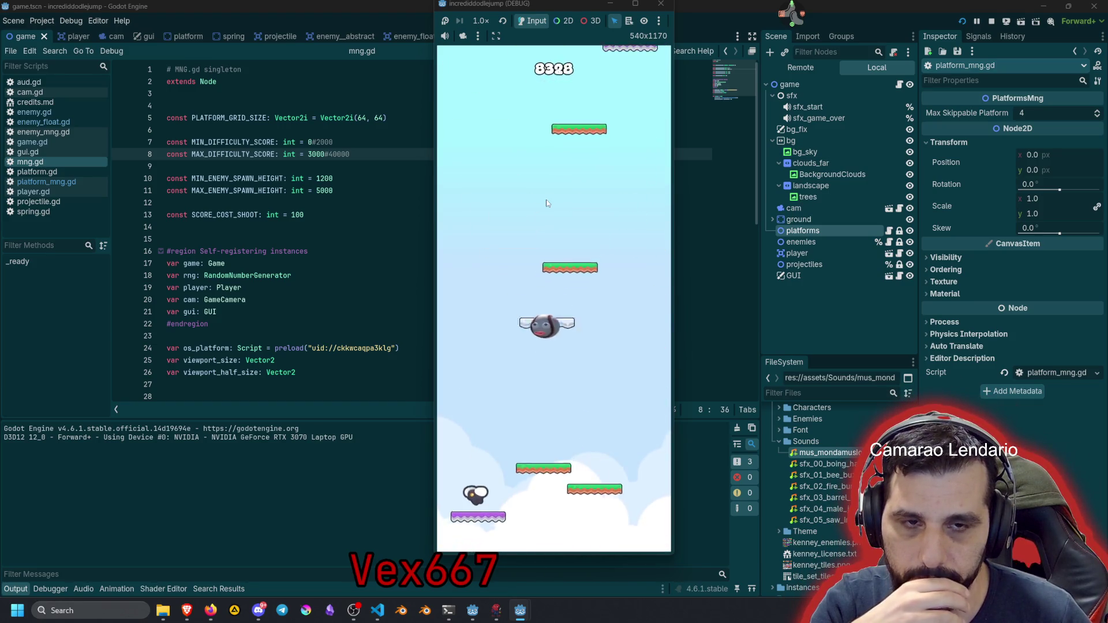
left_click(493, 220)
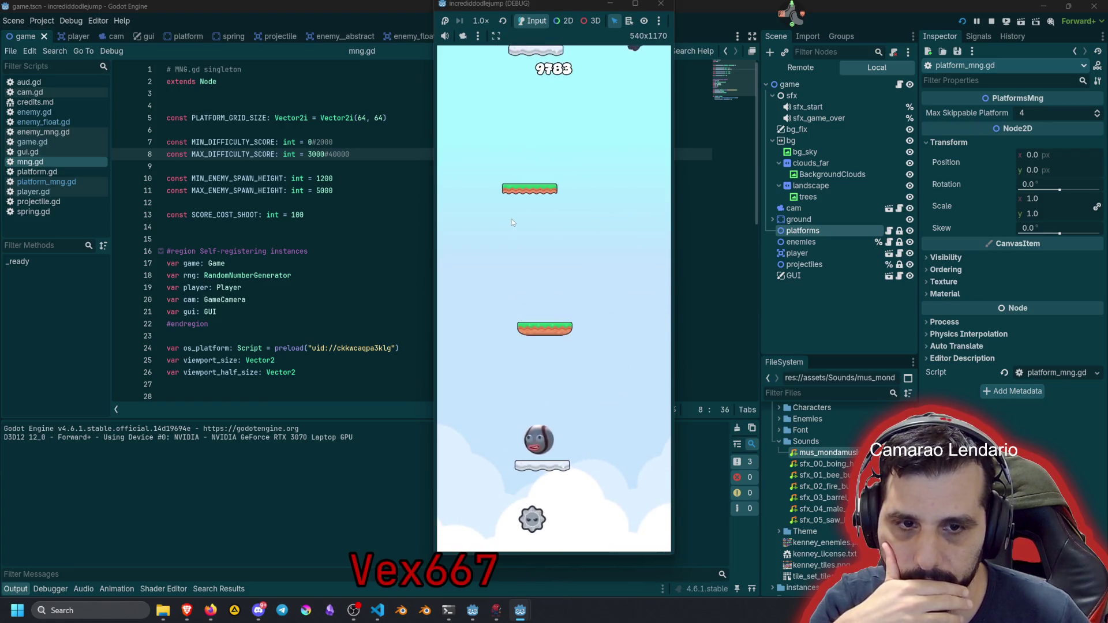
left_click(532, 212)
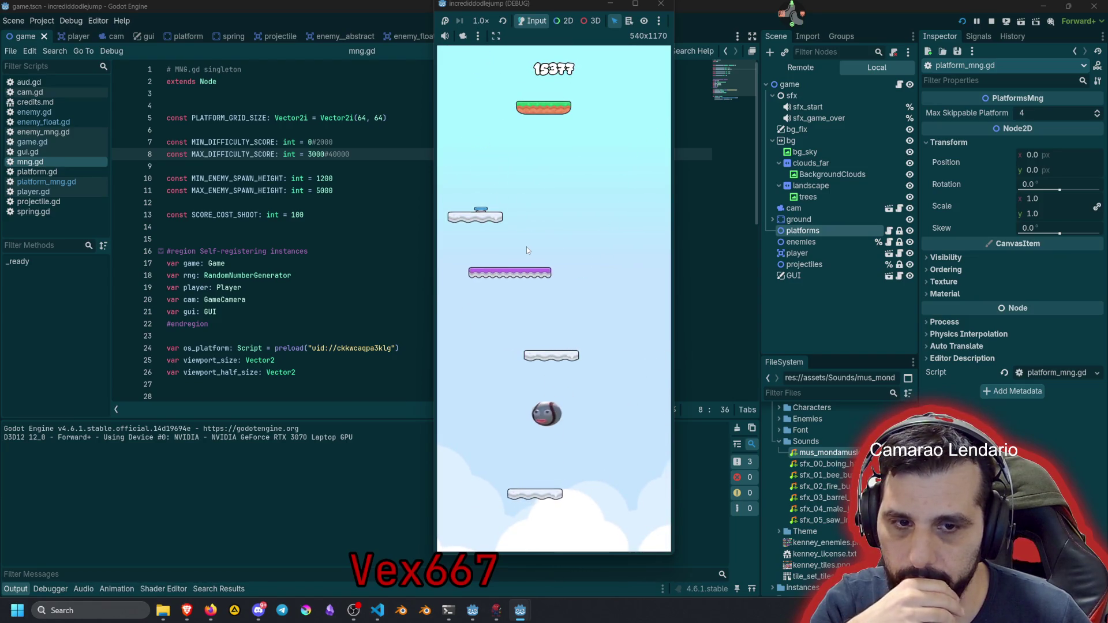
key("F8")
left_click(167, 239)
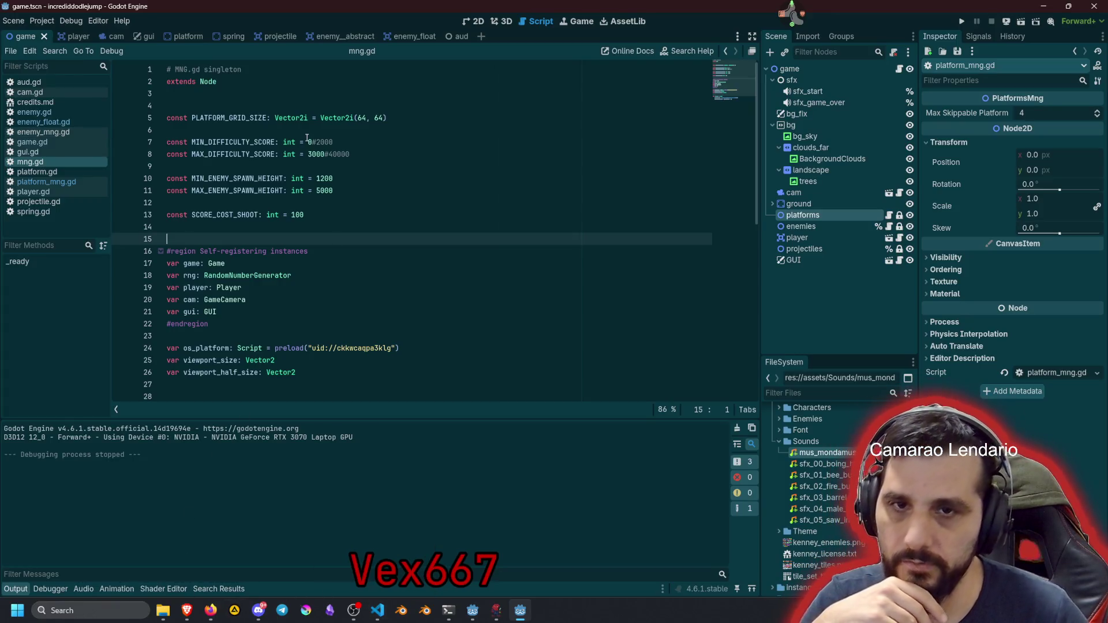
Commit platform_mng.gd as 'feat: better platform spawn handling based on difficulty' and return to Godot
left_click(377, 610)
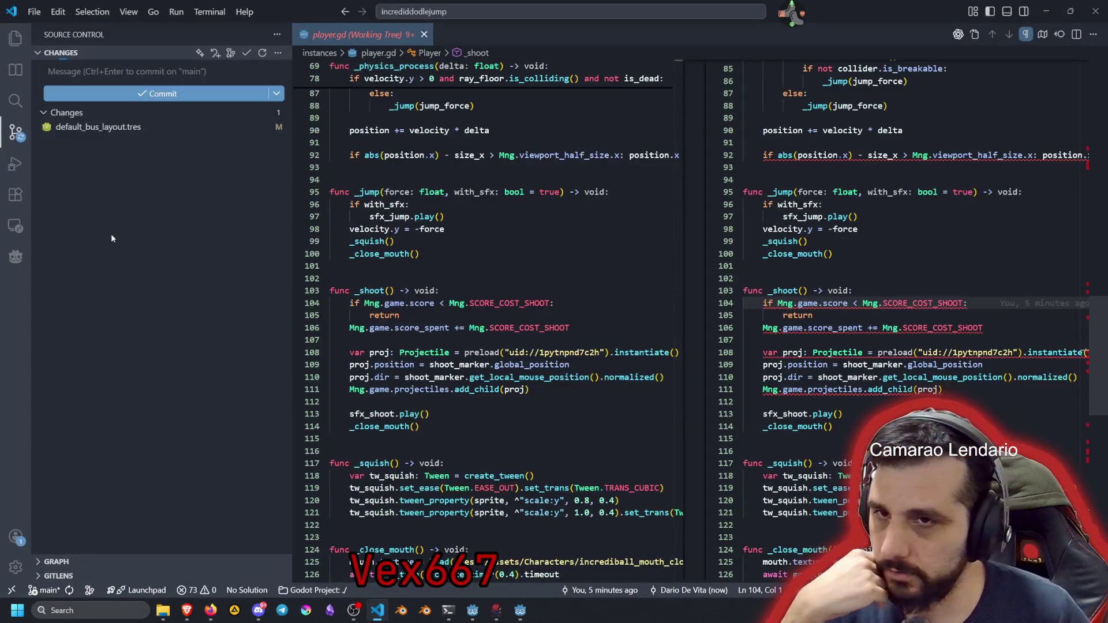
left_click(75, 142)
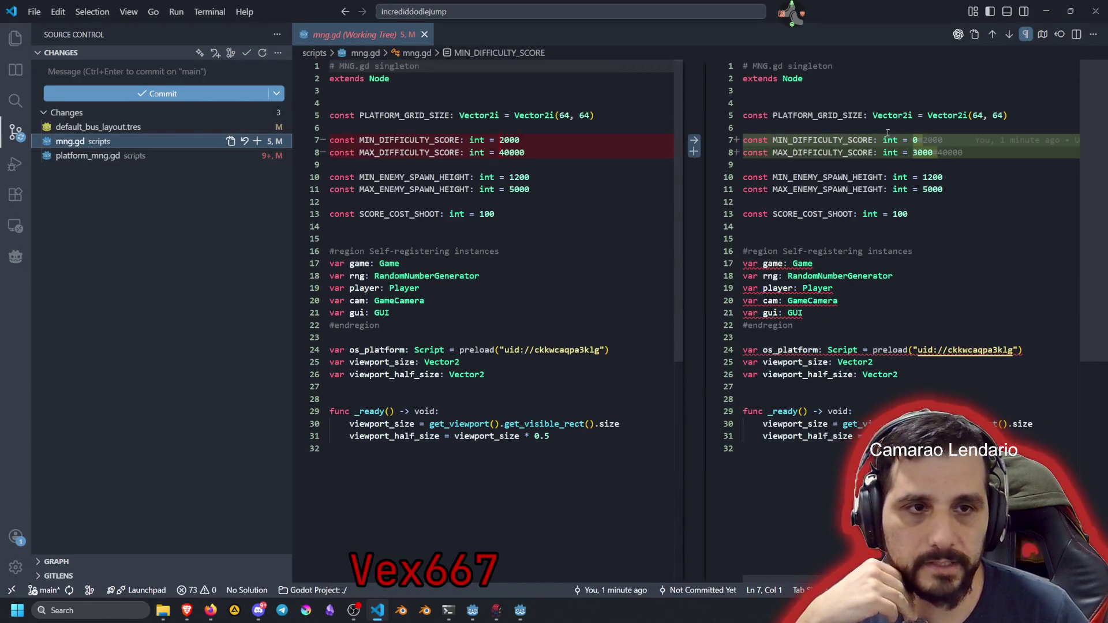
left_click(115, 157)
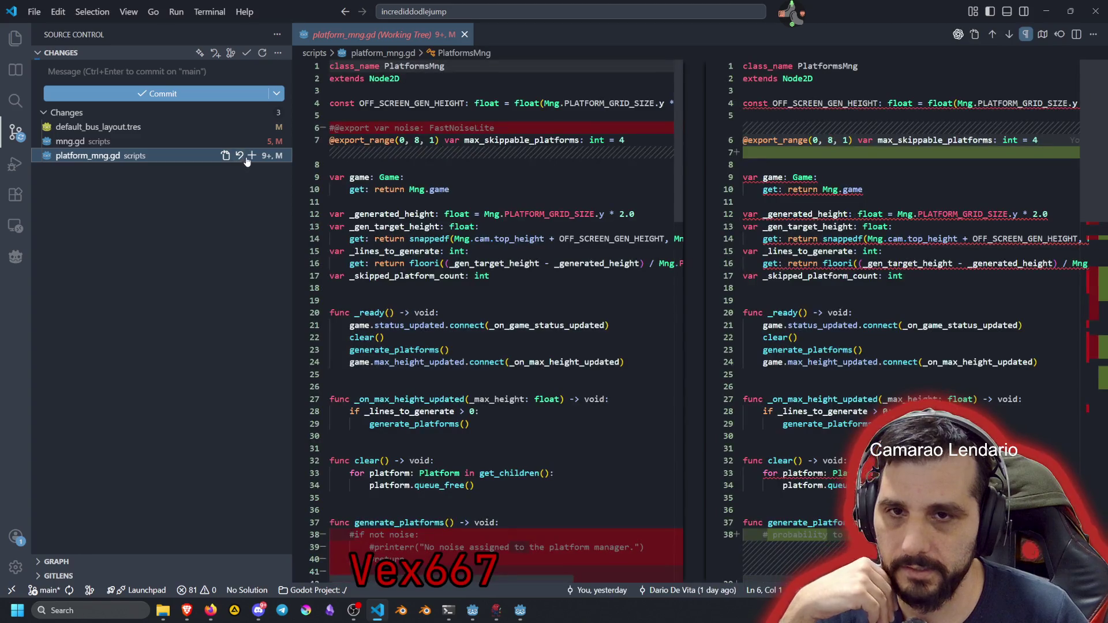
left_click(252, 157)
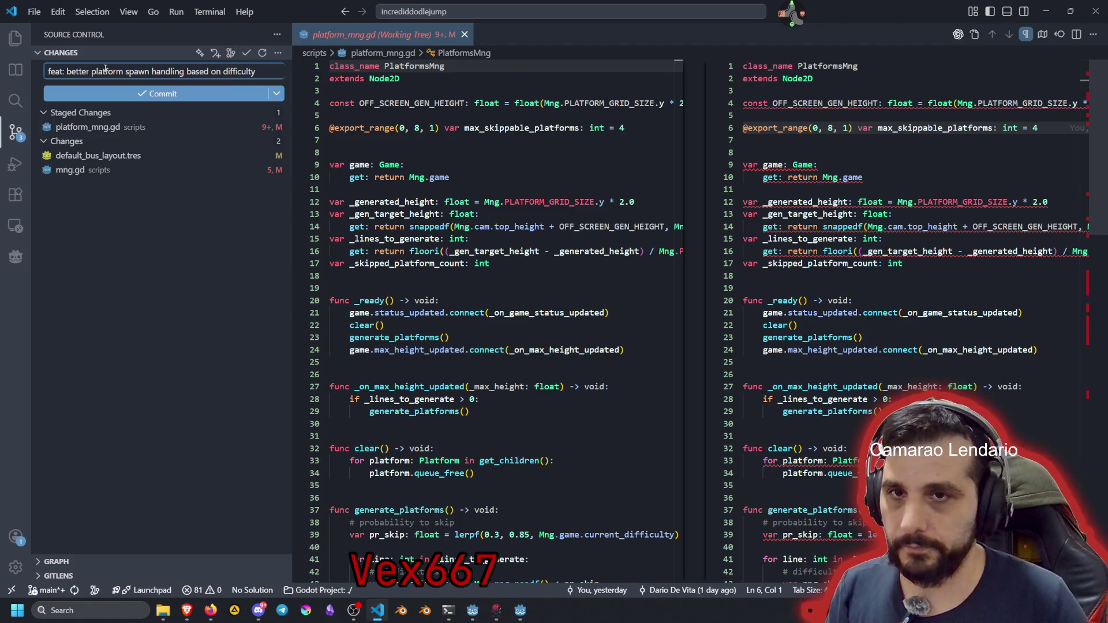
left_click(95, 94)
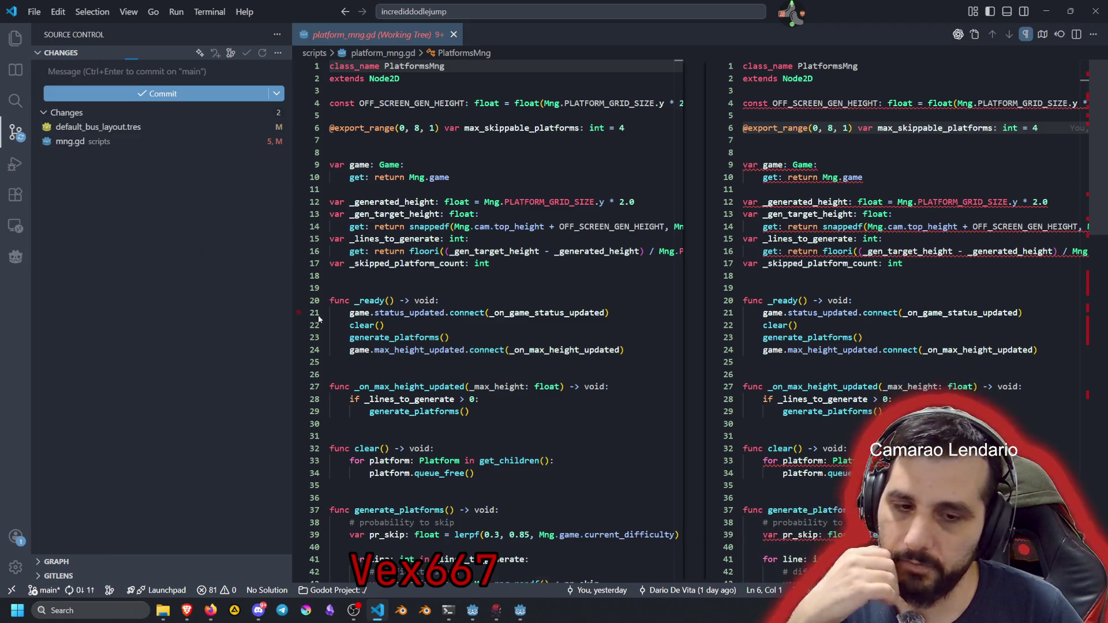
left_click(530, 617)
left_click(337, 304)
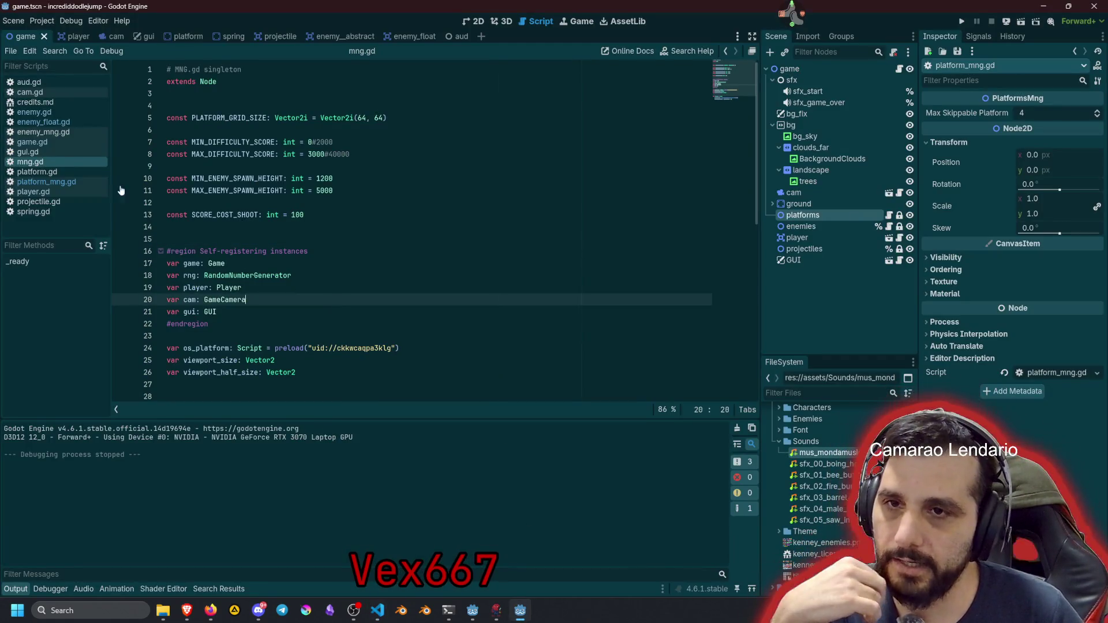
Check the enemy spawn heights of 600 and 5000 in mng.gd, then save and run the game
left_click(65, 132)
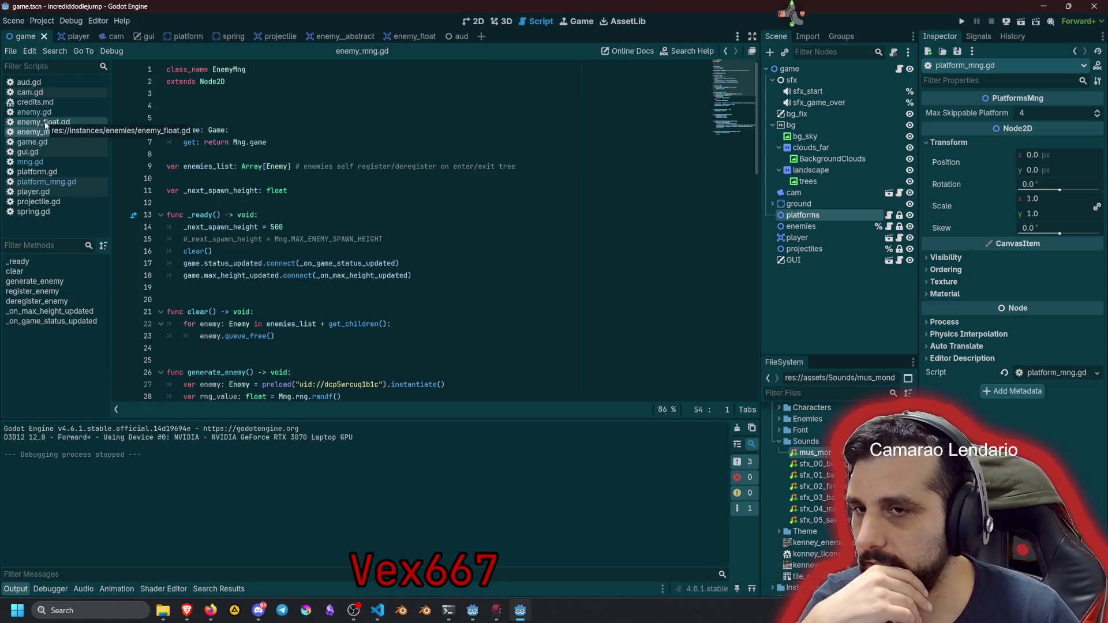
left_click(28, 162)
double_click(233, 179)
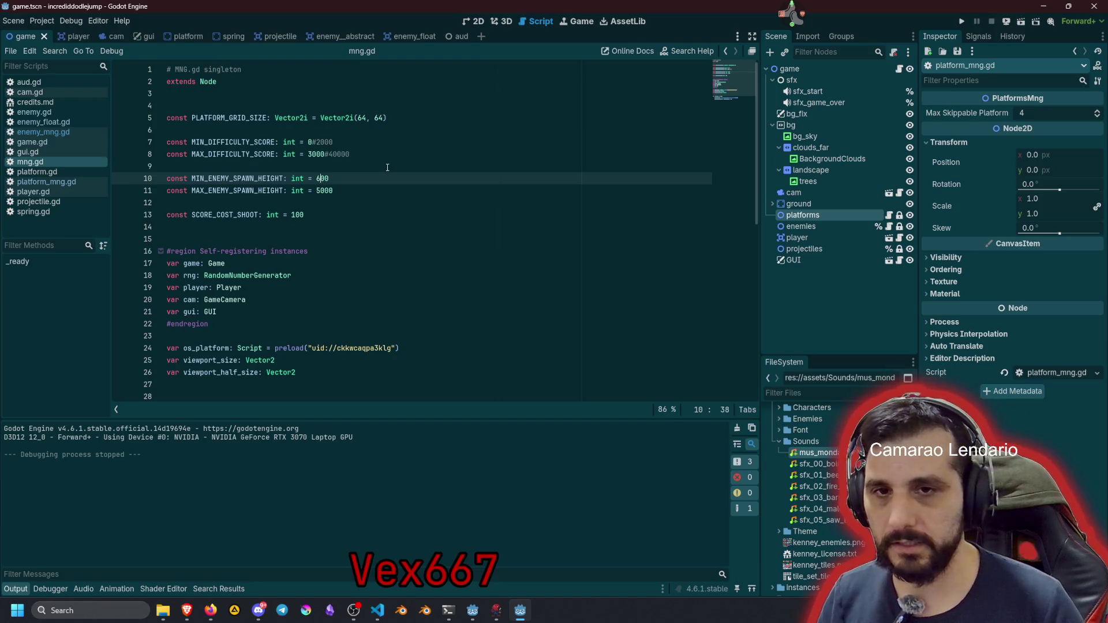
left_click(356, 185)
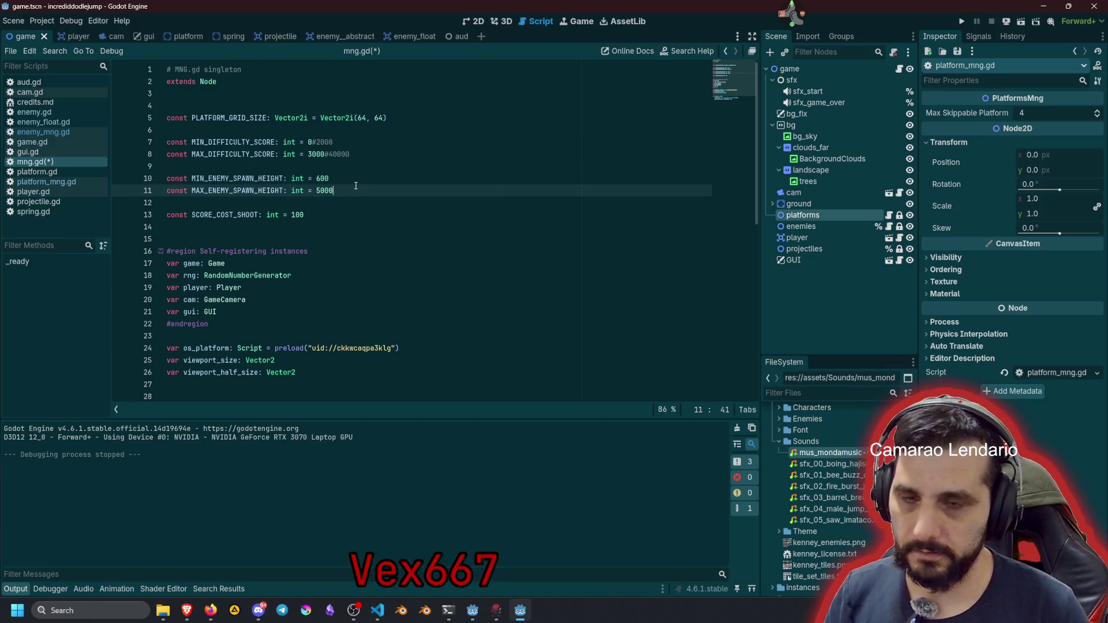
key("F5")
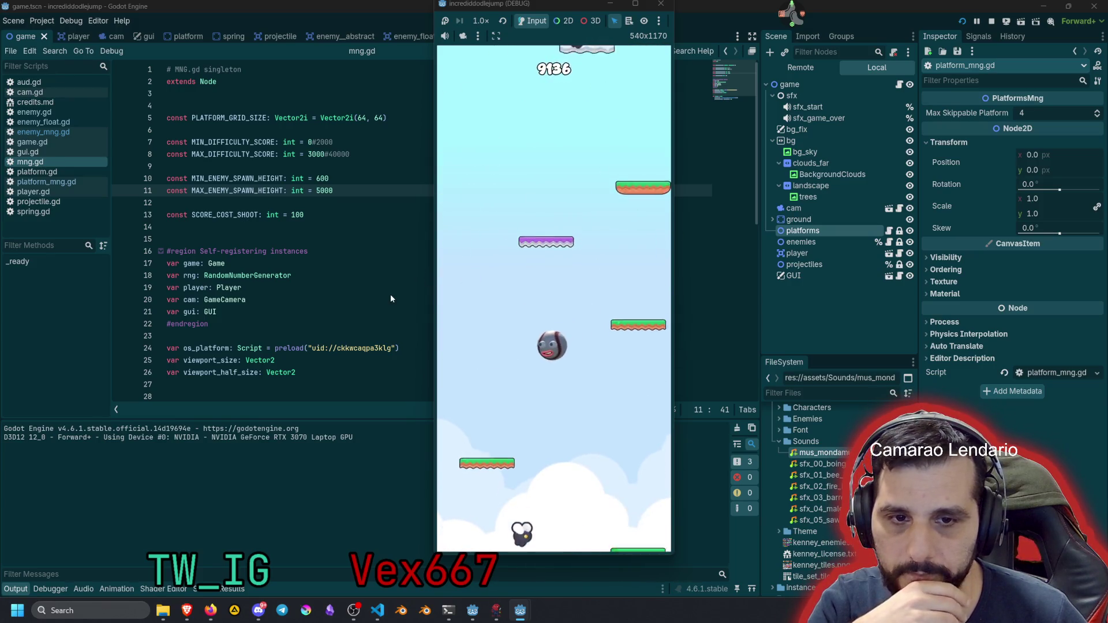
Shoot a few projectiles in the running game, then stop the playtest
left_click(581, 197)
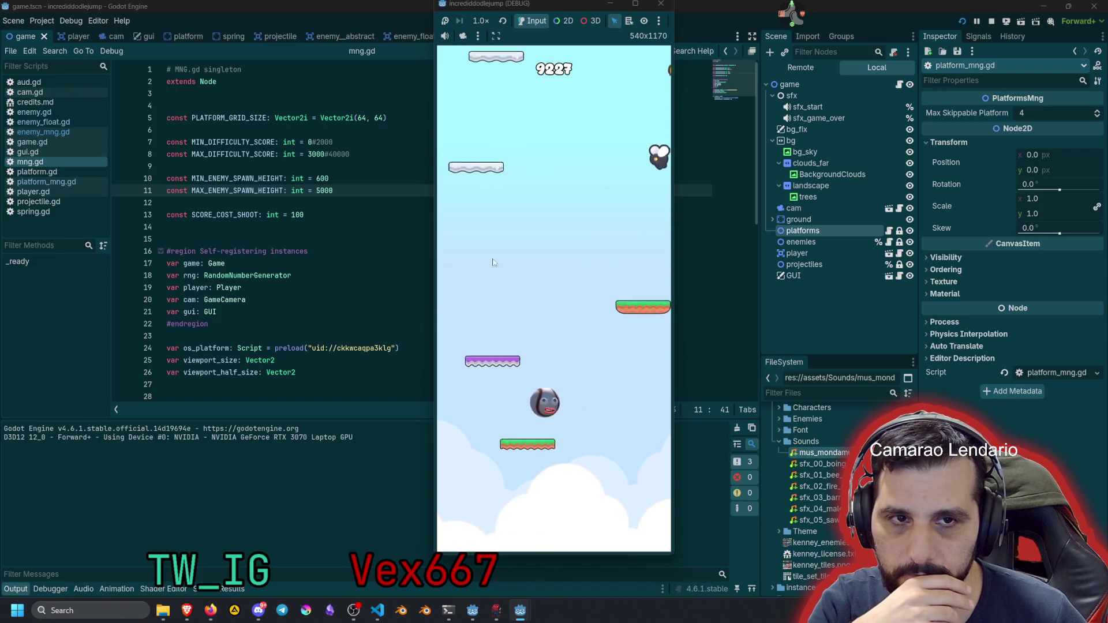
left_click(567, 220)
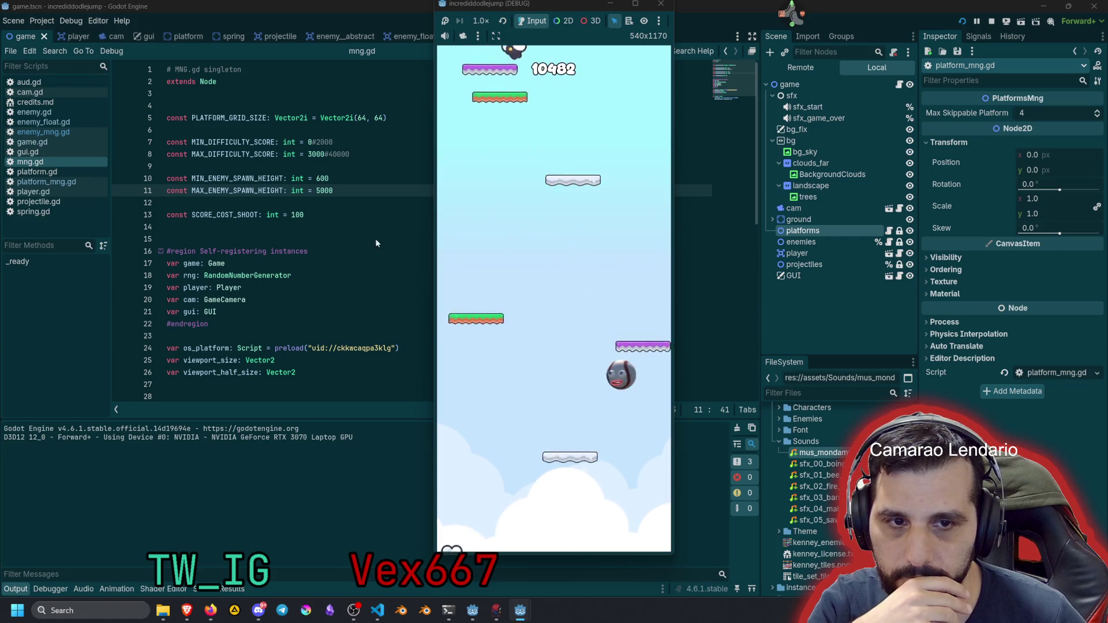
left_click(489, 221)
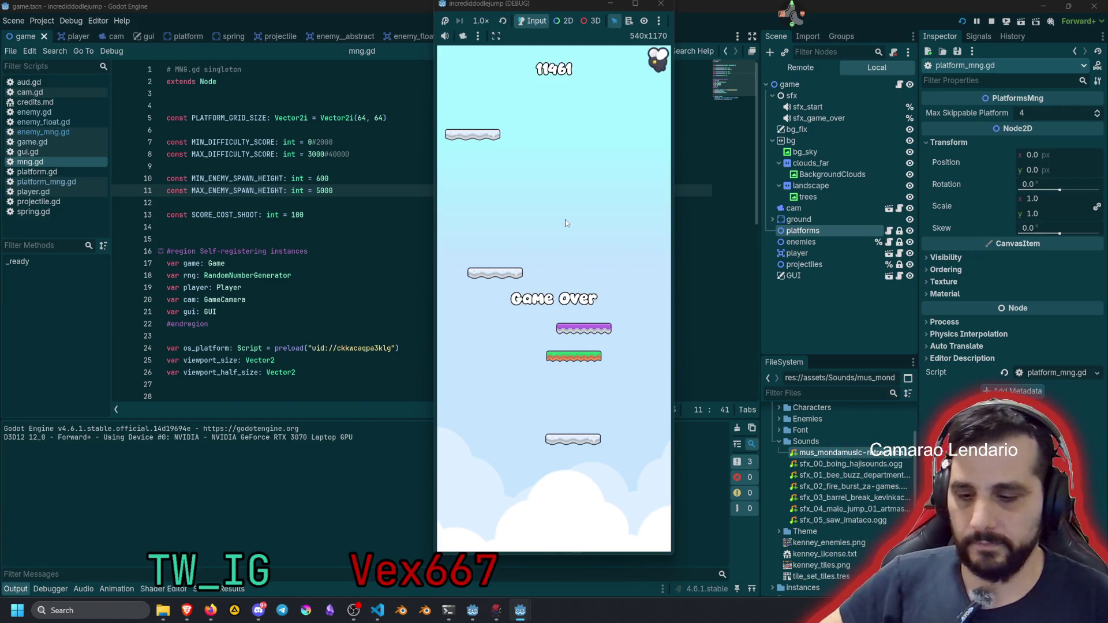
key("F8")
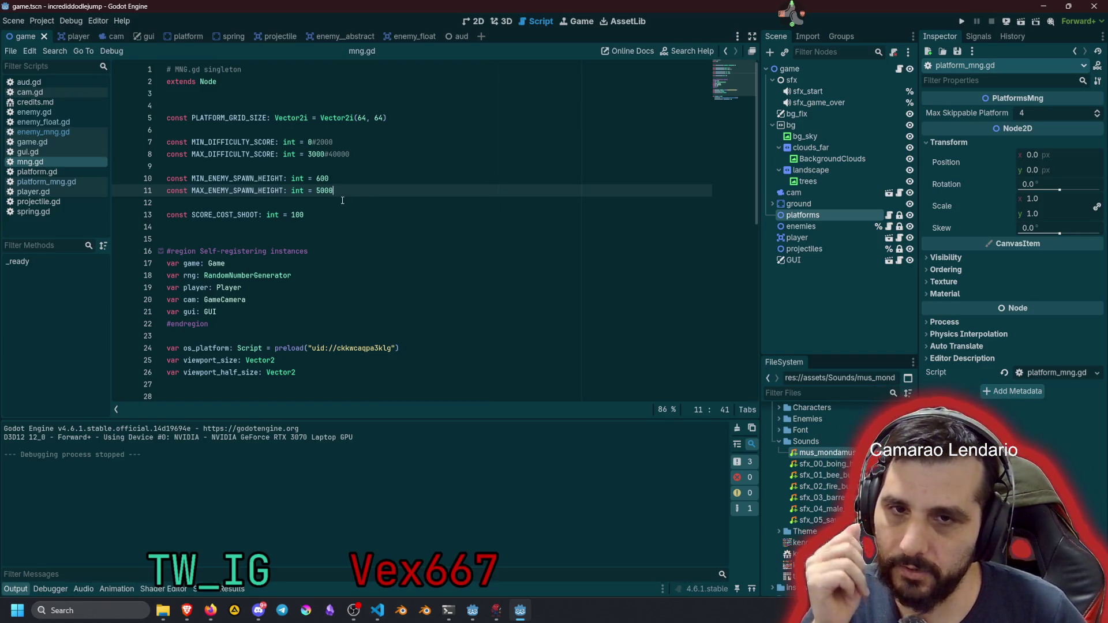
Lower MIN_ENEMY_SPAWN_HEIGHT from 600 to 300, playtest, and close the game window
left_click(317, 179)
type("3")
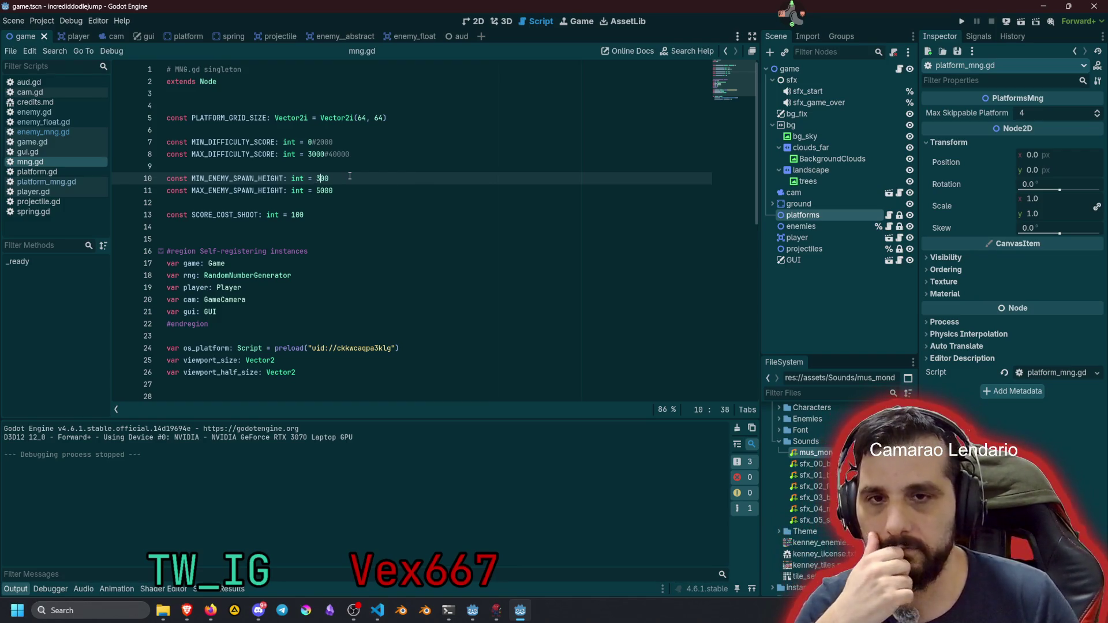
key("F5")
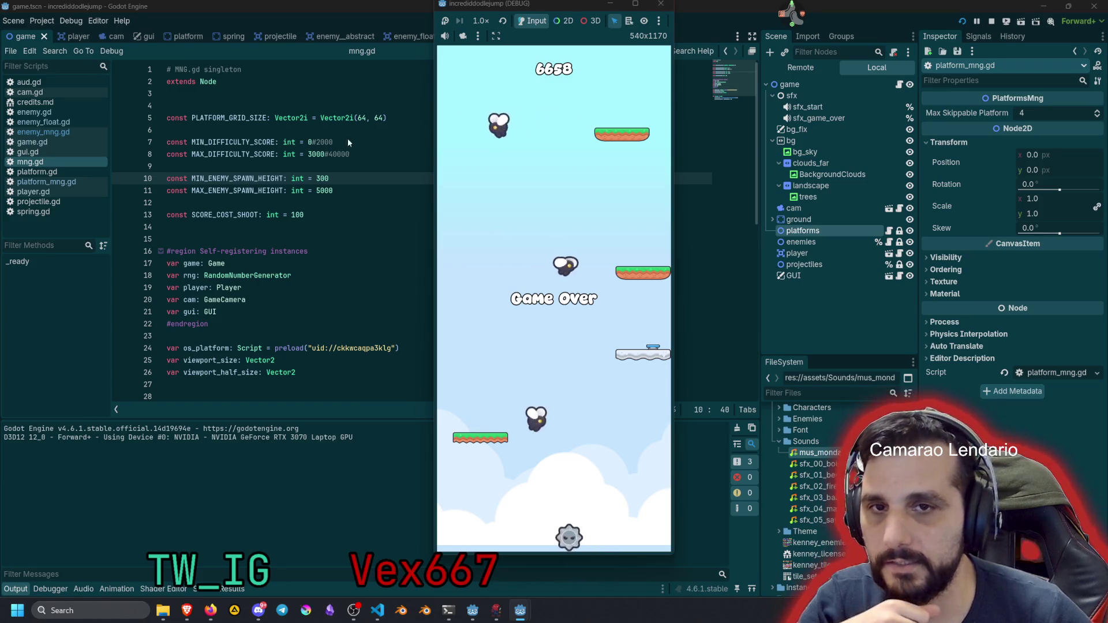
left_click(662, 6)
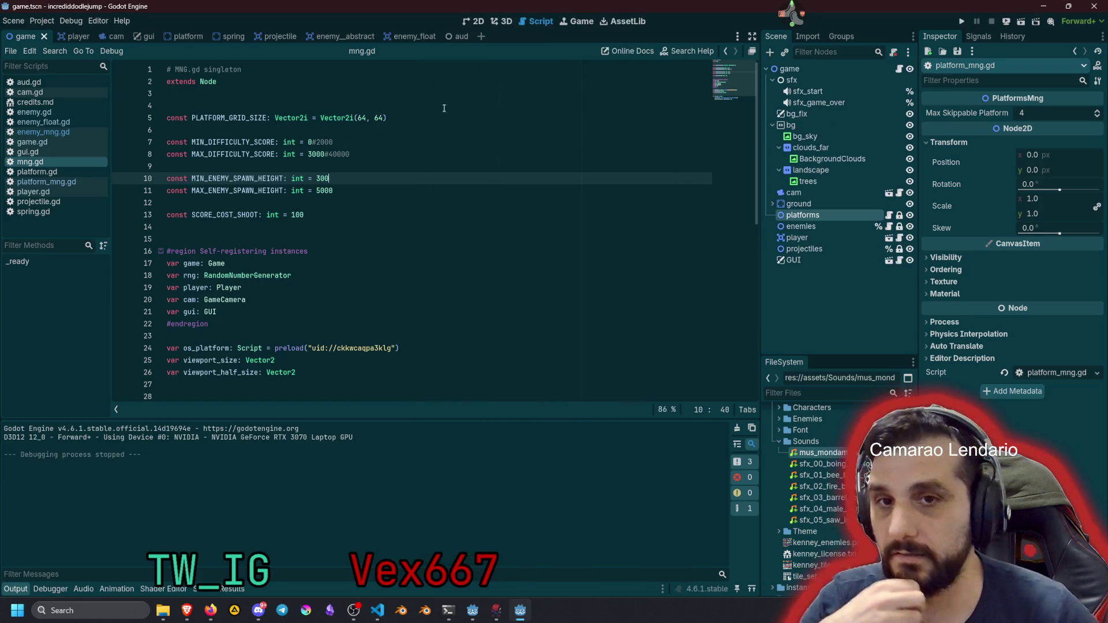
Set MIN and MAX_DIFFICULTY_SCORE to 2000 and 40000, save mng.gd, and switch to Krita
left_click(313, 141)
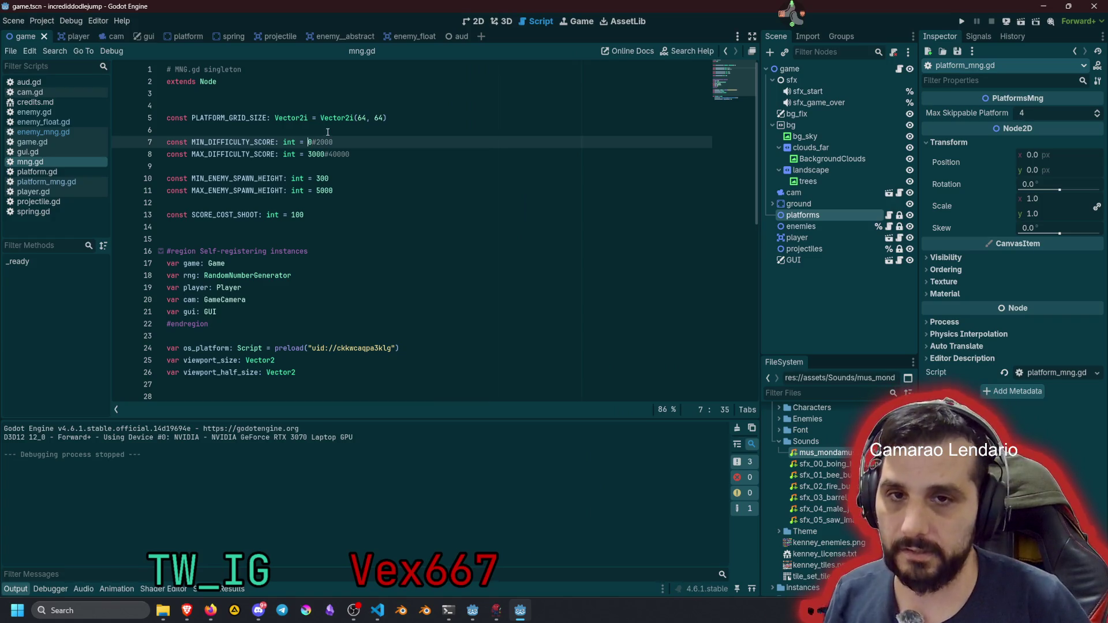
key("shift+alt+Down")
key("ctrl+Delete")
key("ctrl+Delete")
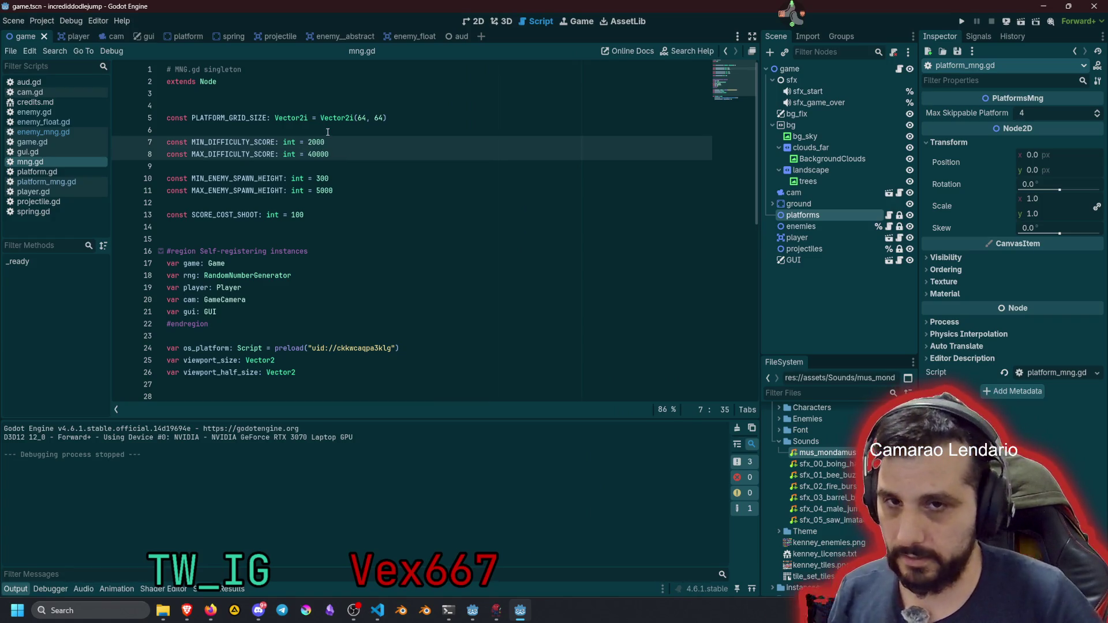
left_click(327, 132)
double_click(317, 142)
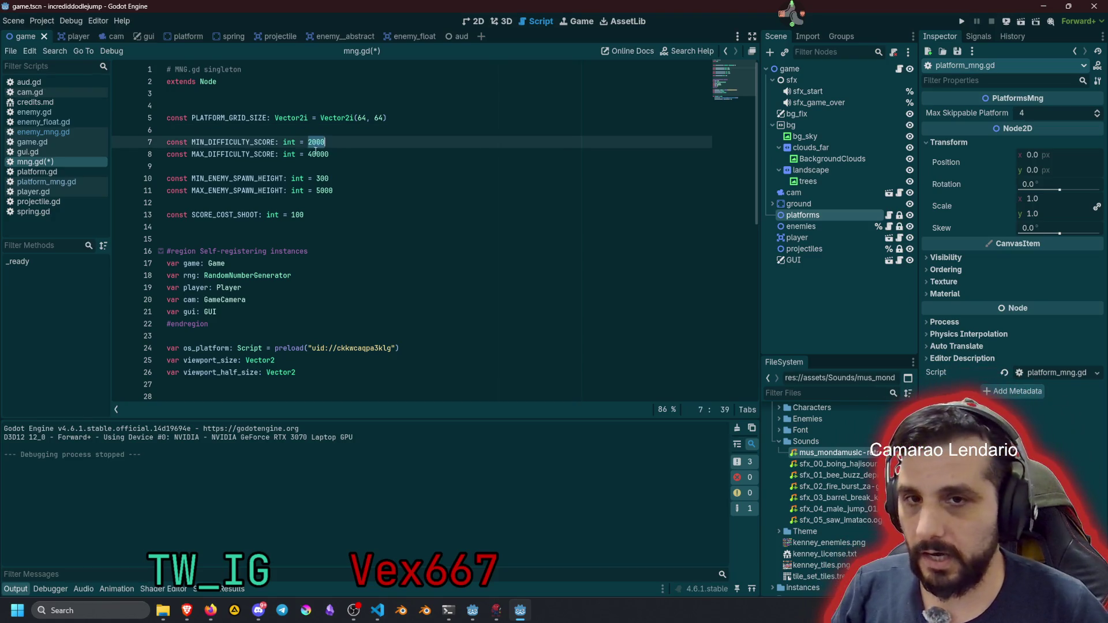
left_click(316, 142)
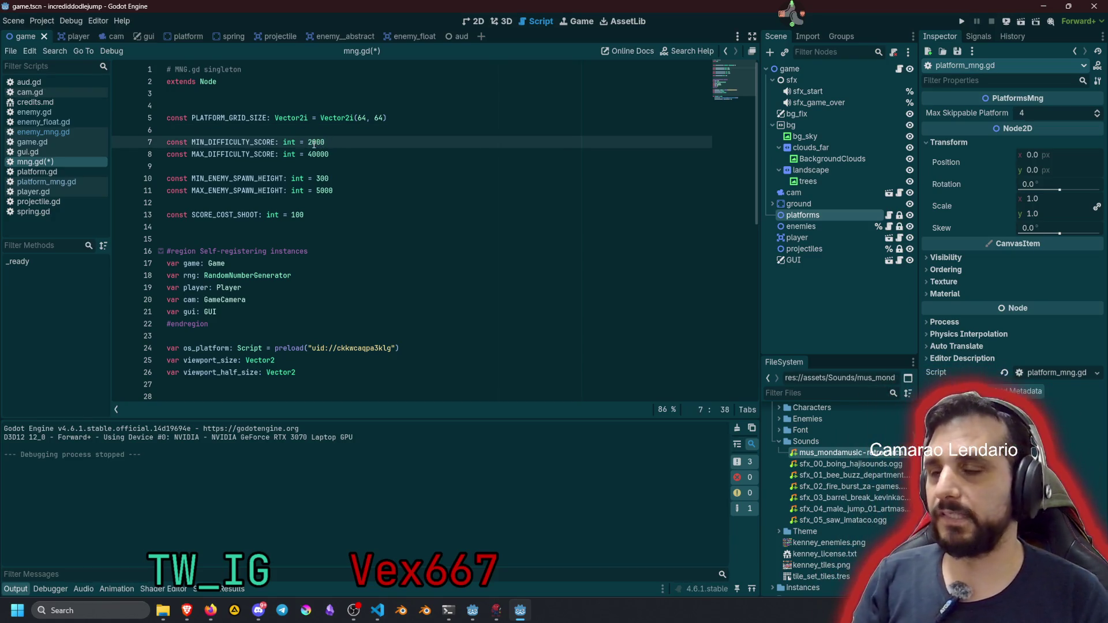
key("ctrl+s")
left_click(357, 146)
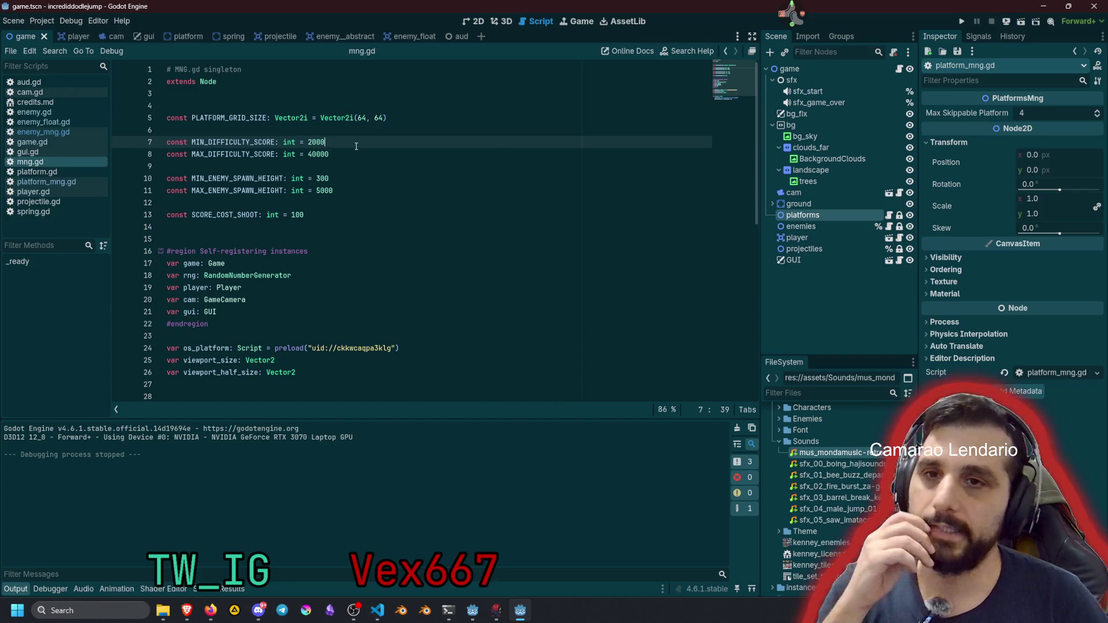
left_click(307, 611)
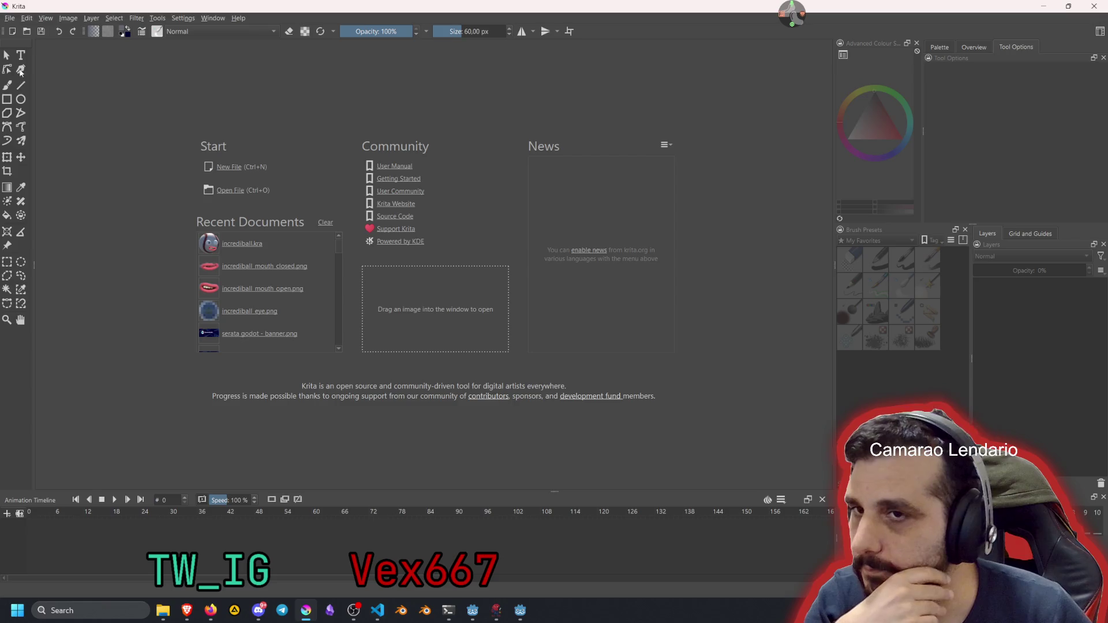
Create a new 32×256 pixel document in Krita
left_click(10, 19)
left_click(11, 18)
left_click(11, 18)
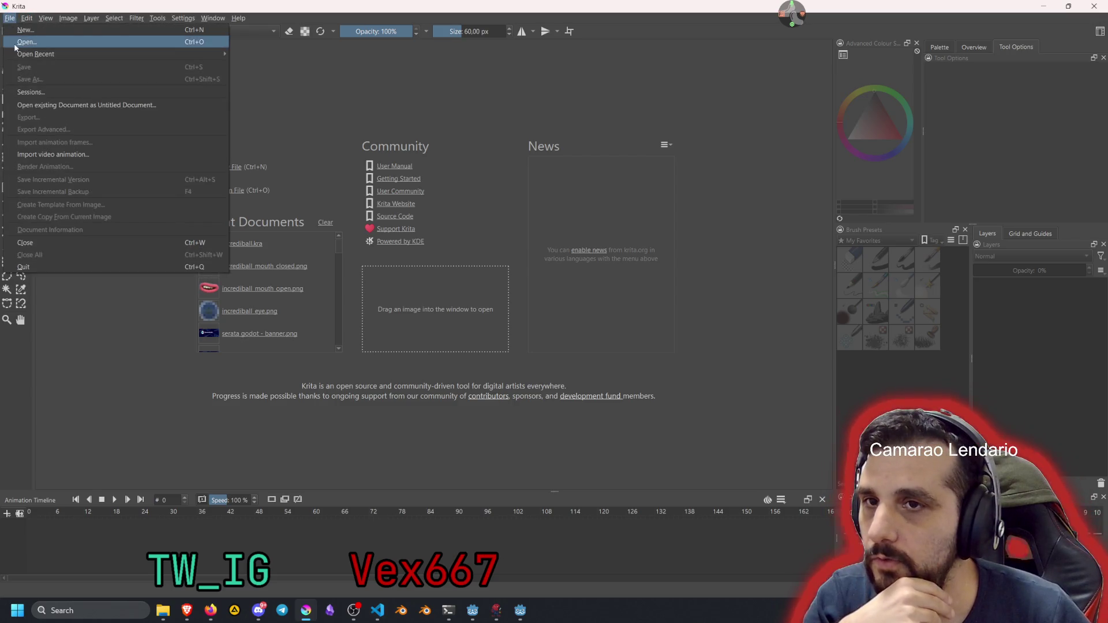
left_click(17, 35)
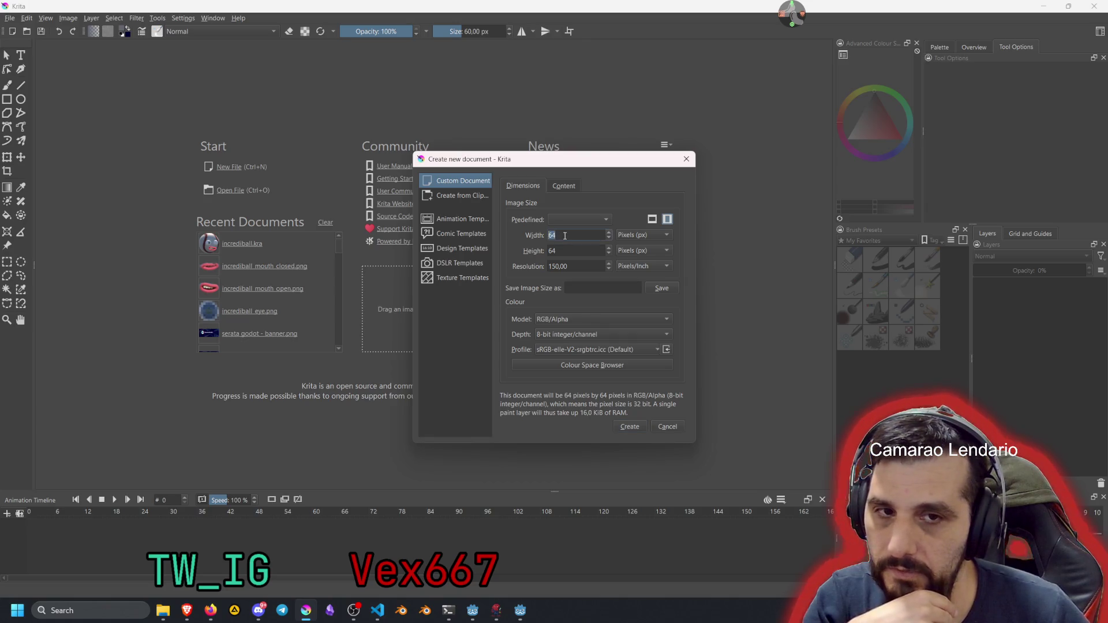
type("32")
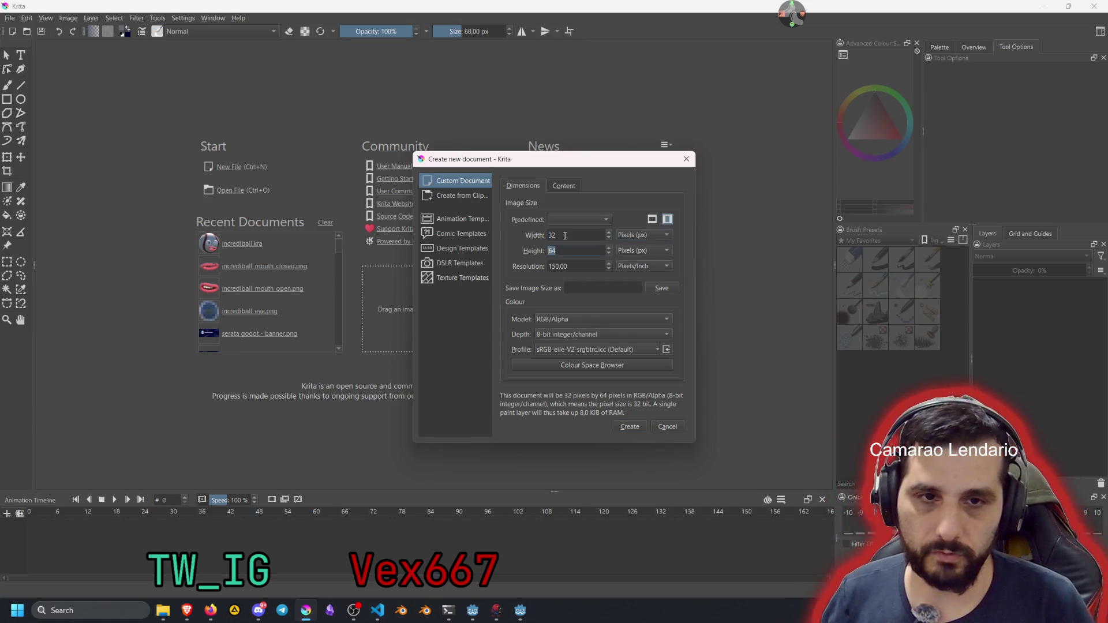
type("256")
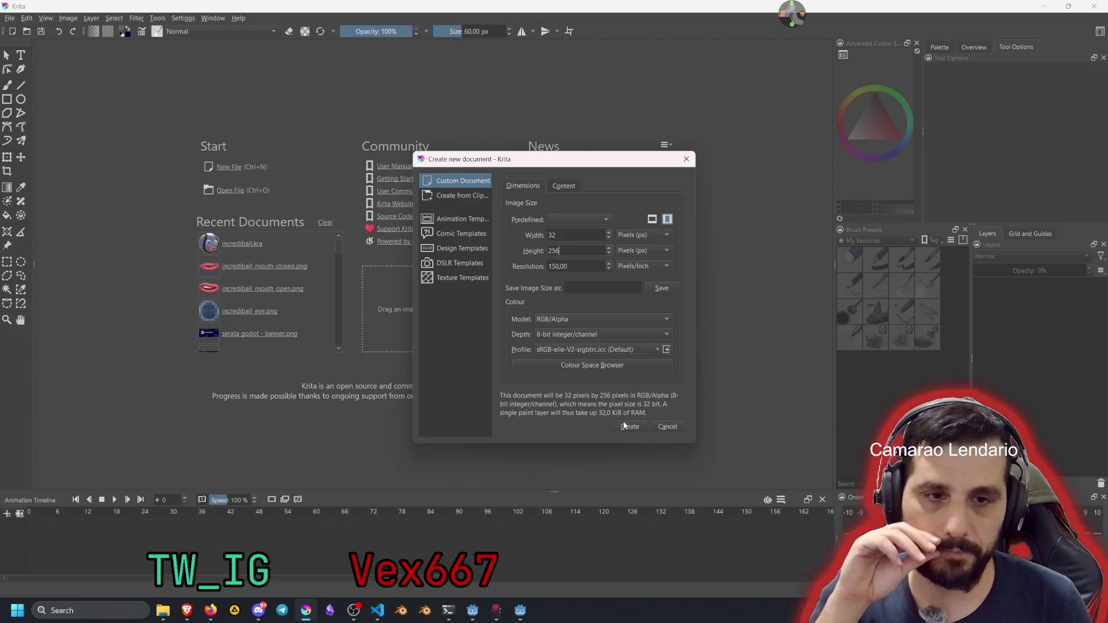
left_click(624, 426)
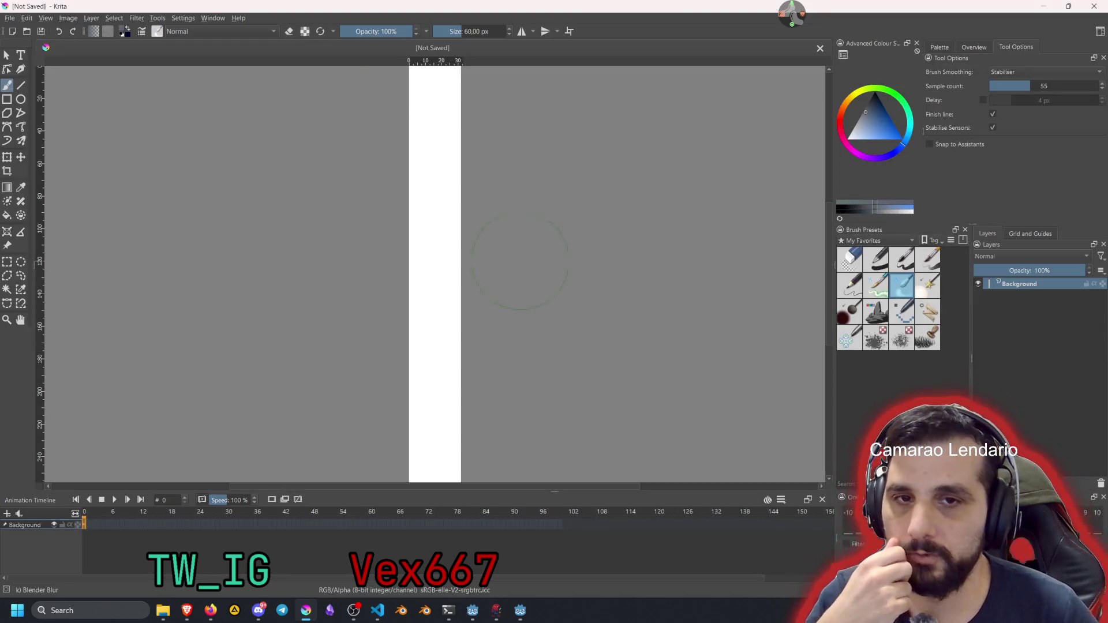
Add Paint Layer 1 above the background and turn on horizontal mirror painting
scroll(465, 271, "down", 6)
scroll(470, 270, "up", 4)
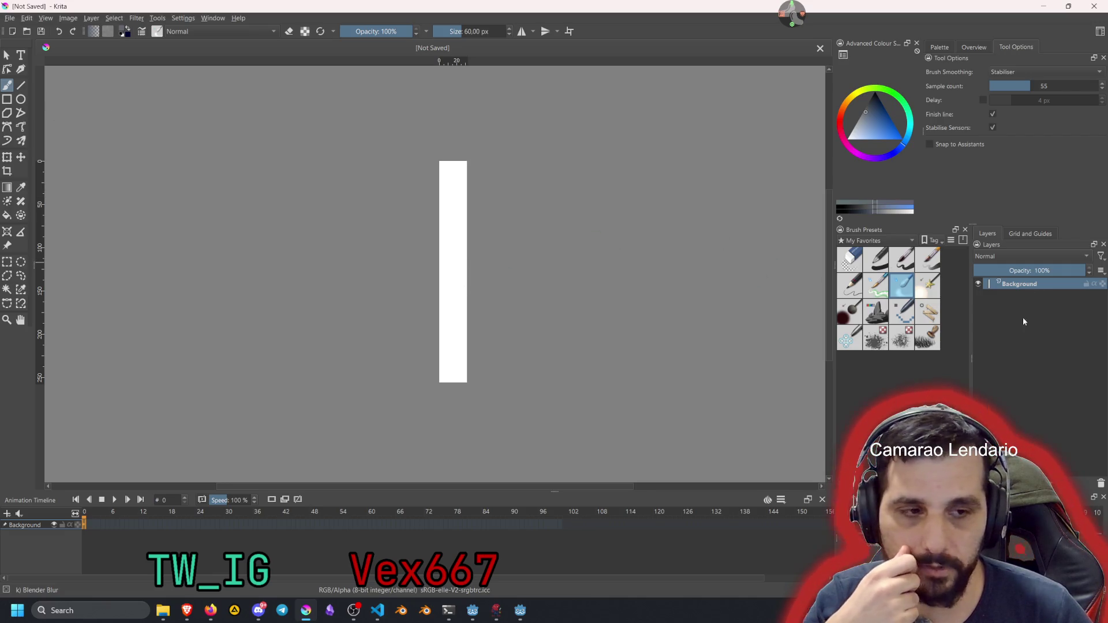
key("Insert")
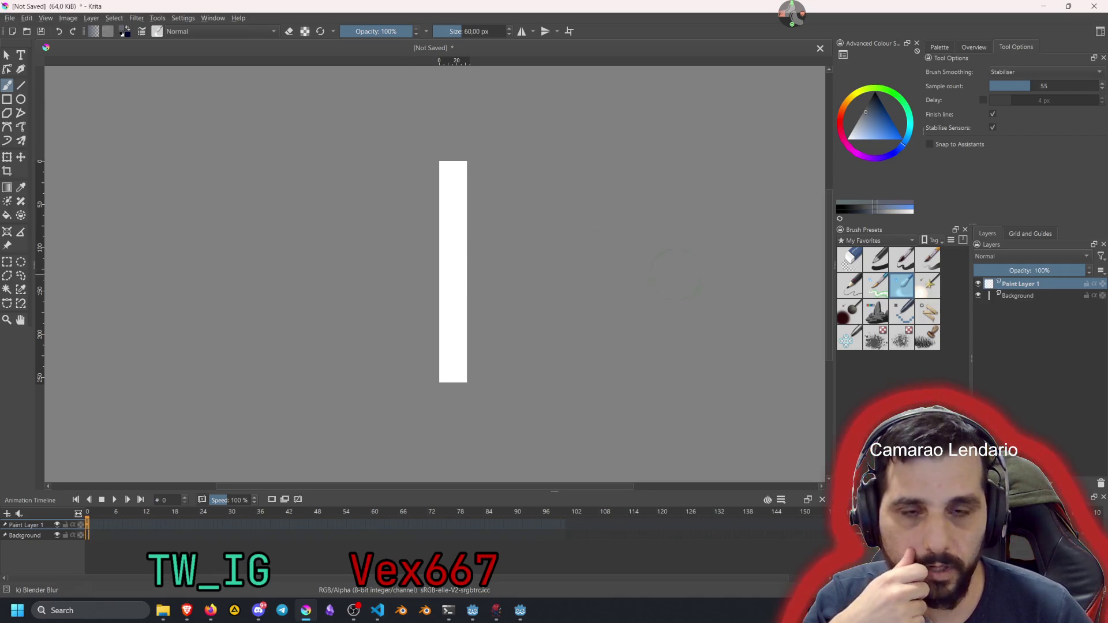
scroll(399, 195, "up", 2)
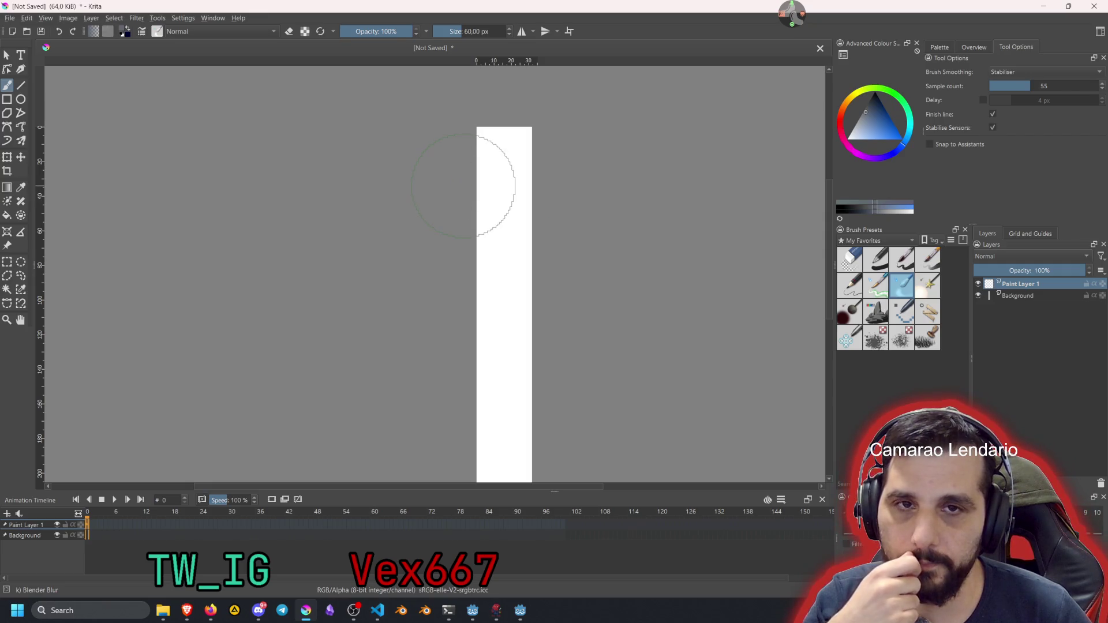
left_click(521, 32)
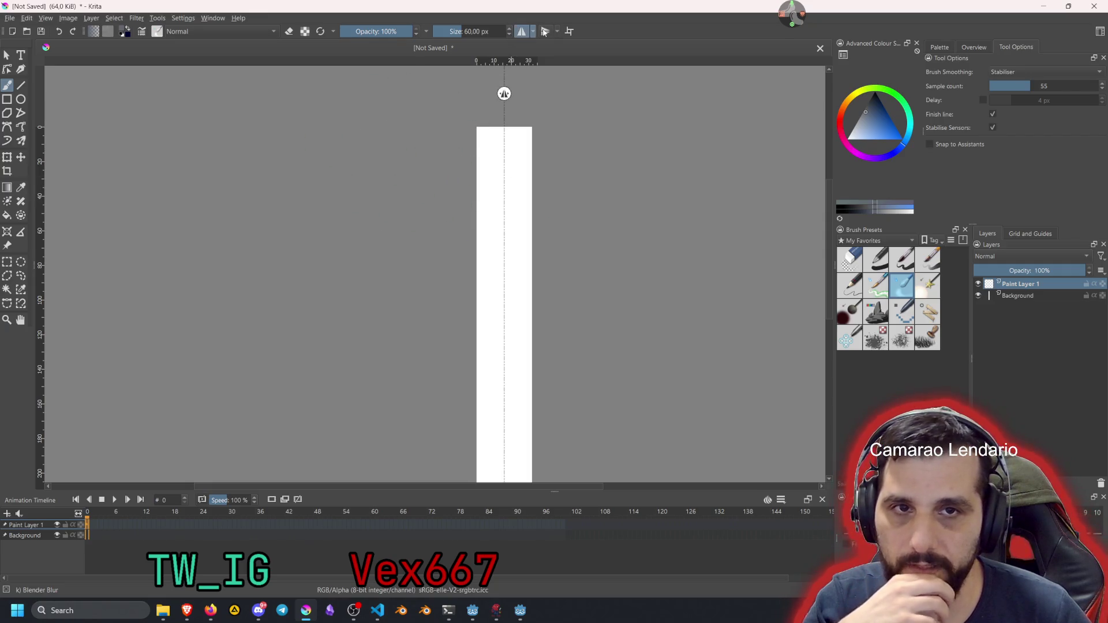
Enable vertical mirroring too and set up a 1 px Basic-1 freehand brush
left_click(546, 32)
left_click(21, 85)
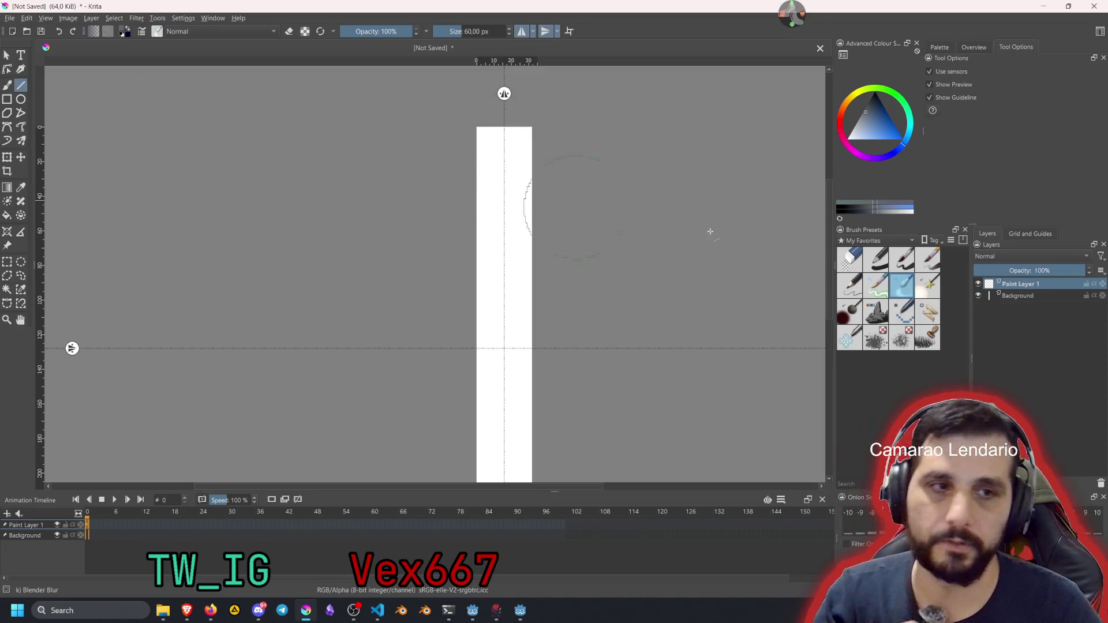
key("slash")
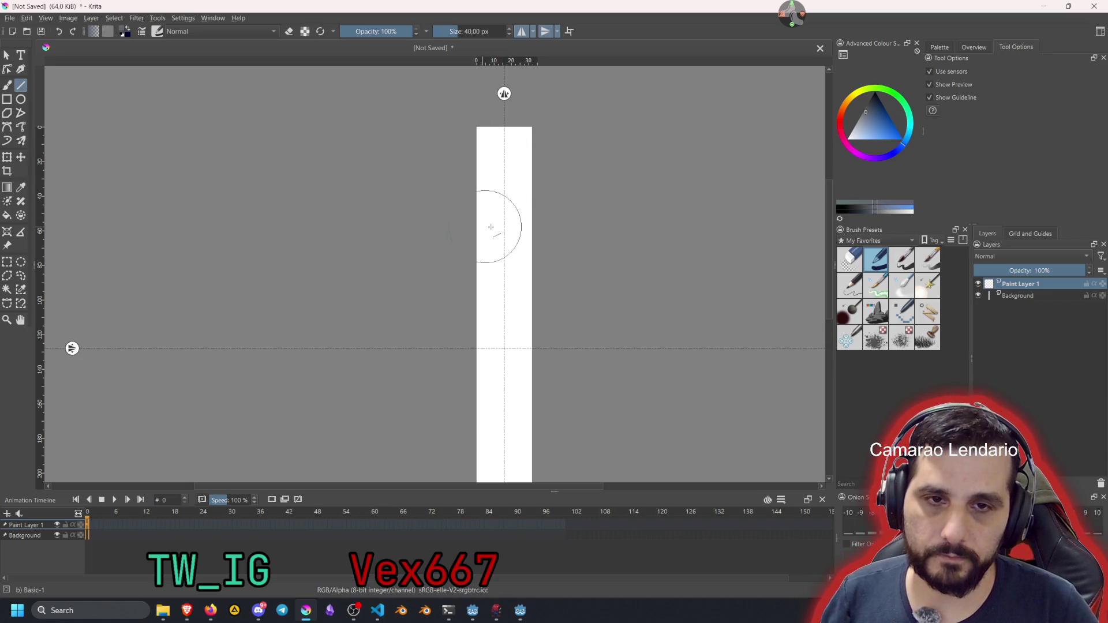
left_click(502, 227, "ctrl")
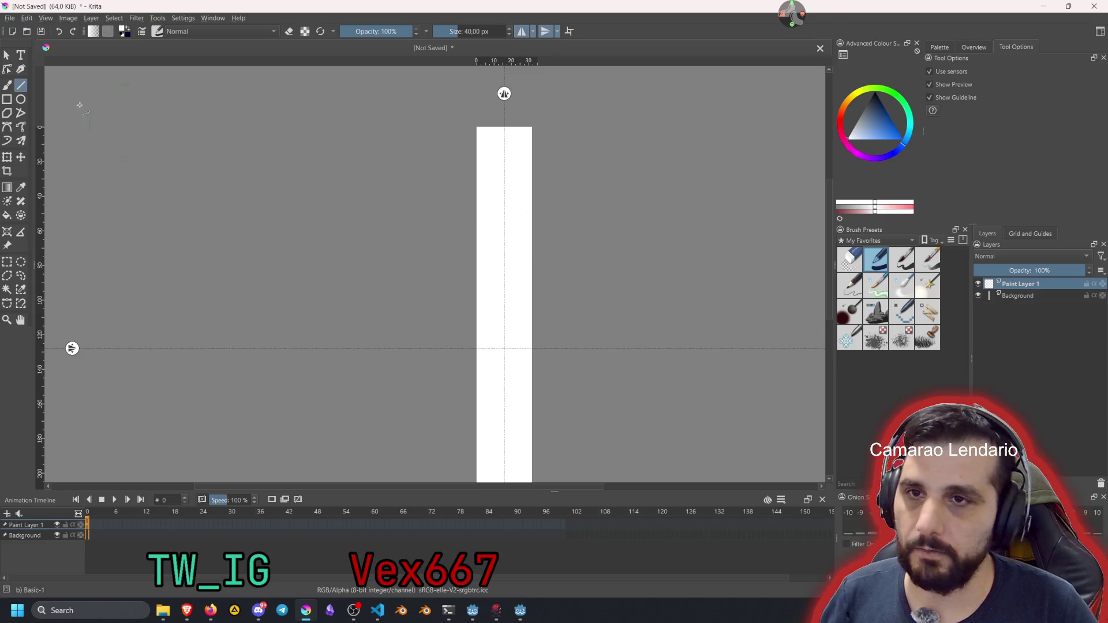
left_click(7, 86)
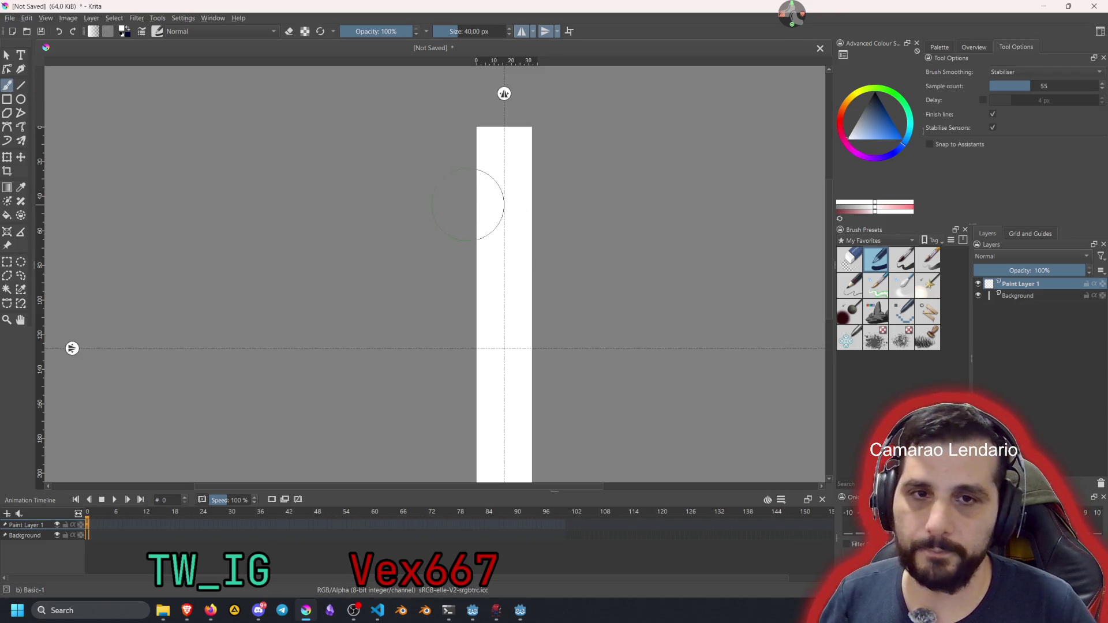
key("bracketleft")
key("bracketleft")
key("bracketleft")
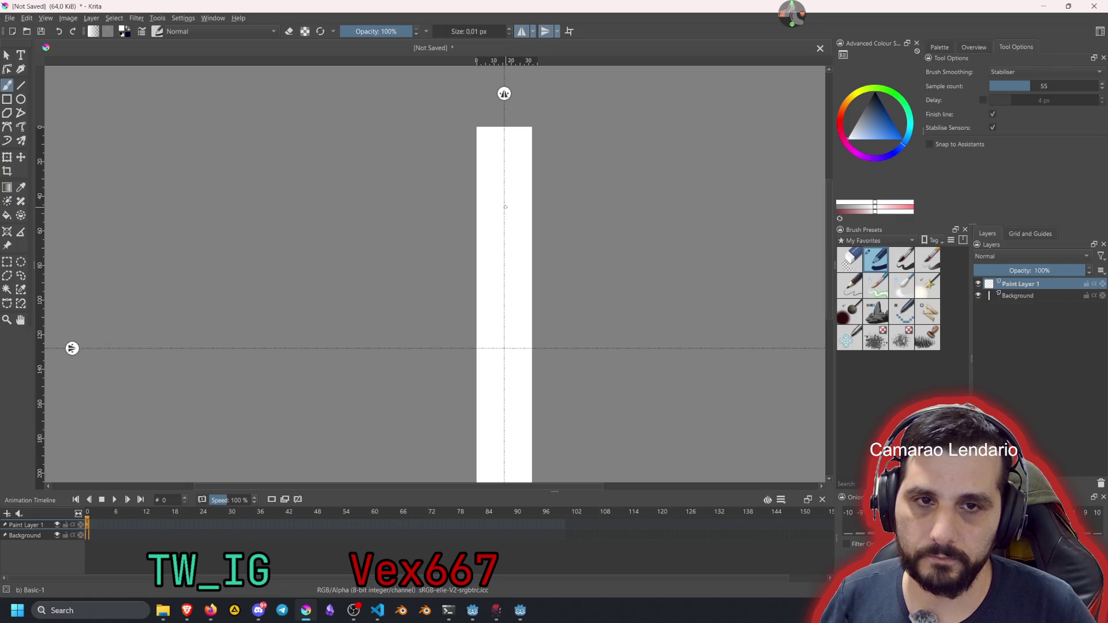
left_click(480, 33)
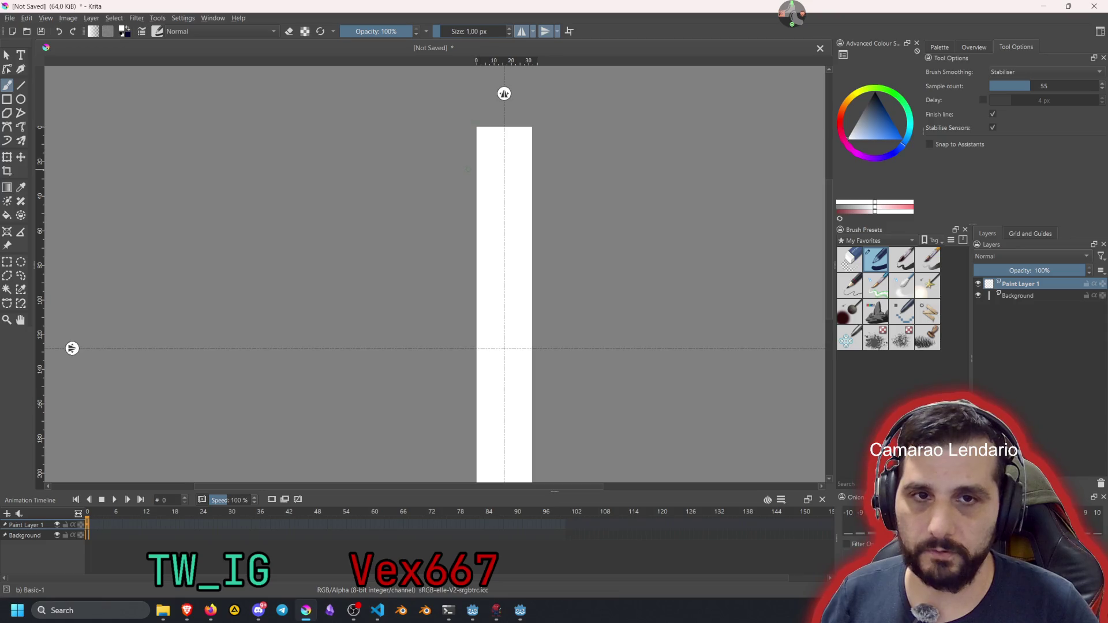
Pick black and paint a mirrored line along the top of the pillar
scroll(483, 143, "up", 5)
scroll(483, 131, "down", 1)
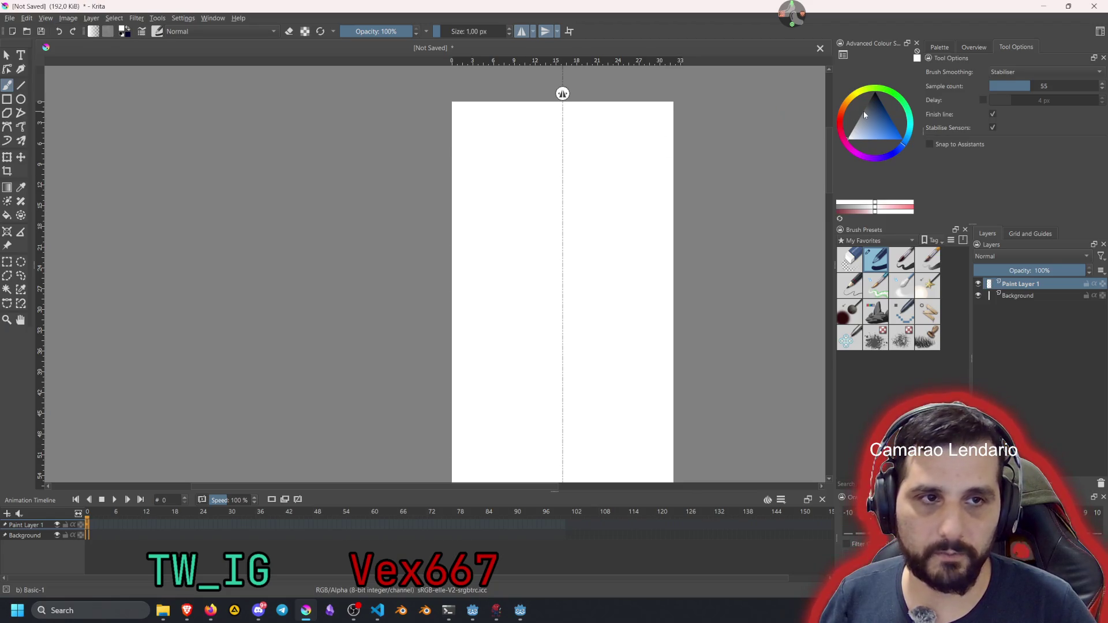
left_click(875, 93)
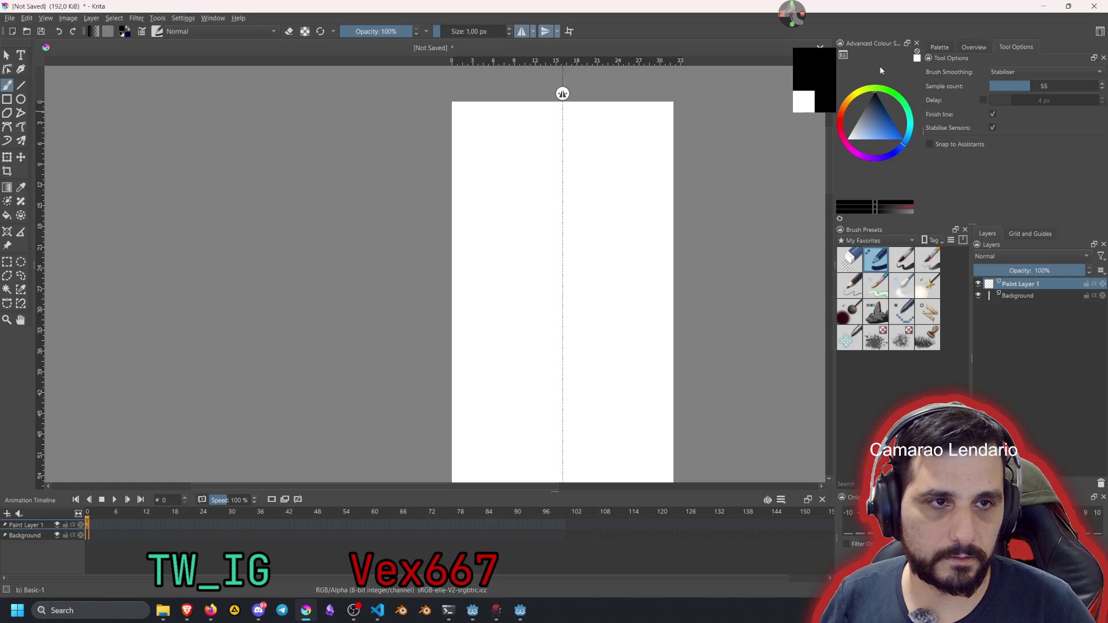
left_click_drag(466, 119, 550, 119)
Draw mirrored wavy black outlines down both sides of the pillar to the bottom
key("1")
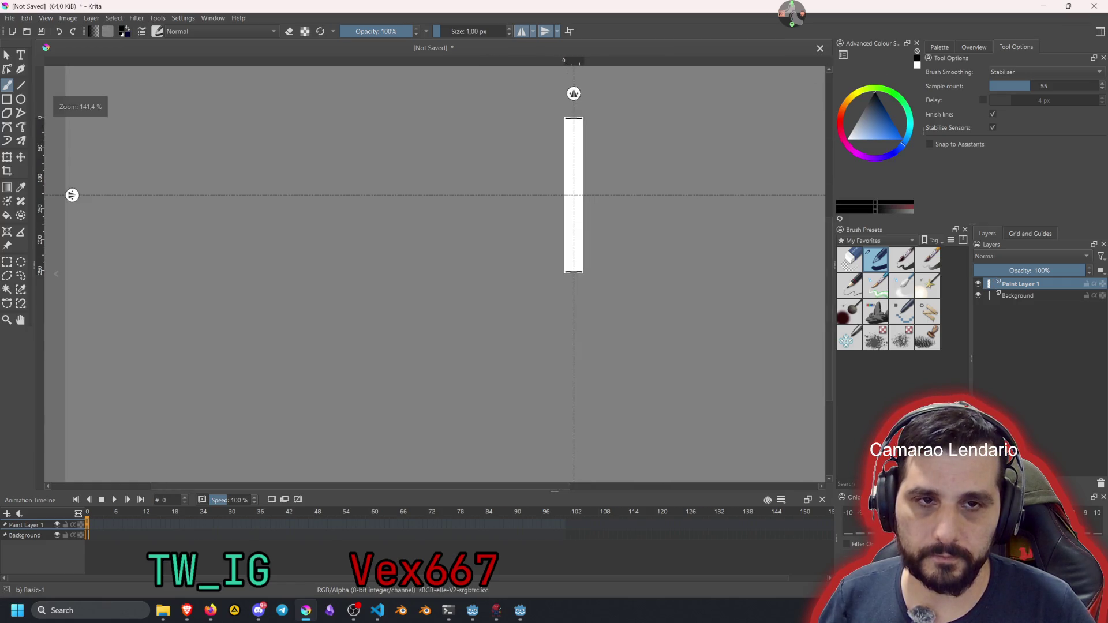
scroll(560, 132, "up", 7)
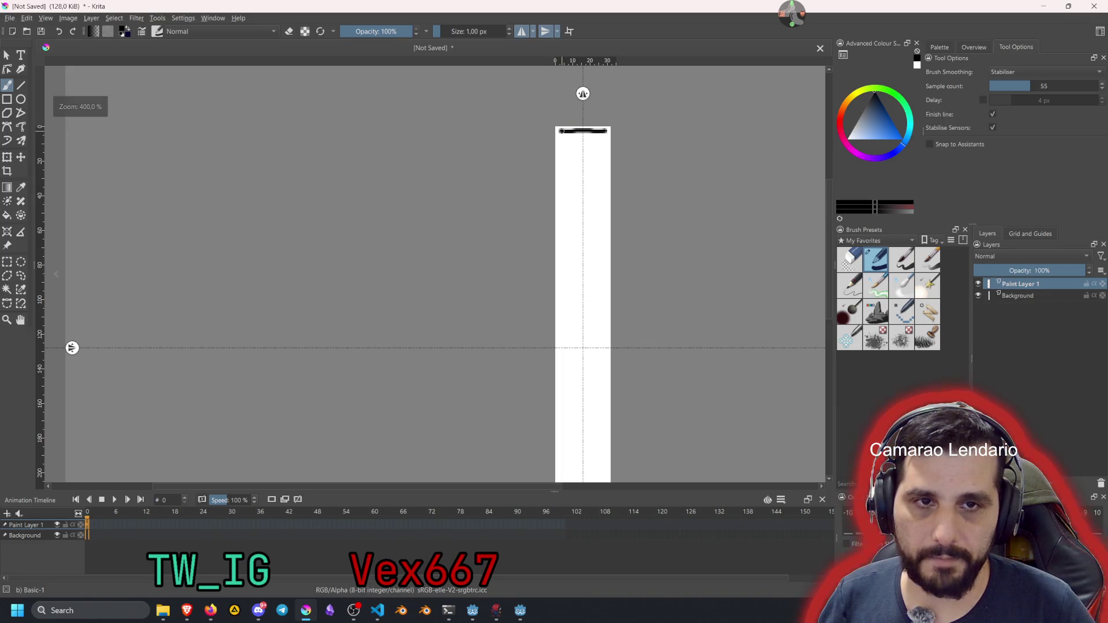
mouse_move(559, 133)
left_mouse_down()
mouse_move(552, 254)
mouse_move(563, 288)
mouse_move(548, 326)
mouse_move(558, 378)
left_mouse_up()
scroll(601, 302, "down", 5)
mouse_move(629, 275)
left_mouse_down()
mouse_move(584, 149)
mouse_move(554, 131)
left_mouse_up()
scroll(567, 129, "up", 3)
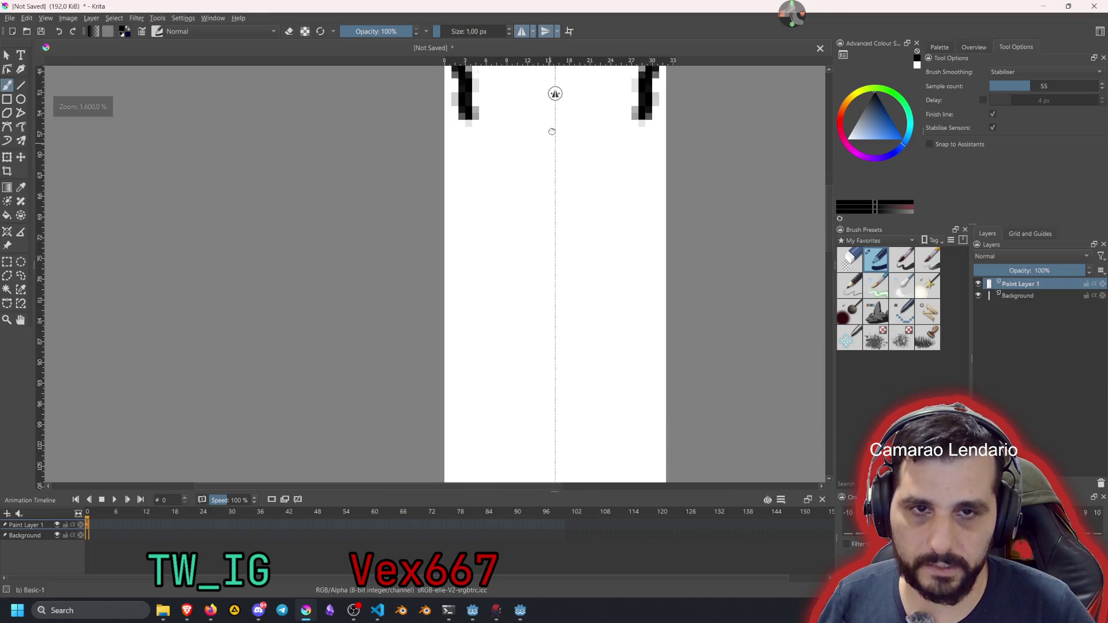
scroll(552, 130, "down", 1)
scroll(535, 139, "down", 3)
scroll(527, 123, "up", 1)
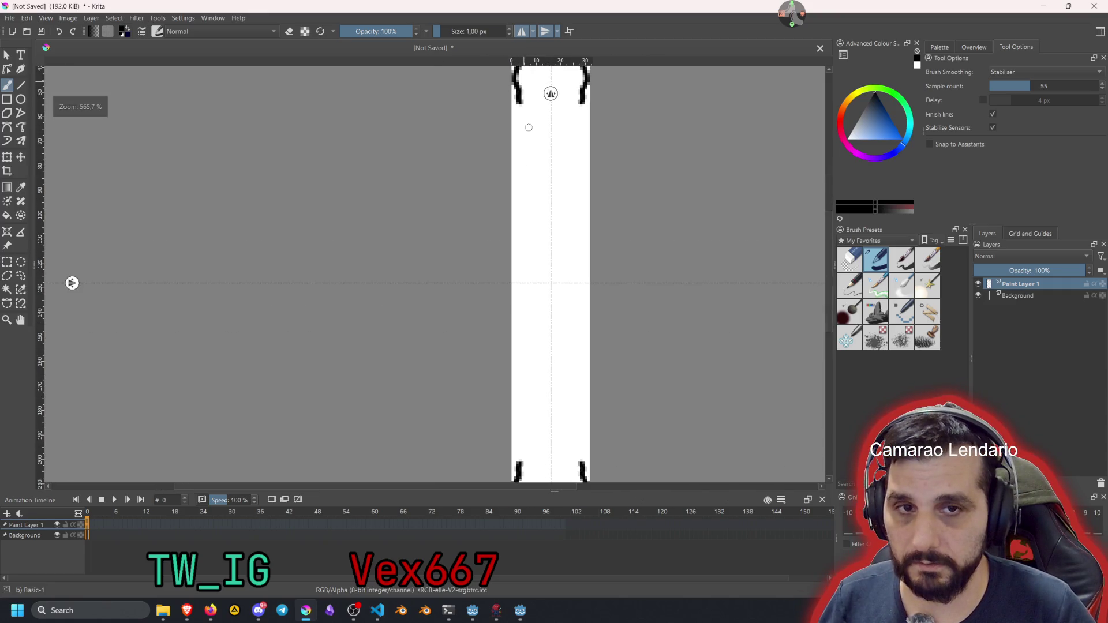
left_click_drag(520, 104, 519, 280)
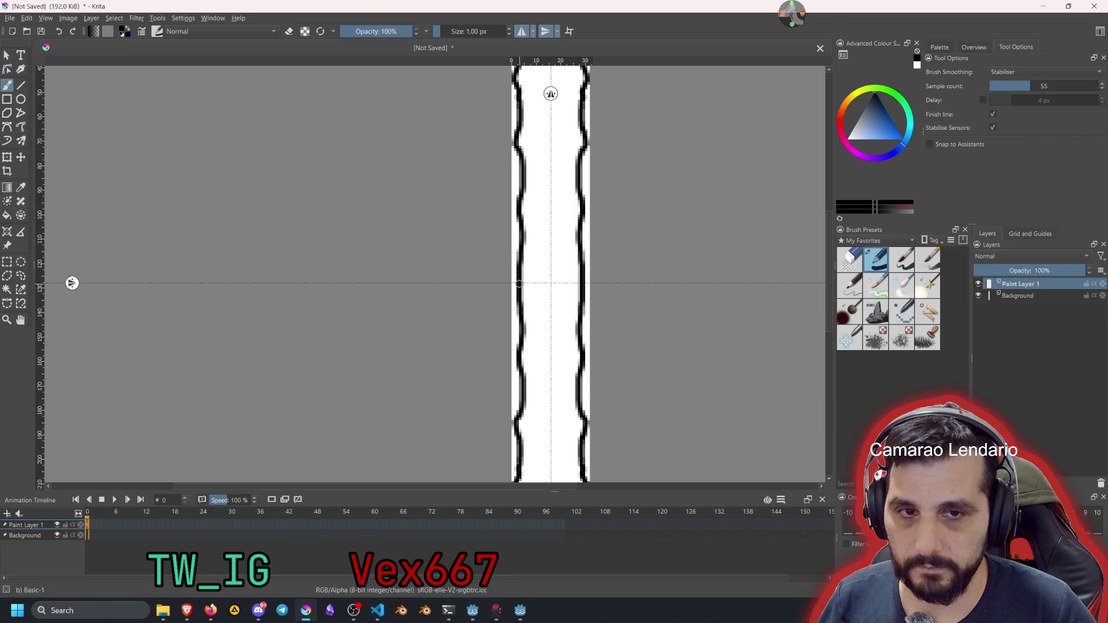
scroll(562, 212, "down", 4)
scroll(533, 183, "up", 2)
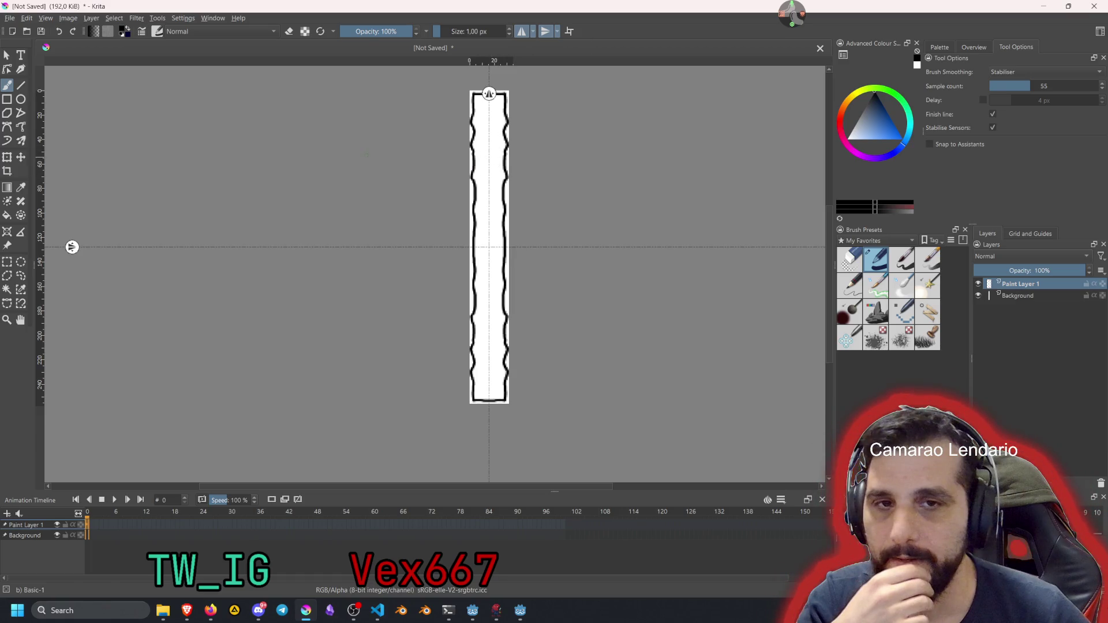
Turn off both mirror axes and fill the pillar interior twice with grey at about 31% opacity
left_click(522, 31)
left_click(545, 31)
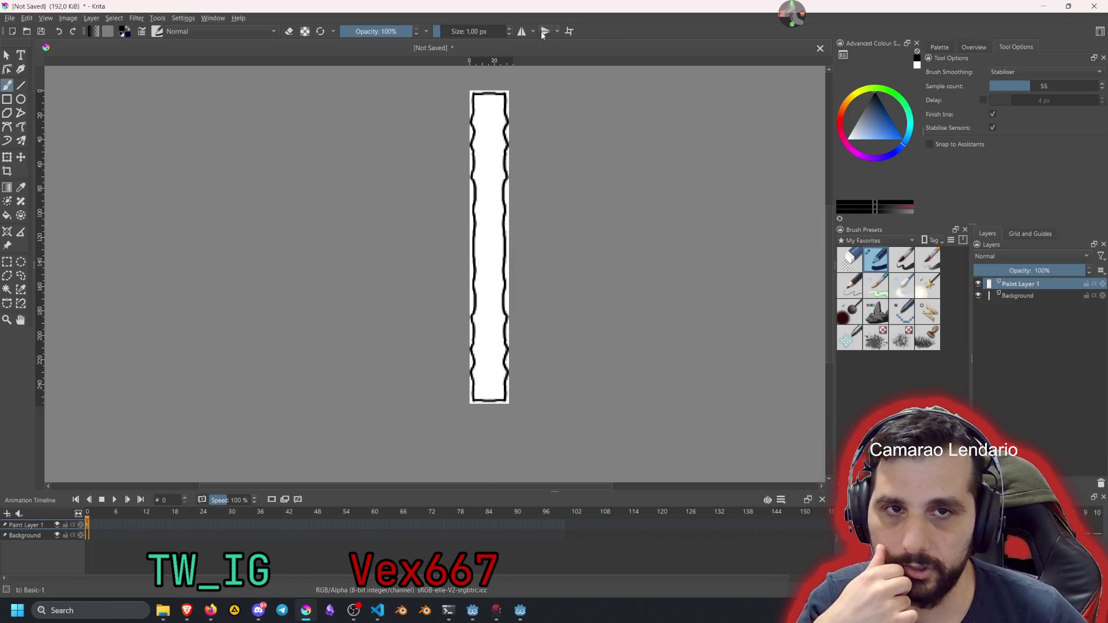
left_click(8, 216)
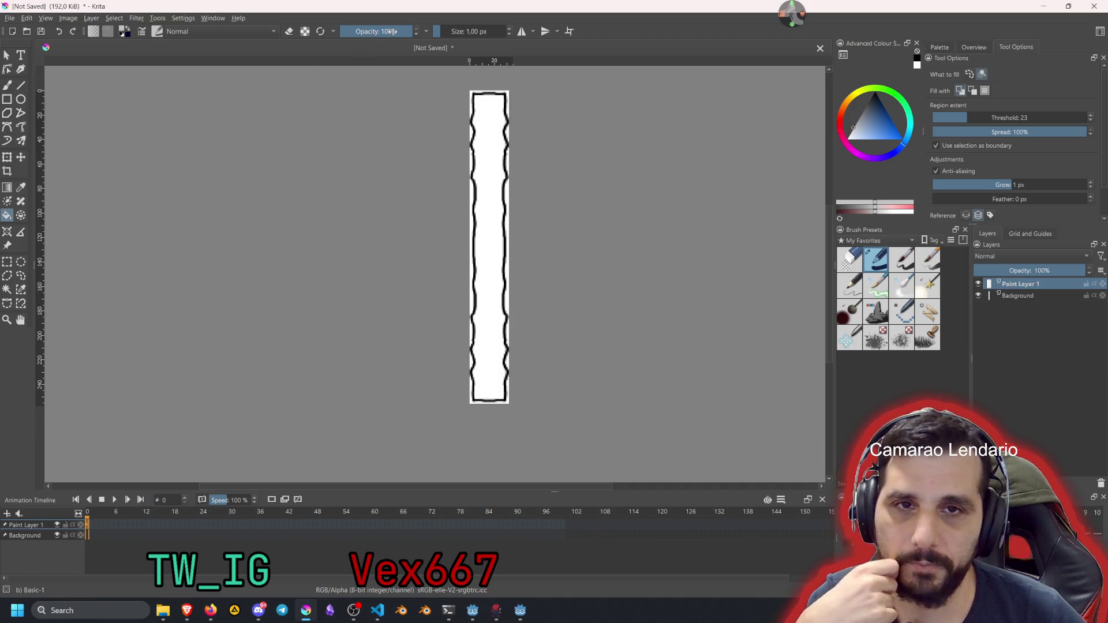
left_click(364, 37)
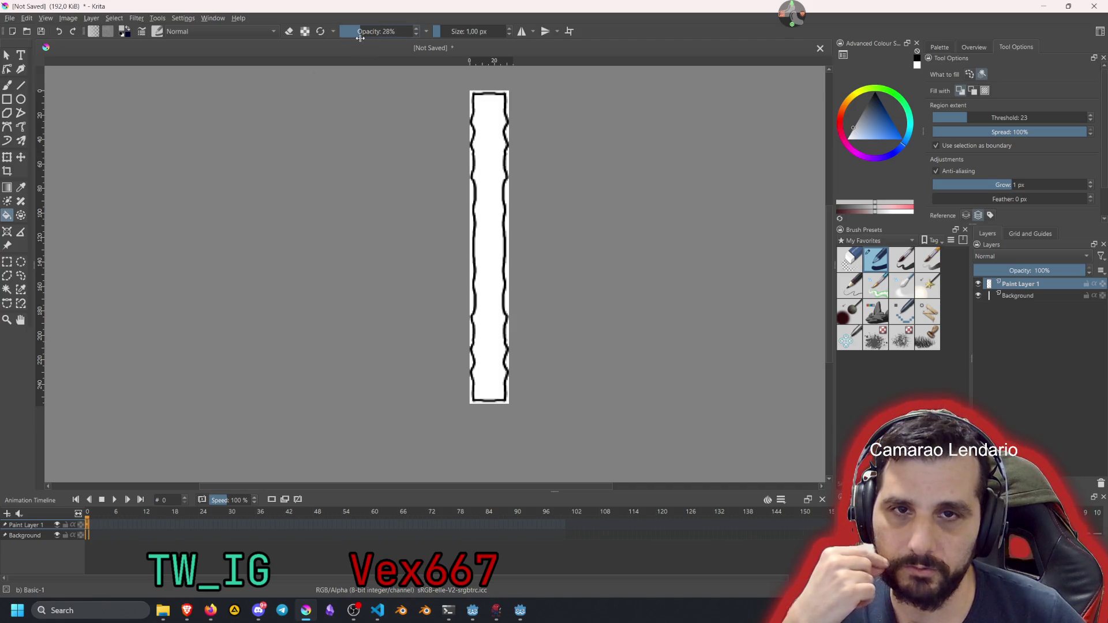
left_click(487, 198)
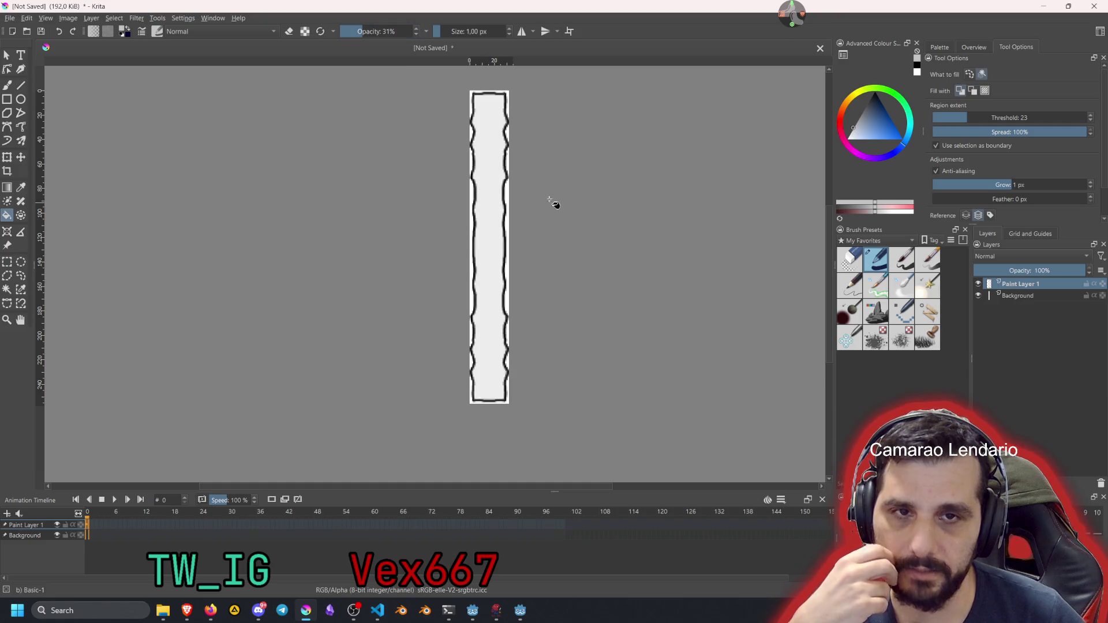
left_click(482, 239)
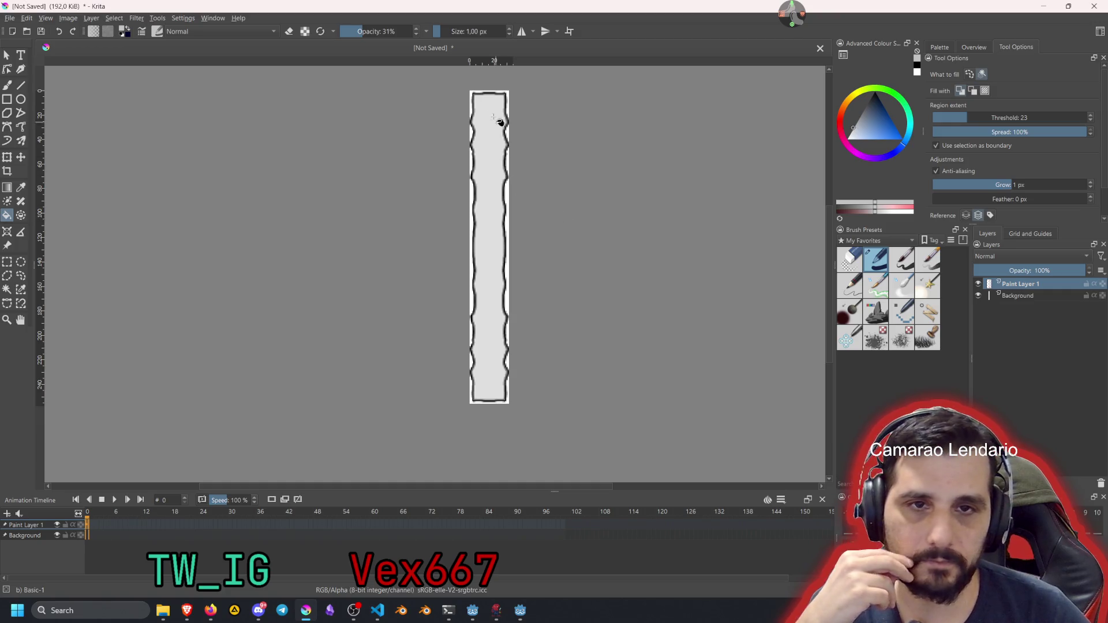
Re-enable both mirror axes and return to the freehand brush
scroll(495, 111, "up", 2)
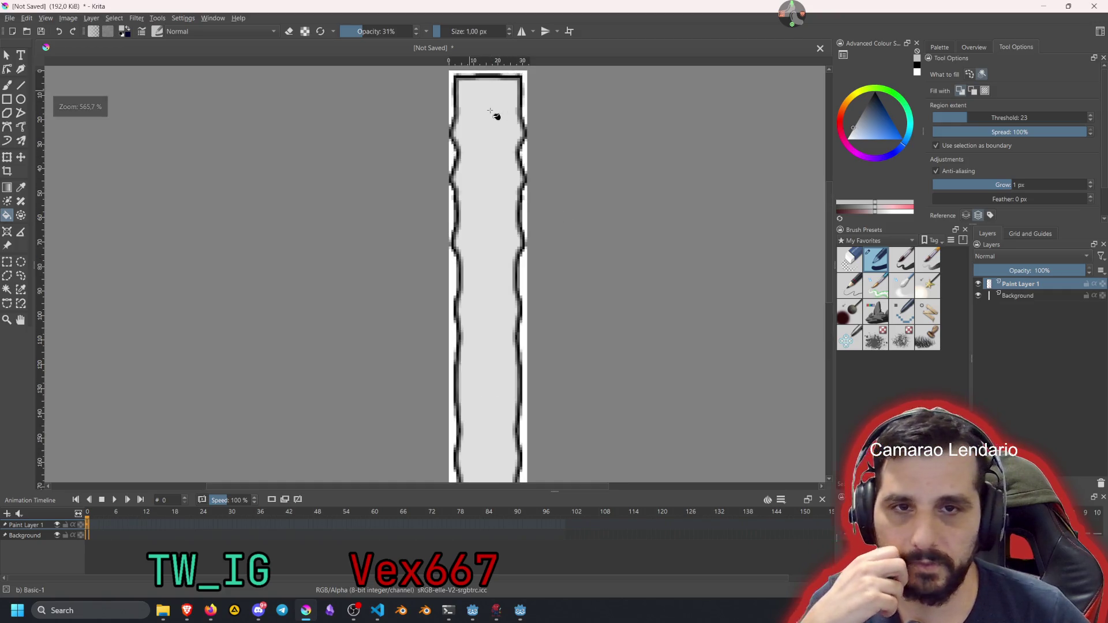
left_click(521, 33)
left_click(546, 31)
scroll(482, 146, "up", 1)
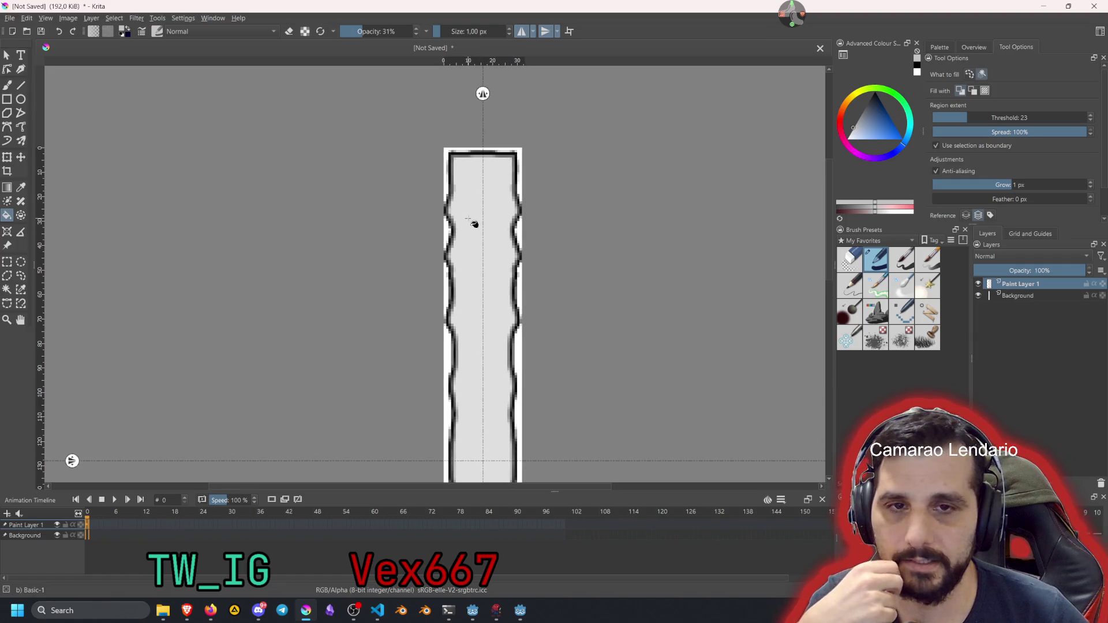
scroll(455, 148, "up", 1)
left_click(8, 86)
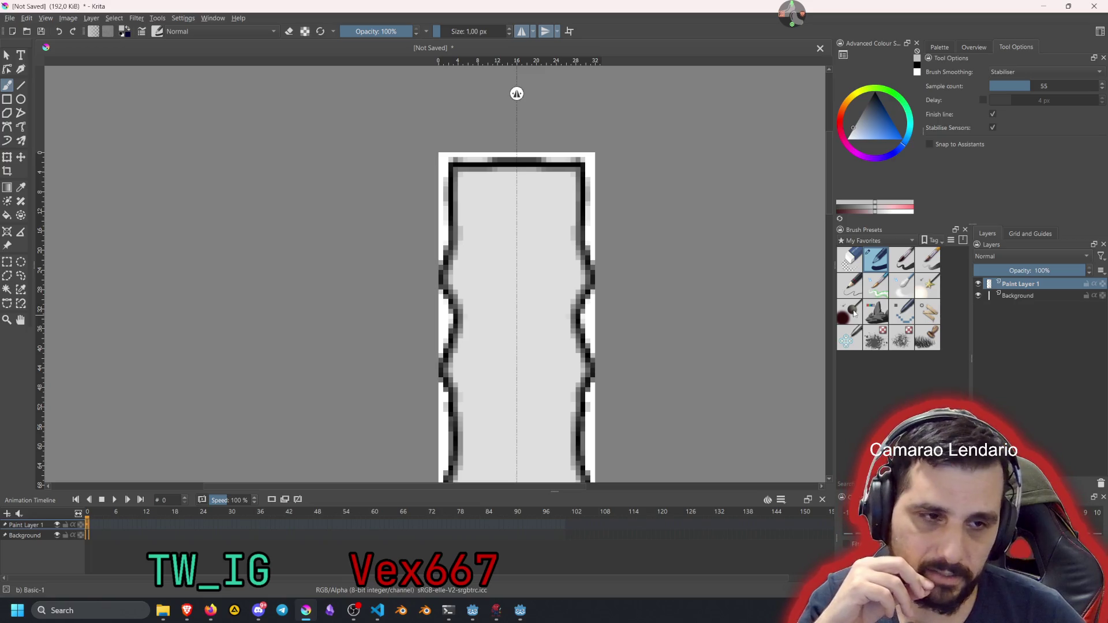
Set up the Adjust Multiply brush with a dark colour at 10% opacity
mouse_move(855, 313)
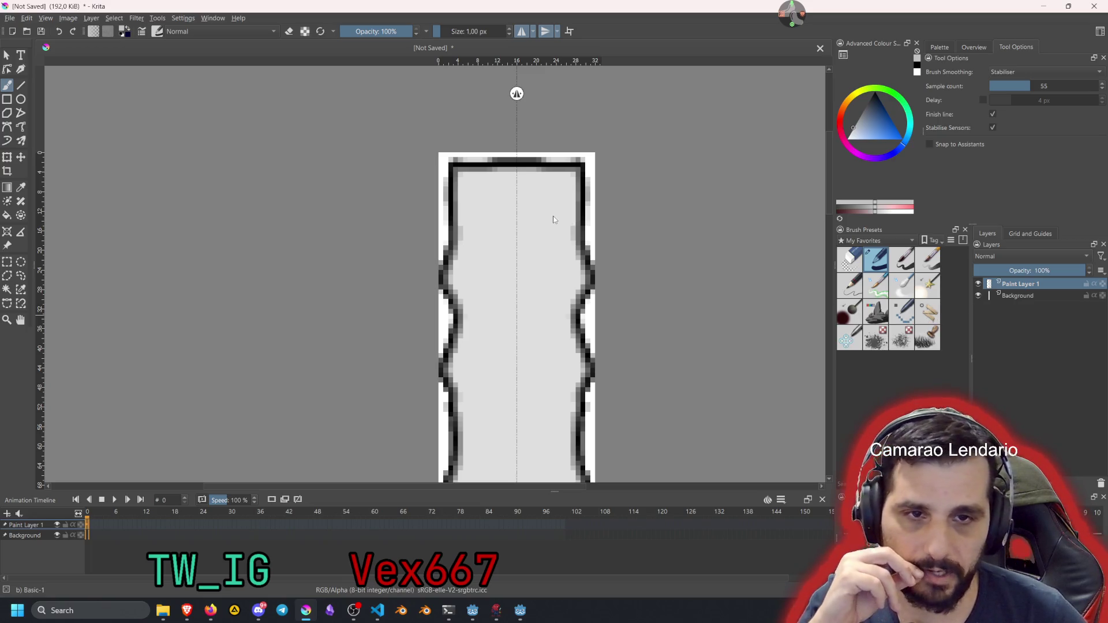
left_click(849, 312)
left_click_drag(864, 117, 864, 109)
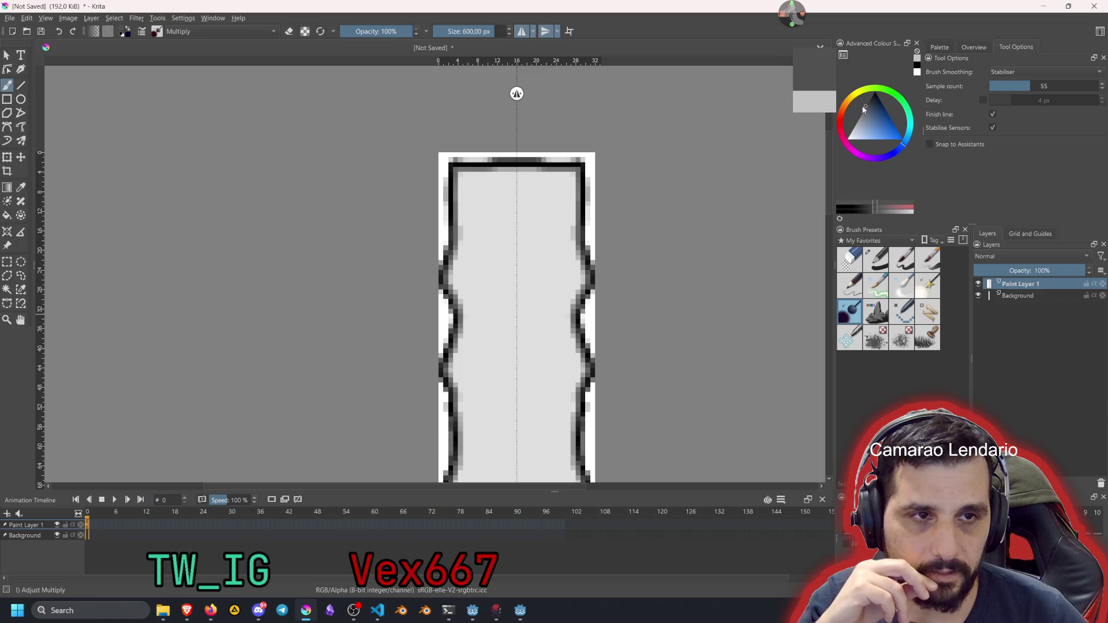
left_click_drag(350, 31, 346, 31)
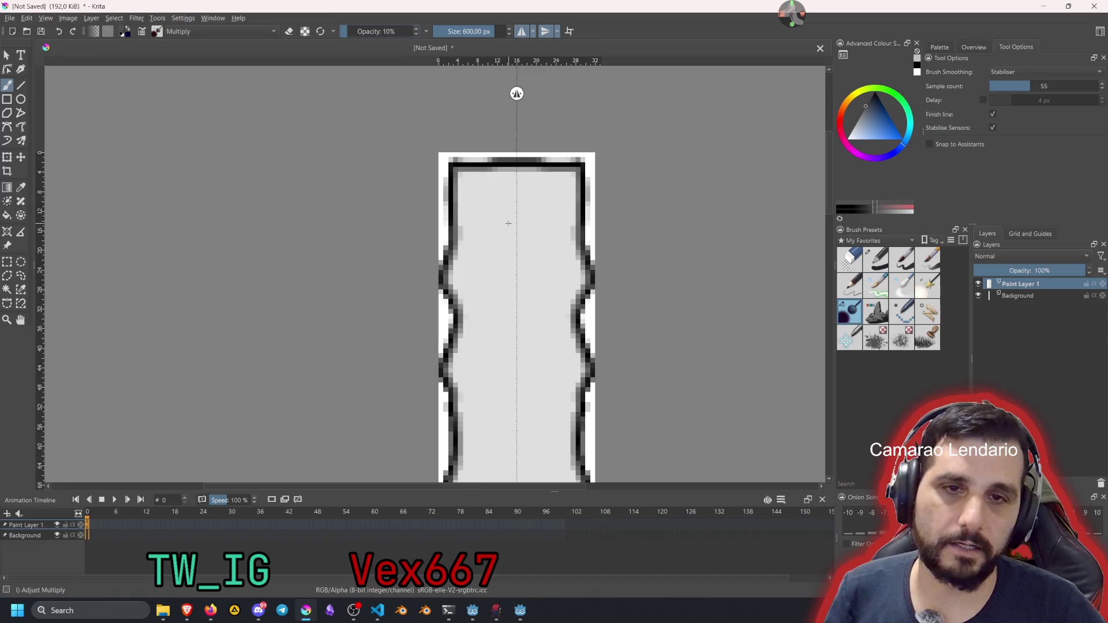
scroll(509, 223, "down", 6)
key("bracketleft")
key("bracketleft")
key("bracketleft")
key("bracketleft")
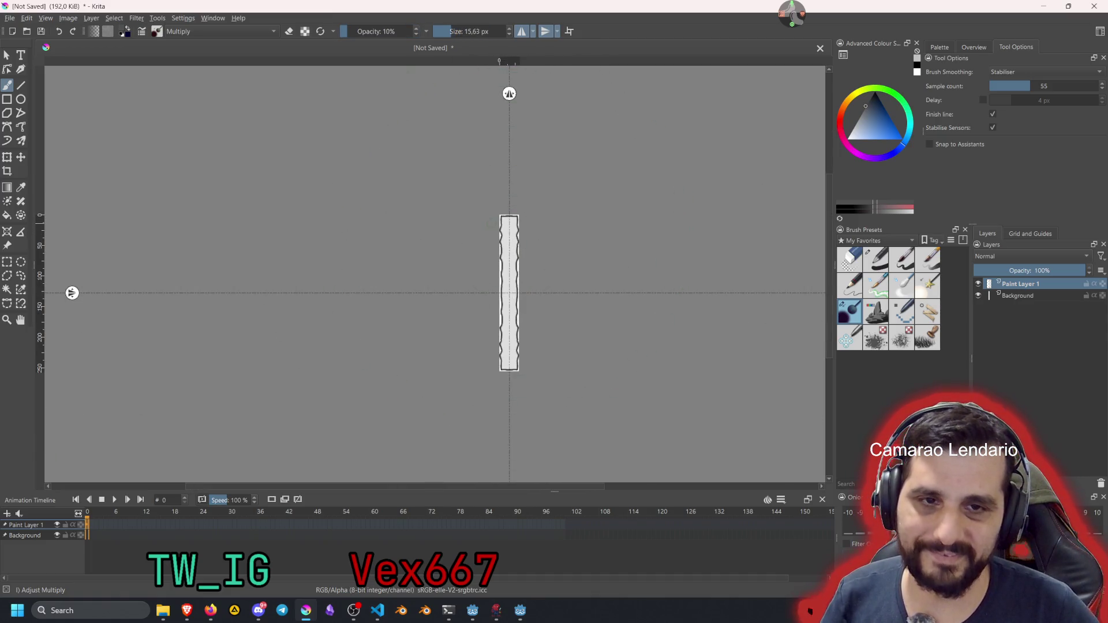
scroll(488, 222, "up", 5)
key("bracketleft")
key("bracketleft")
key("bracketleft")
key("bracketleft")
Softly shade down both inner edges of the pillar toward the bottom
mouse_move(553, 140)
left_mouse_down()
mouse_move(479, 151)
mouse_move(488, 215)
mouse_move(474, 304)
mouse_move(495, 349)
left_mouse_up()
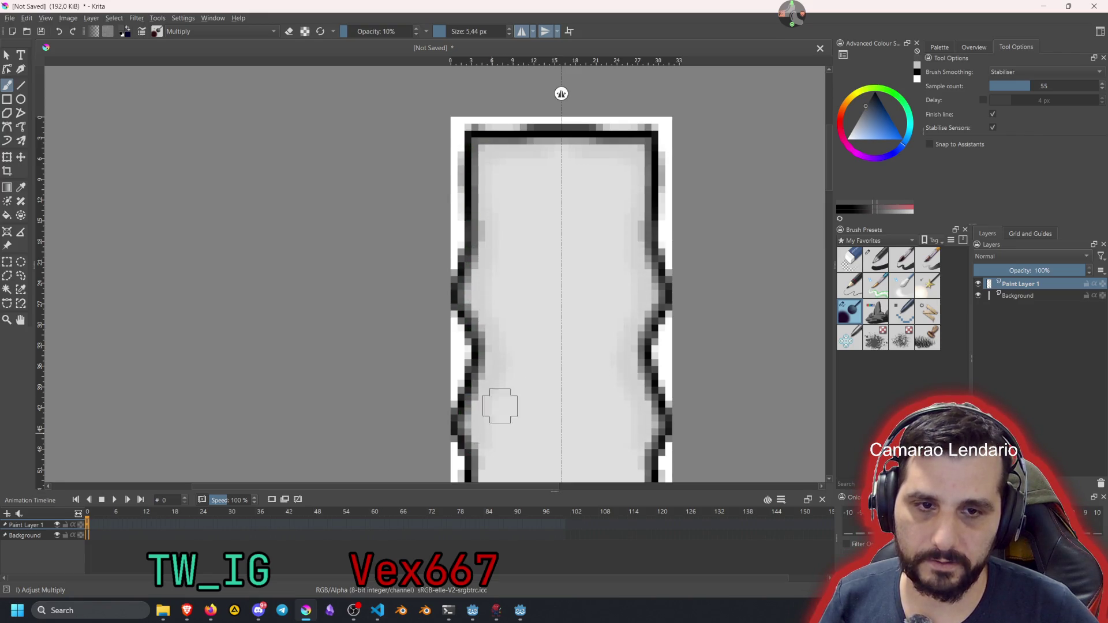
scroll(495, 420, "down", 3)
scroll(549, 229, "up", 2)
scroll(549, 229, "up", 1)
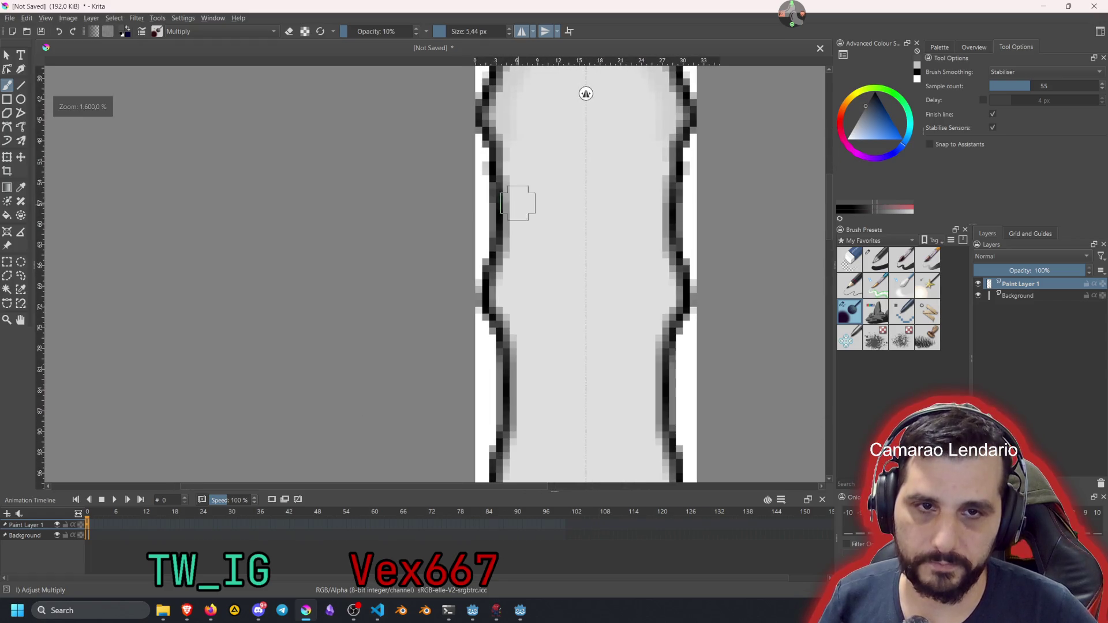
mouse_move(515, 133)
left_mouse_down()
mouse_move(508, 246)
mouse_move(531, 439)
left_mouse_up()
mouse_move(584, 327)
left_mouse_down()
mouse_move(609, 202)
mouse_move(551, 204)
mouse_move(536, 263)
mouse_move(539, 462)
left_mouse_up()
mouse_move(618, 346)
left_mouse_down()
mouse_move(628, 202)
mouse_move(587, 295)
left_mouse_up()
Darken the top-left inner corner and the top edge of the pillar
scroll(628, 203, "down", 4)
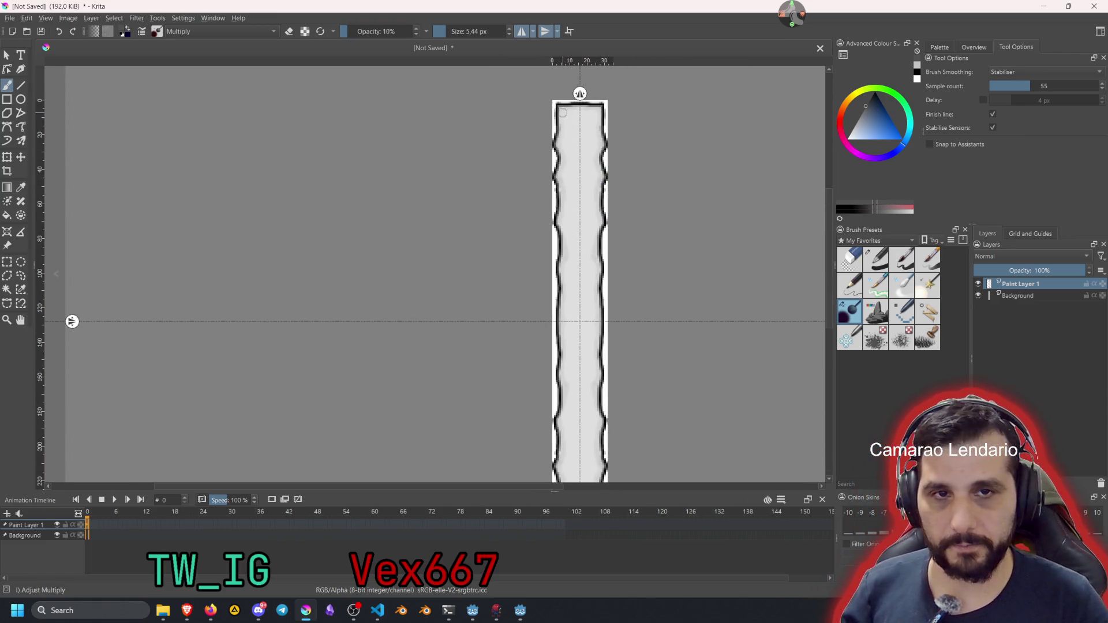
scroll(564, 113, "up", 5)
mouse_move(582, 217)
left_mouse_down()
mouse_move(594, 136)
mouse_move(578, 131)
mouse_move(655, 131)
left_mouse_up()
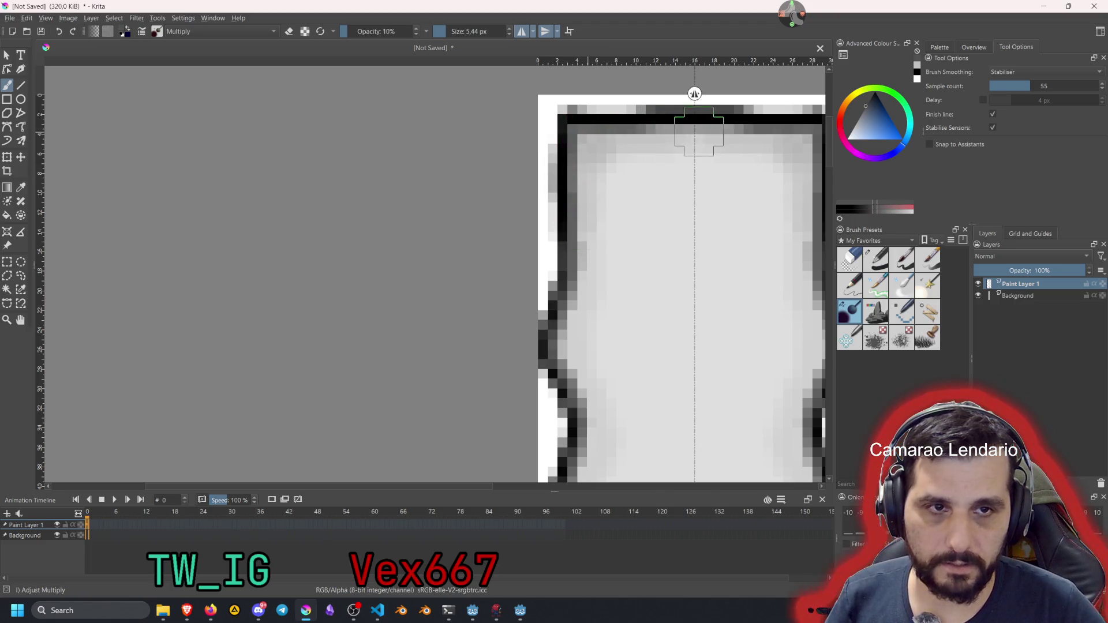
scroll(635, 173, "down", 8)
scroll(679, 261, "up", 3)
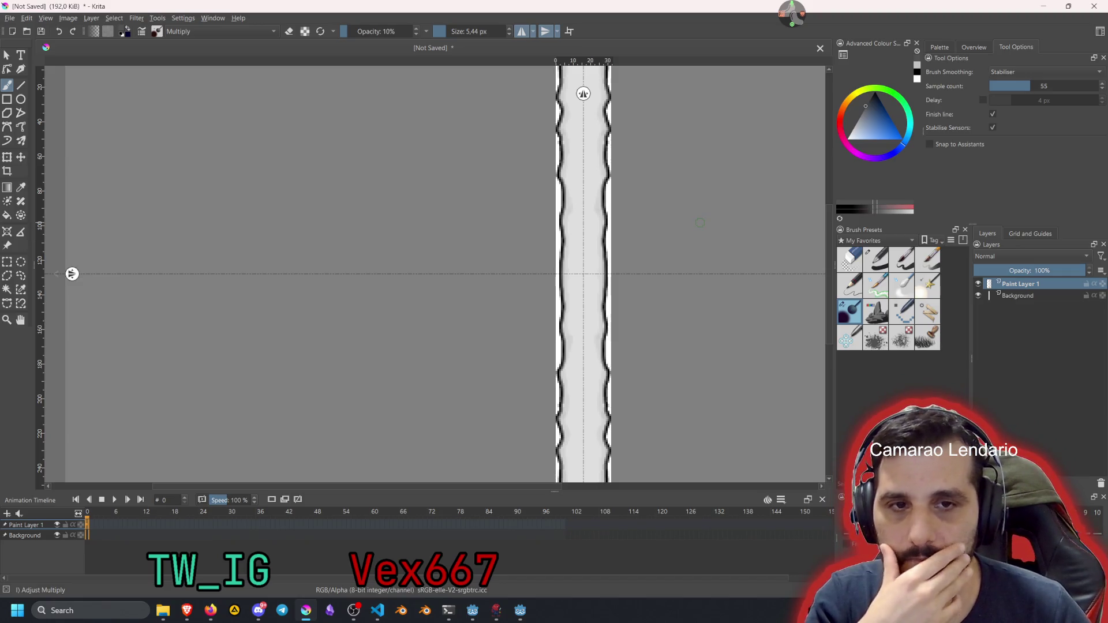
scroll(592, 274, "down", 2)
scroll(498, 159, "right", 3)
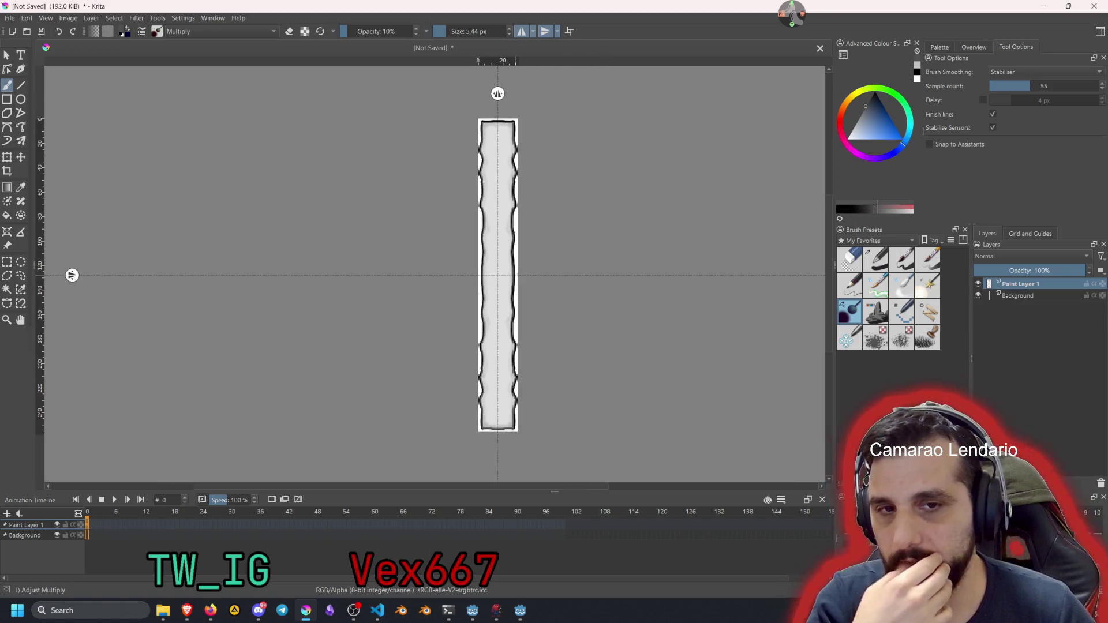
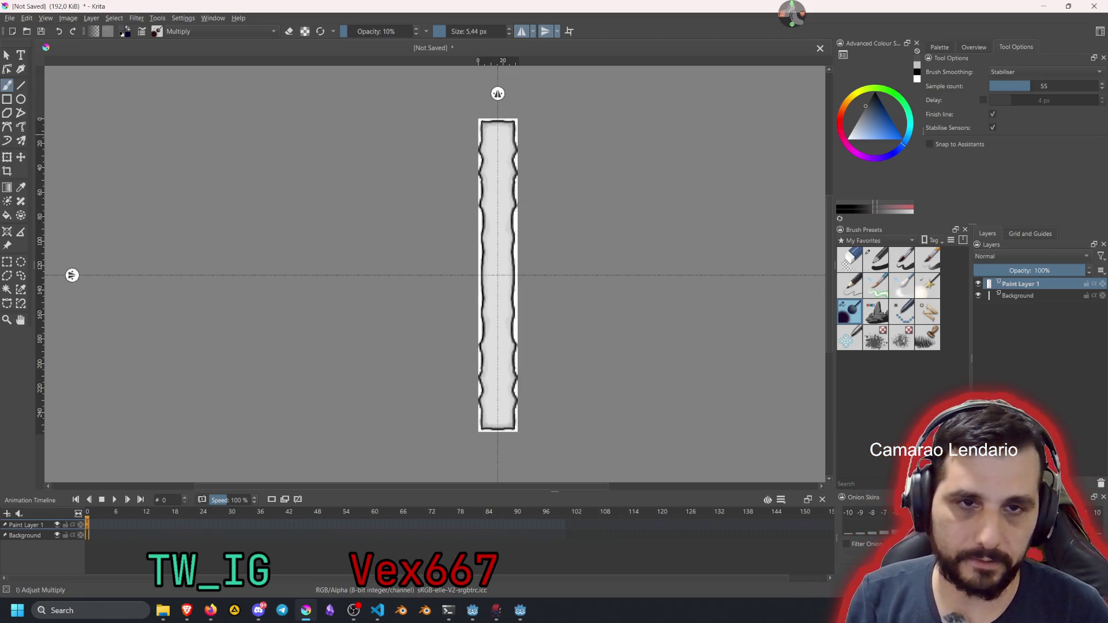
Rename Paint Layer 1 to bar_bg and switch off horizontal and vertical mirror painting
double_click(1017, 285)
type("bar_bg")
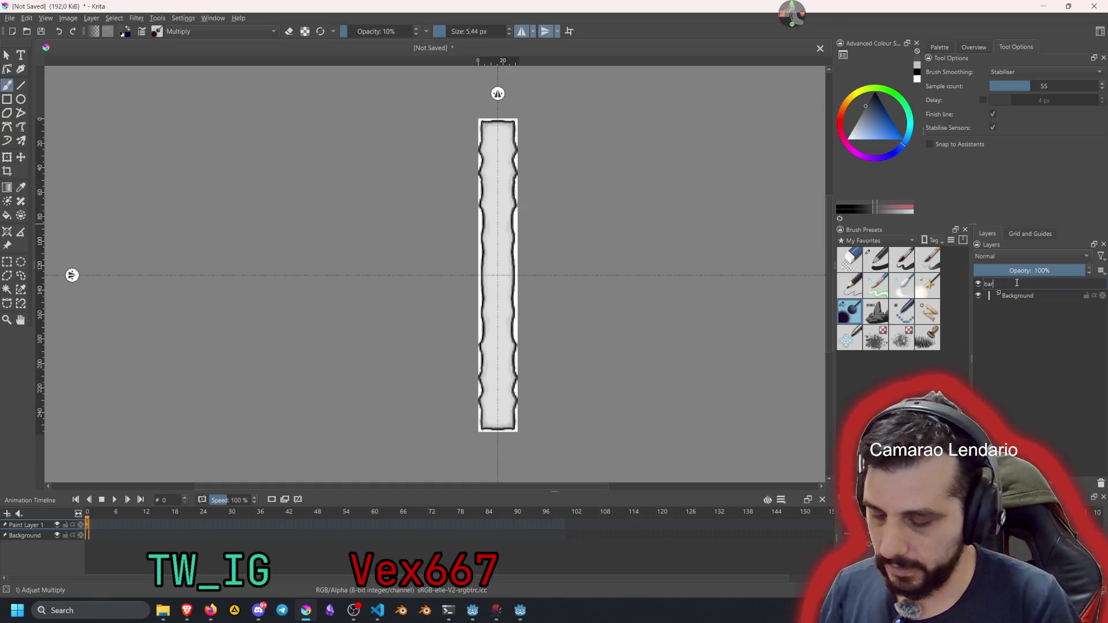
key("Return")
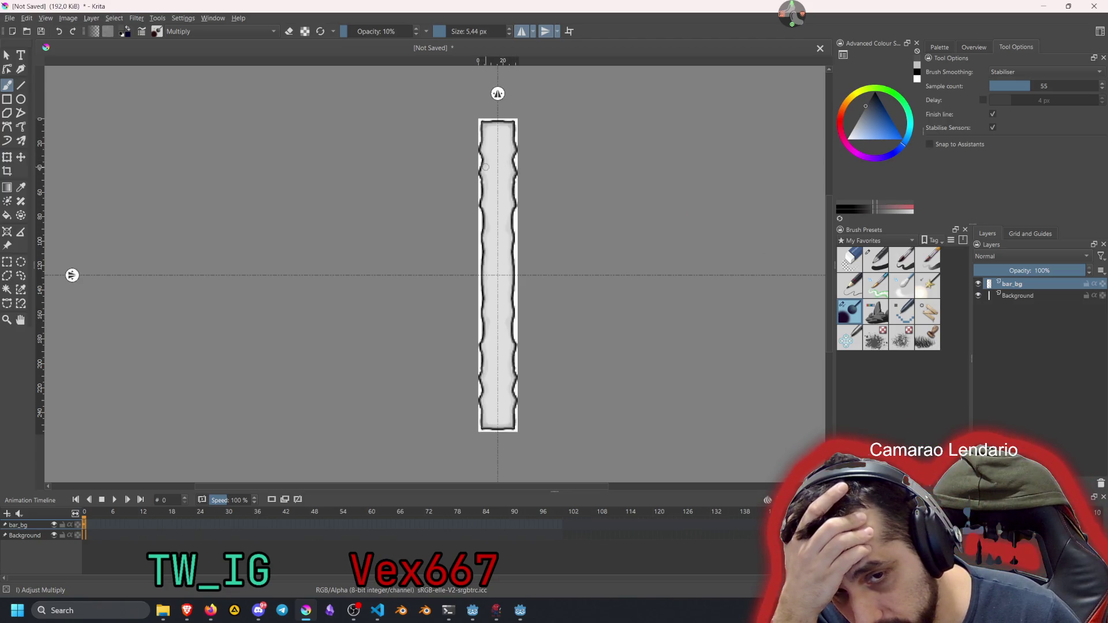
left_click(523, 35)
left_click(546, 32)
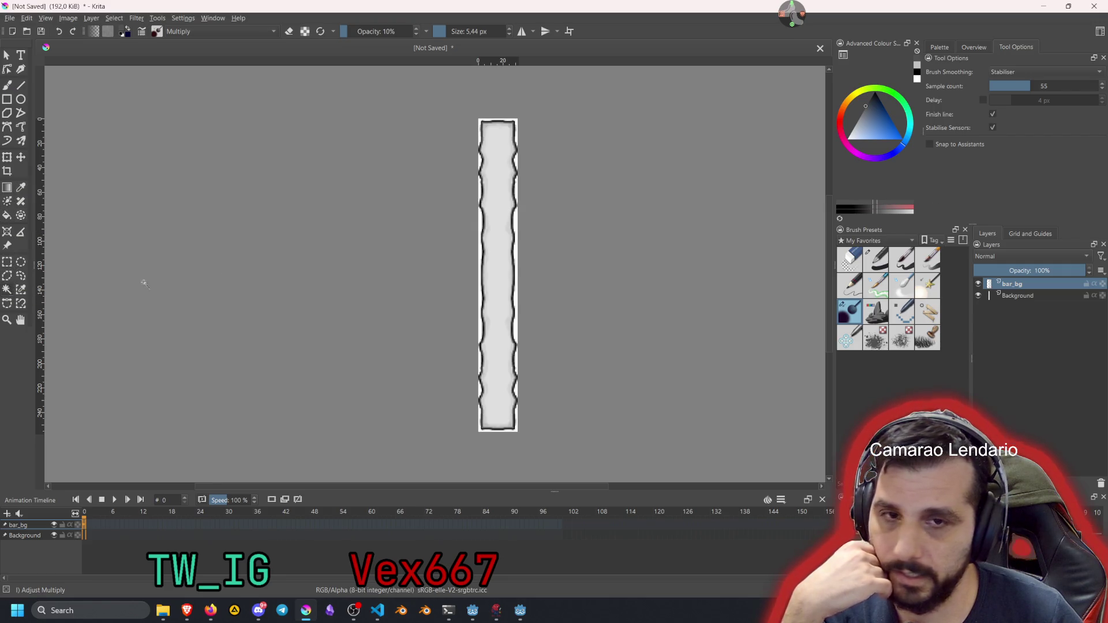
Select the bar's interior with Contiguous Selection at threshold 31 and activate the Selection Mask layer
left_click(7, 289)
left_click(498, 277)
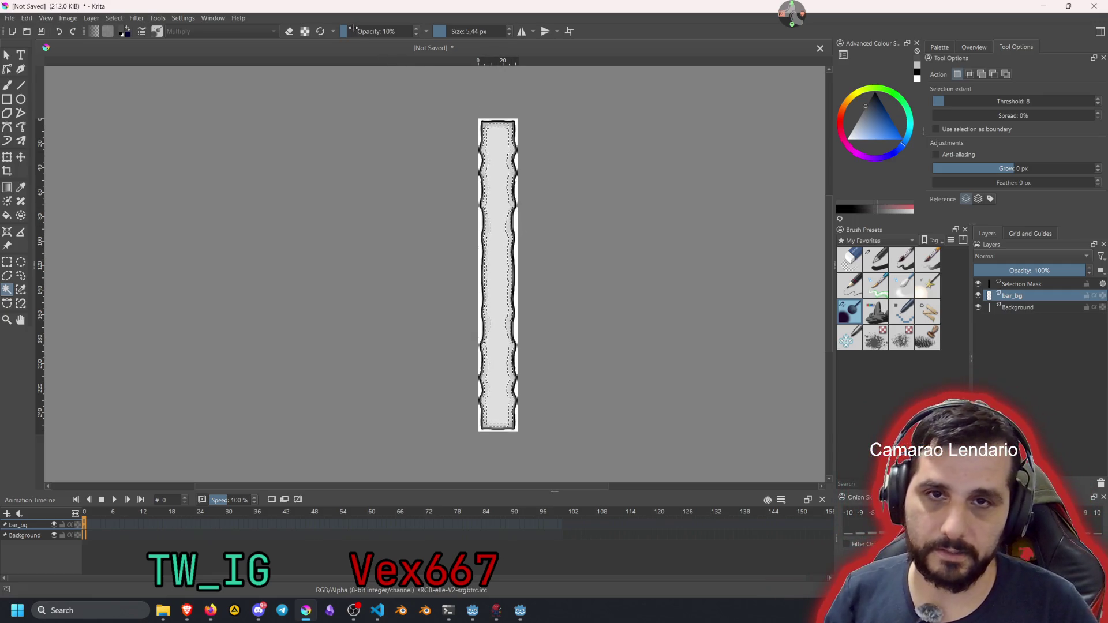
left_click(955, 101)
left_click(499, 174)
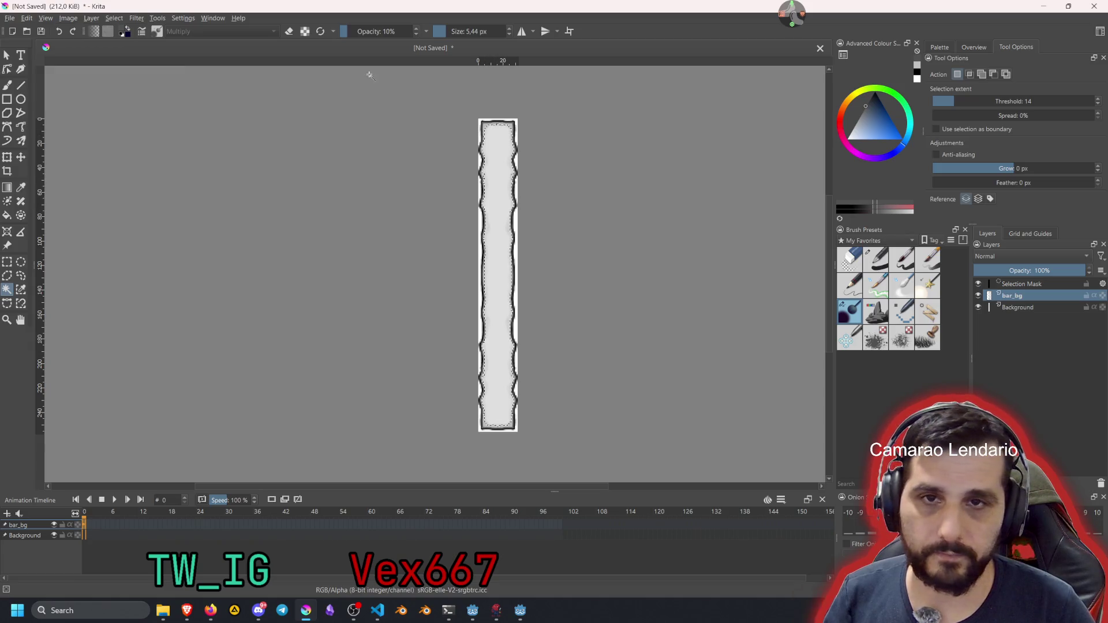
left_click_drag(956, 101, 981, 101)
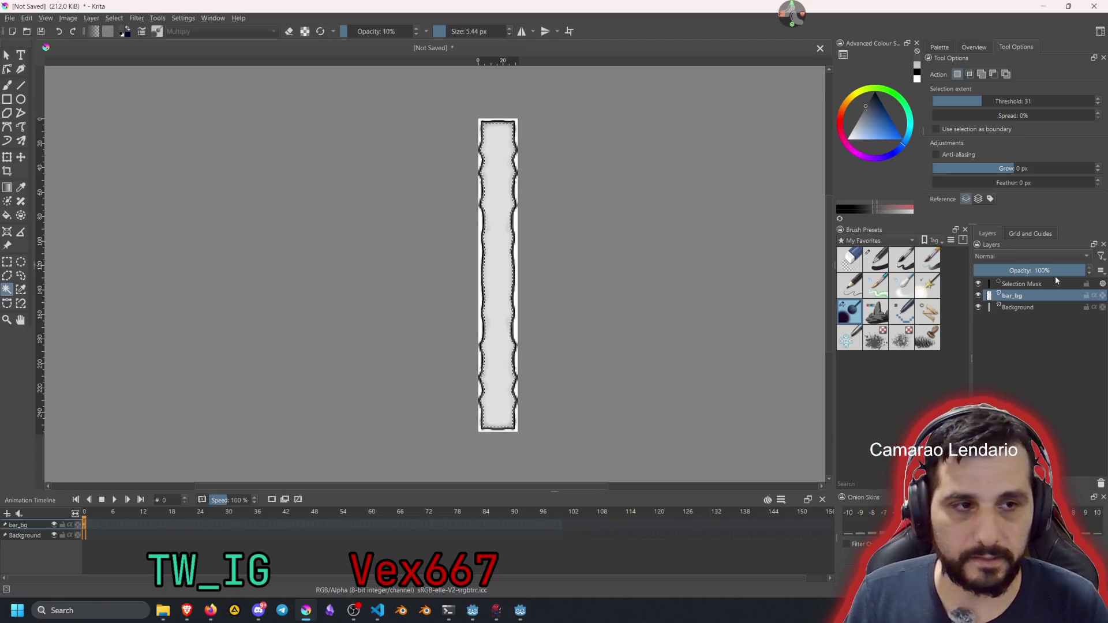
left_click(1039, 287)
right_click(1033, 284)
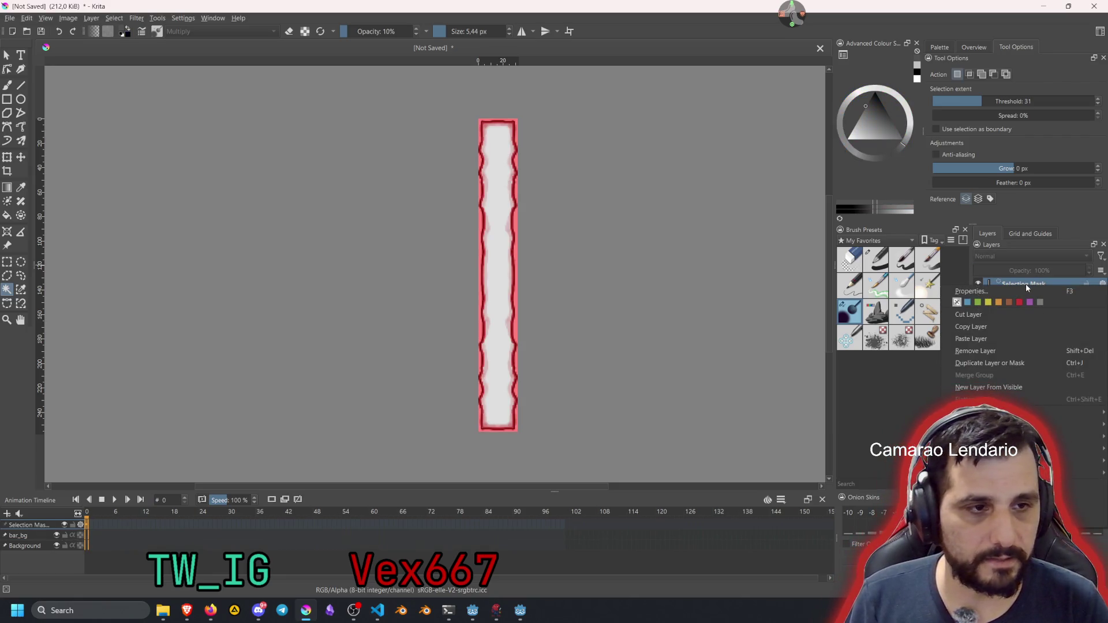
Switch to the Gradient tool, pick a foreground colour, and raise painting opacity to 100%
left_click(1022, 285)
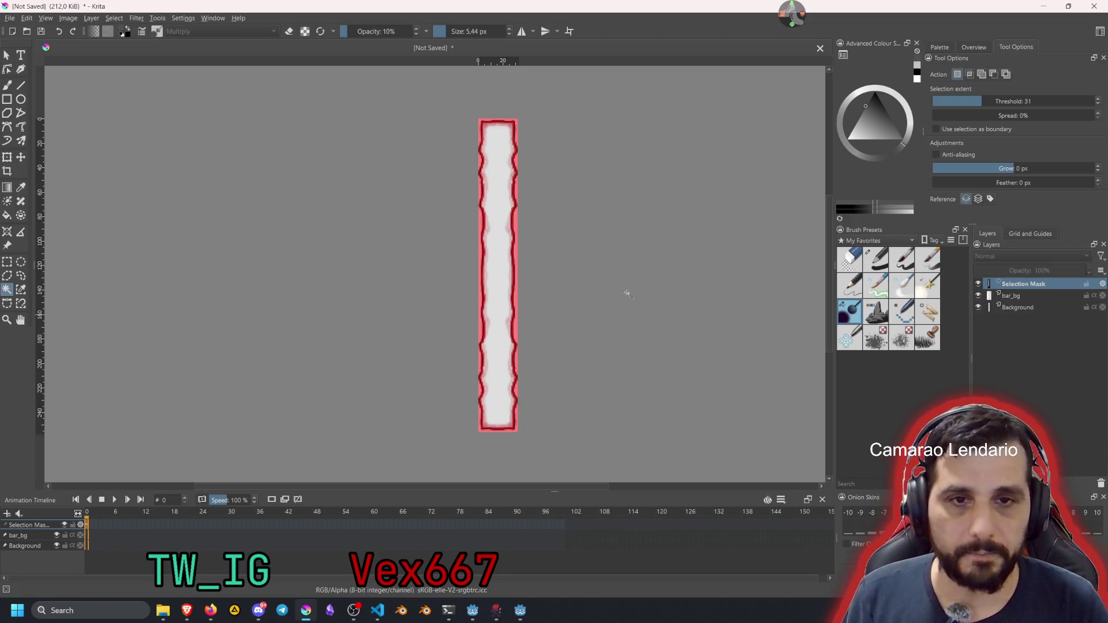
left_click(7, 189)
left_click_drag(501, 398, 495, 240)
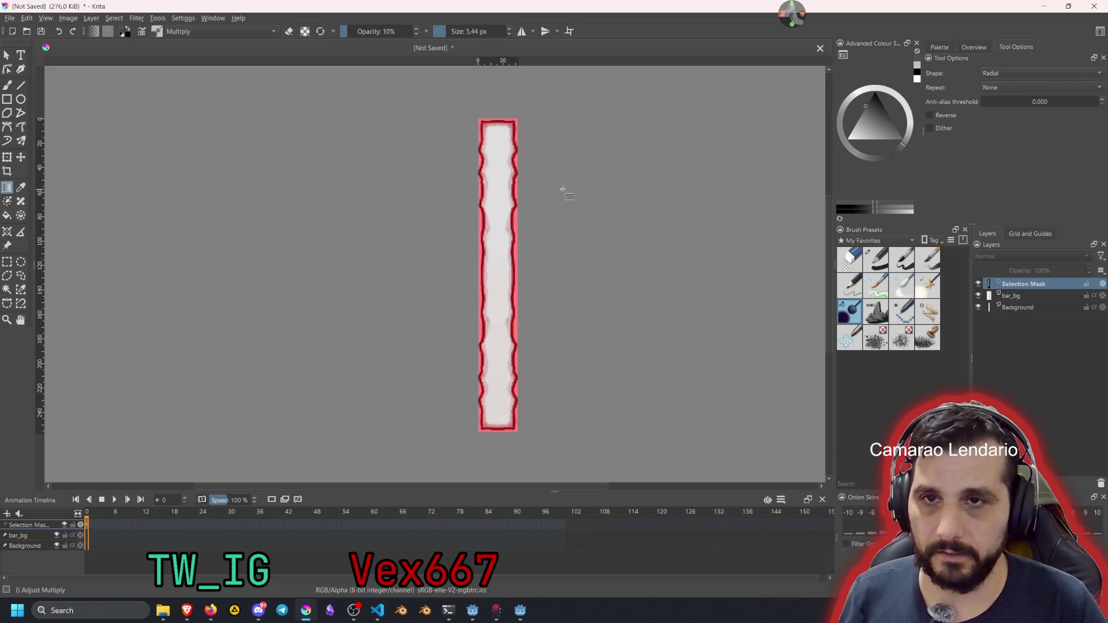
left_click(566, 185, "ctrl")
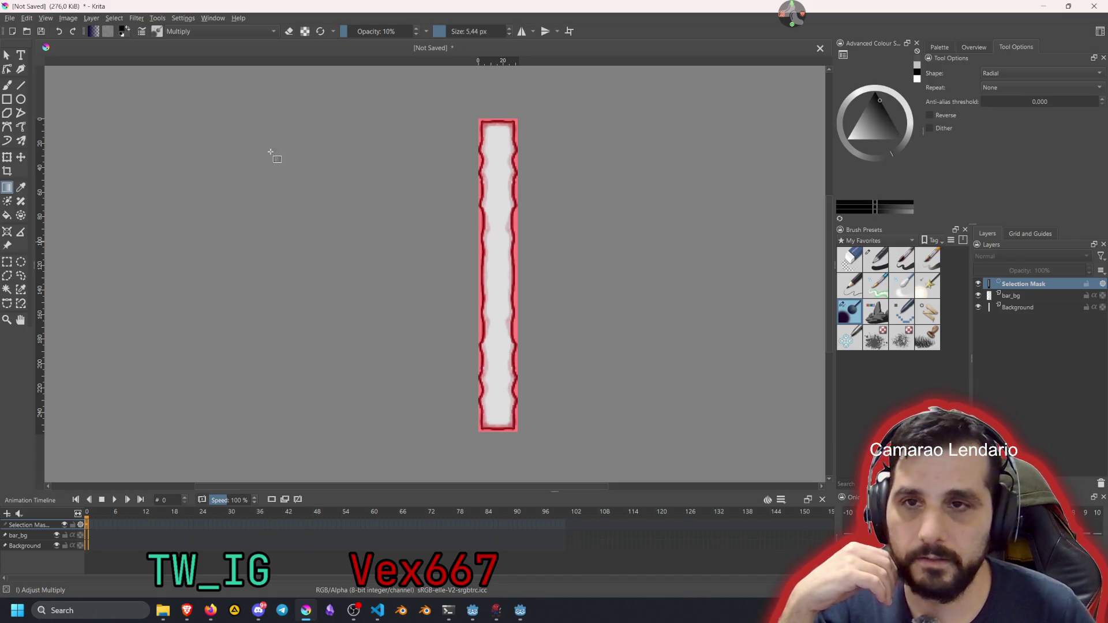
left_click(442, 266, "ctrl")
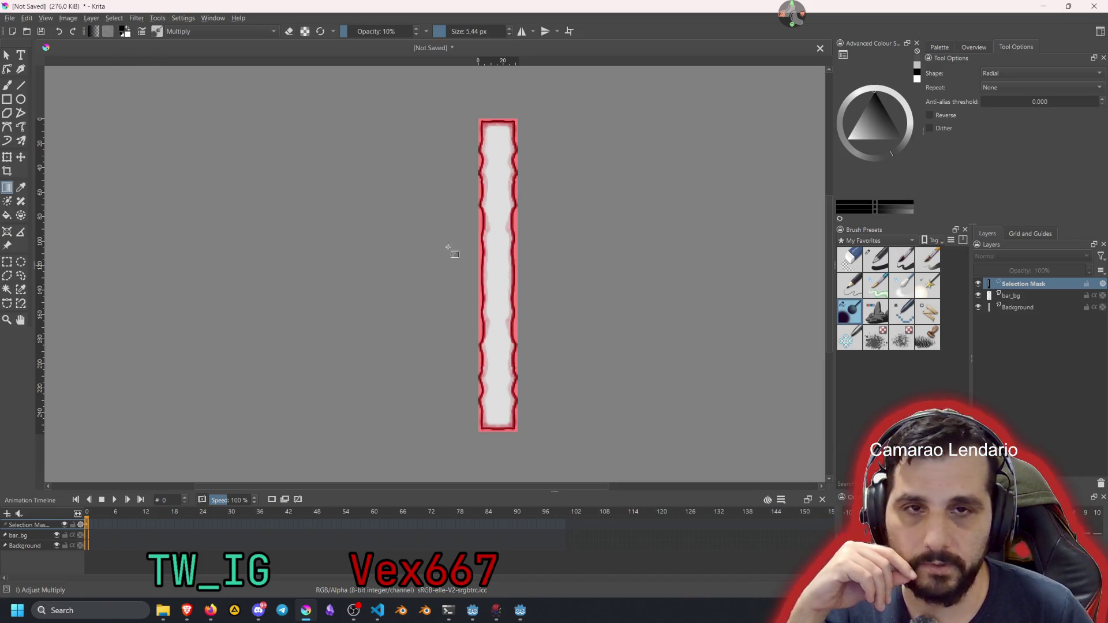
key("o")
key("o")
key("o")
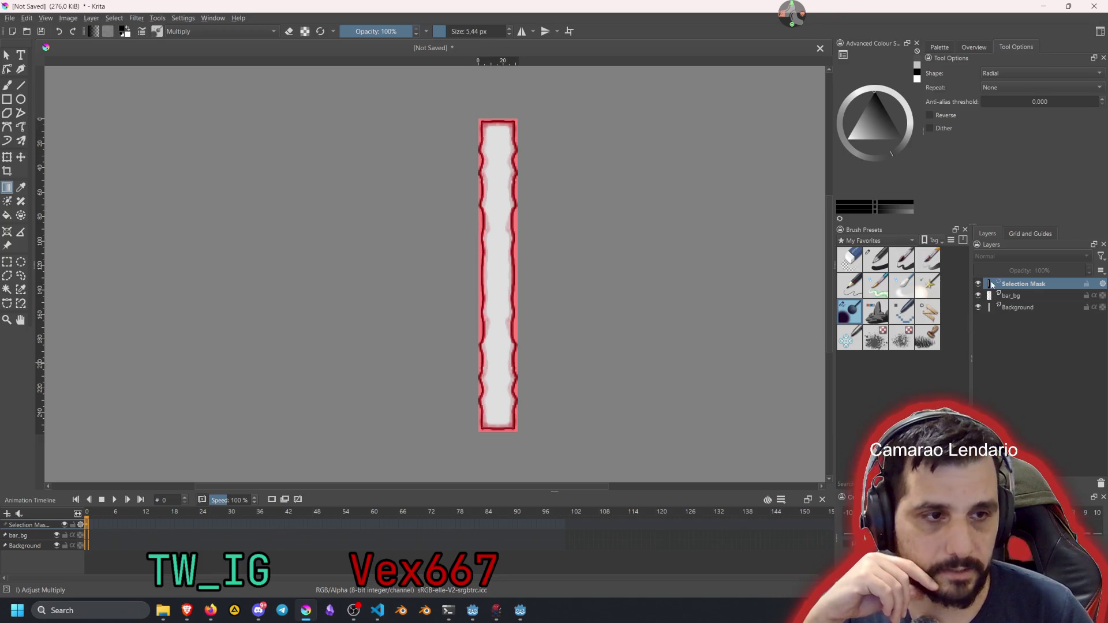
Duplicate the selection mask and undo it, then add a new paint layer above bar_bg
key("ctrl+j")
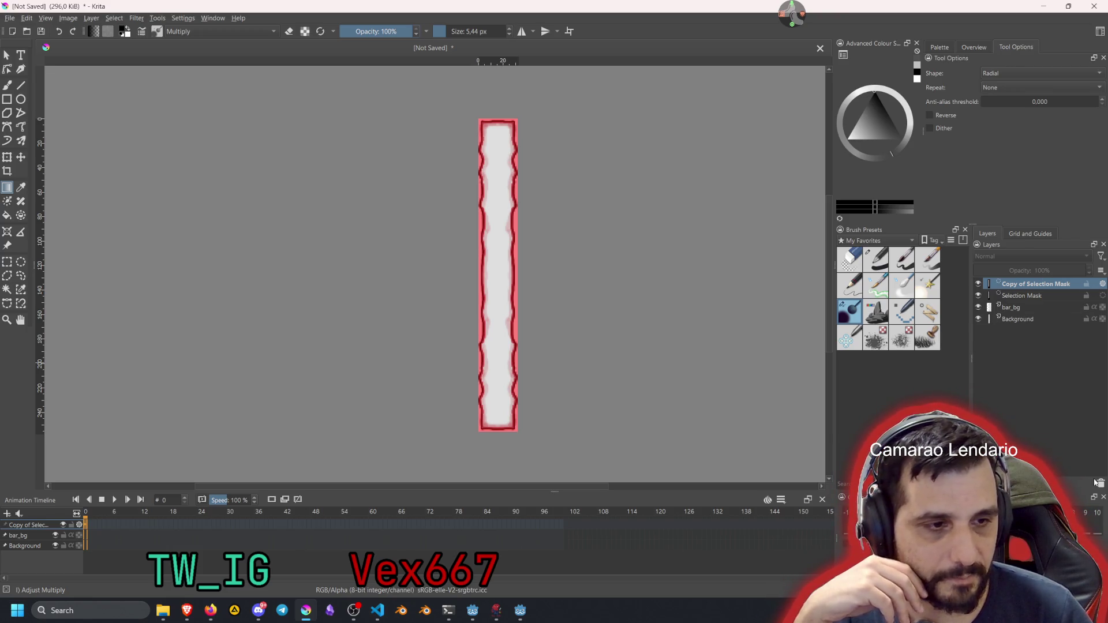
key("ctrl+z")
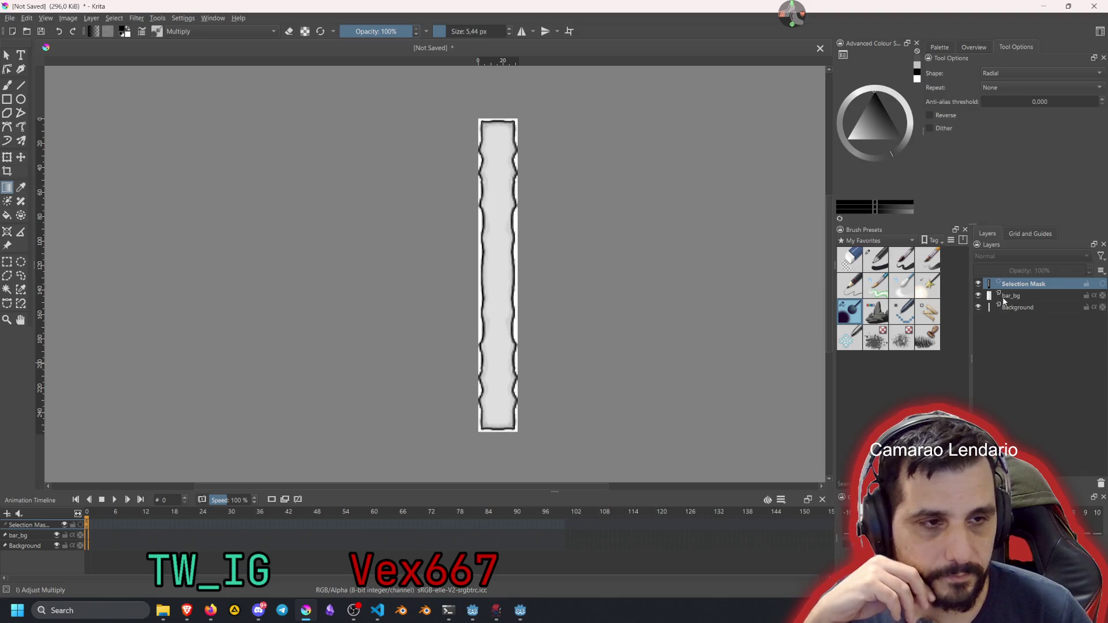
left_click(1011, 295)
key("Insert")
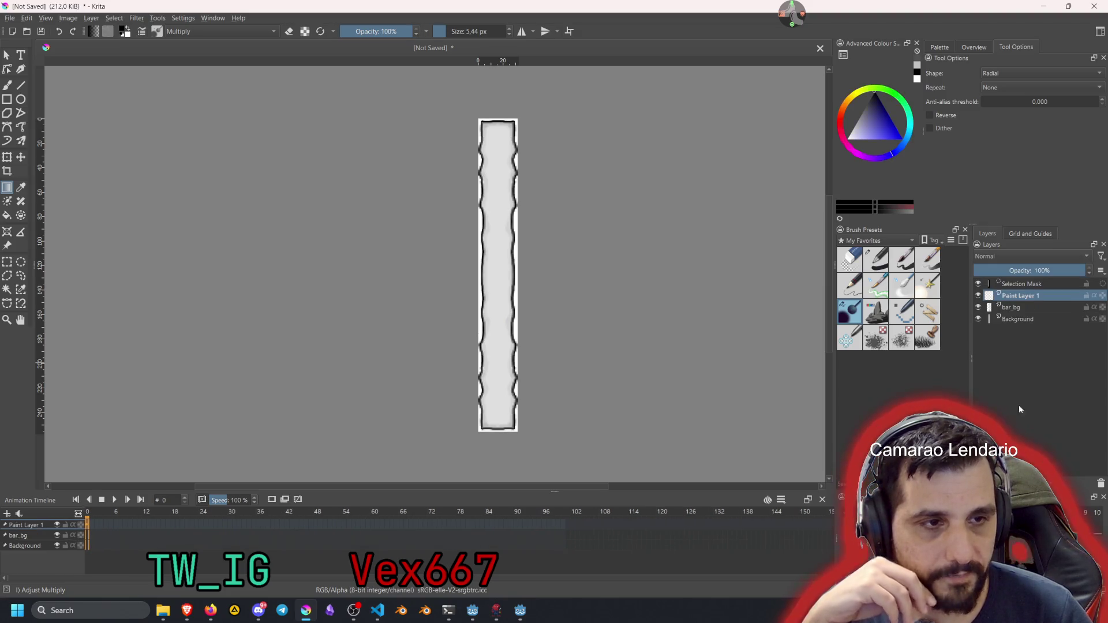
Toggle between the Selection Mask and Paint Layer 1, show the selection, and test a pale-to-red gradient
left_click(998, 285)
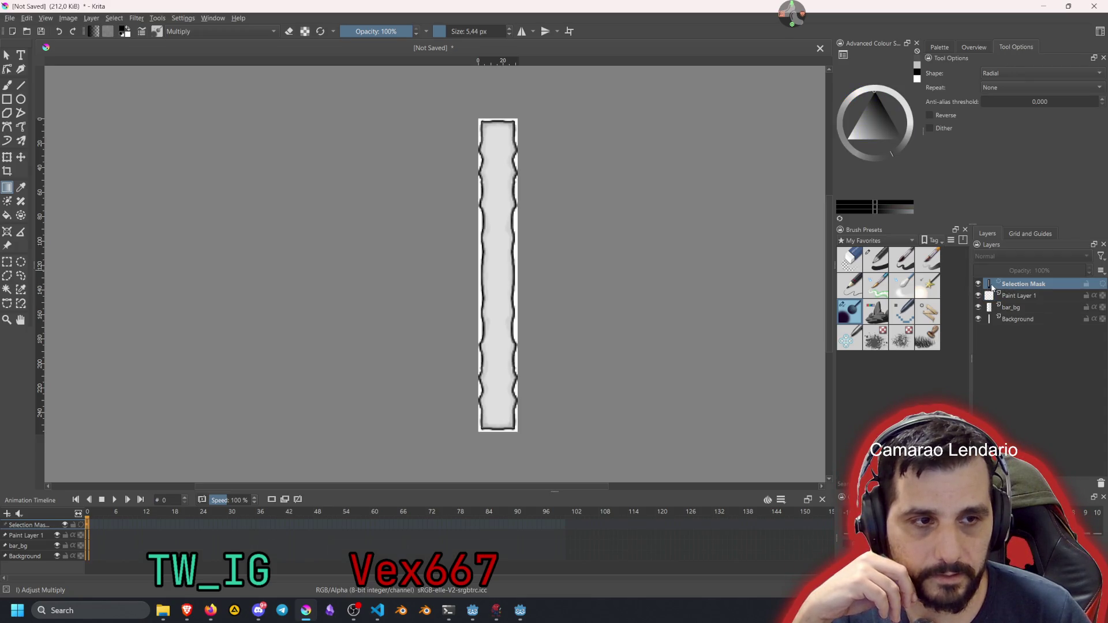
left_click(990, 295)
left_click(1005, 284)
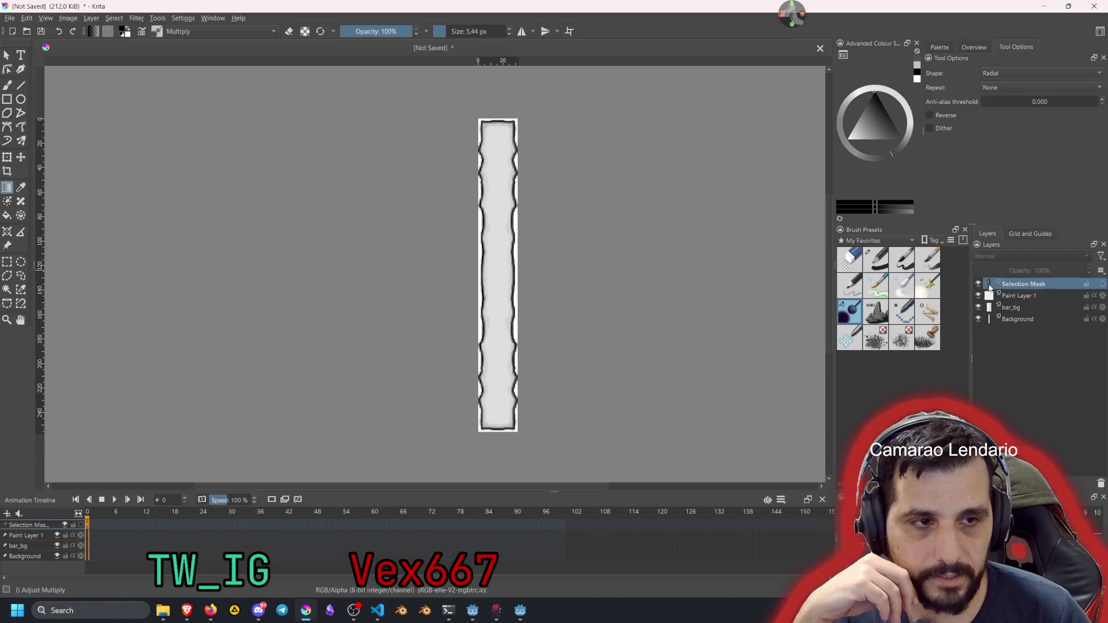
left_click(1004, 295)
left_click(1004, 283)
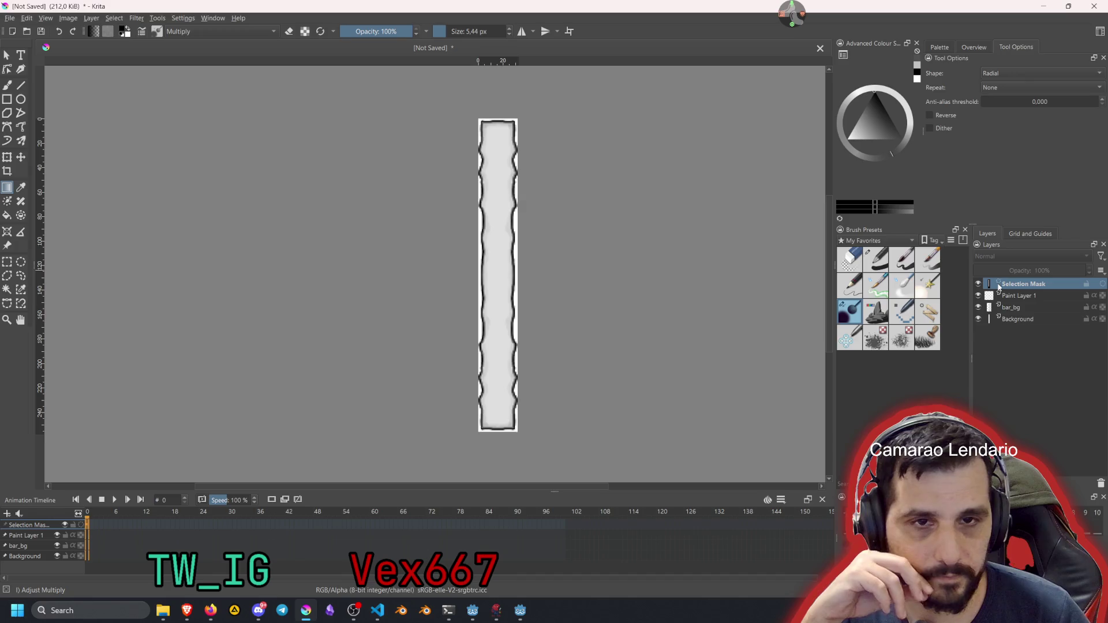
left_click(1019, 295)
left_click(1009, 284)
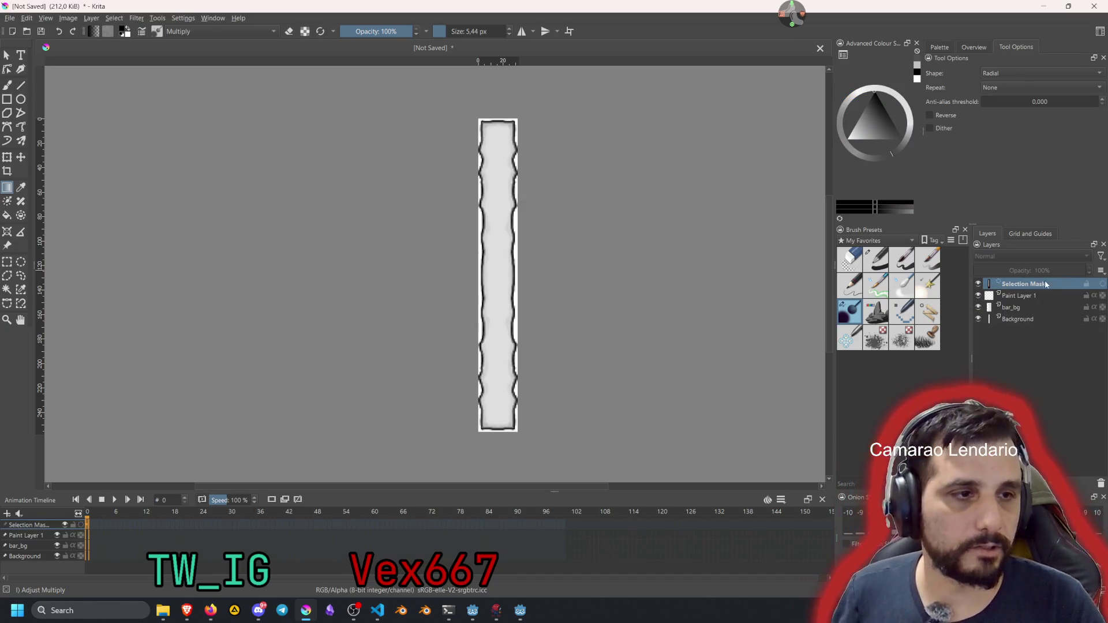
left_click(1102, 284)
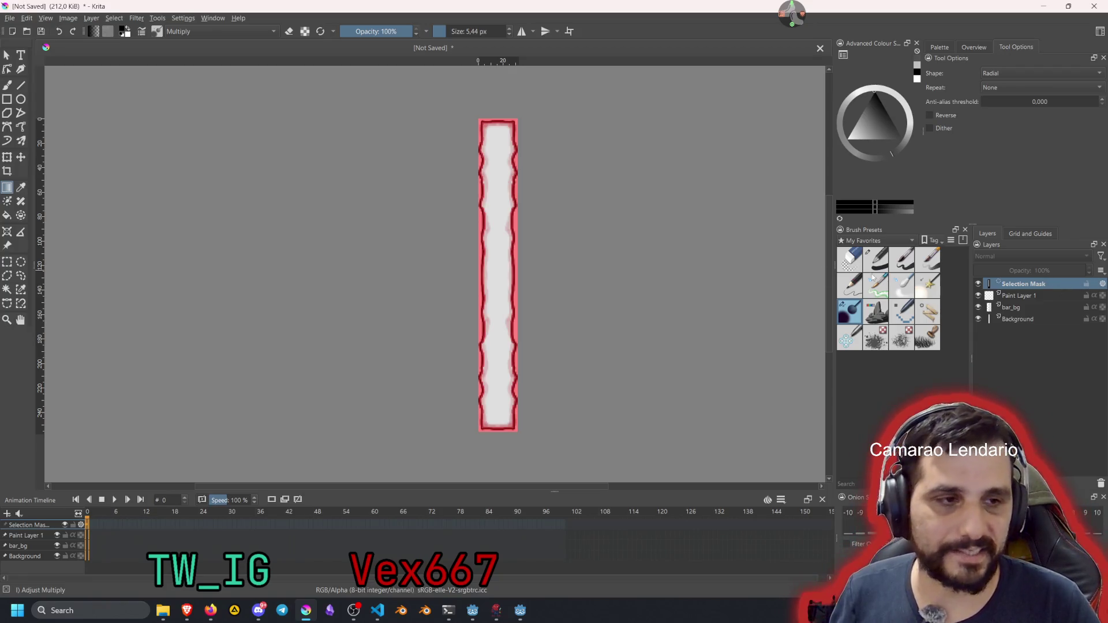
mouse_move(500, 430)
left_mouse_down()
mouse_move(514, 193)
mouse_move(502, 145)
left_mouse_up()
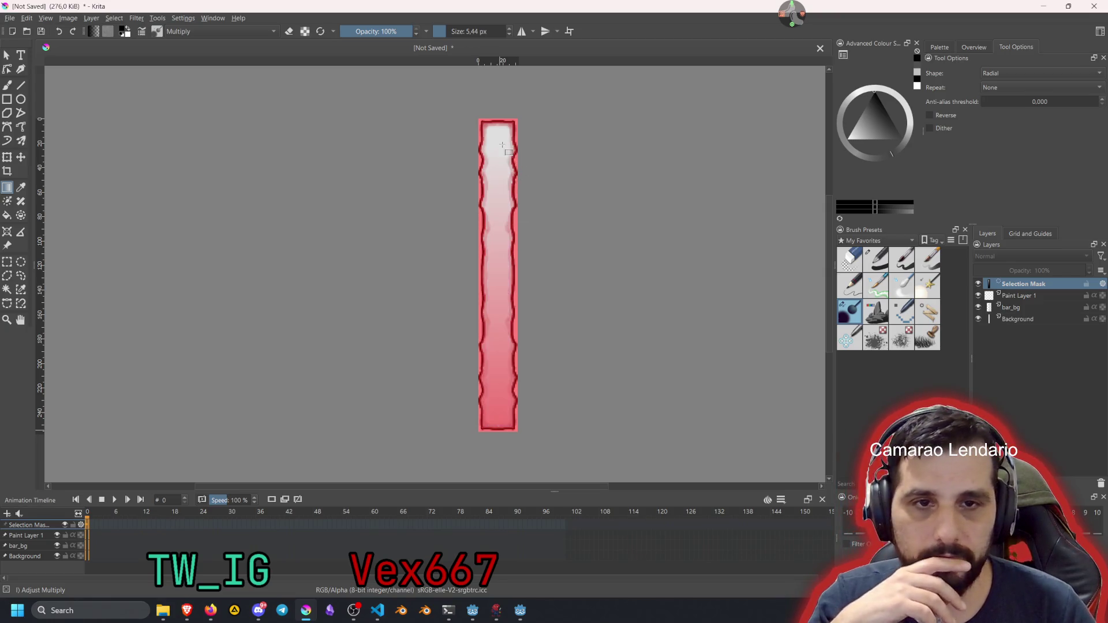
left_click(1016, 297)
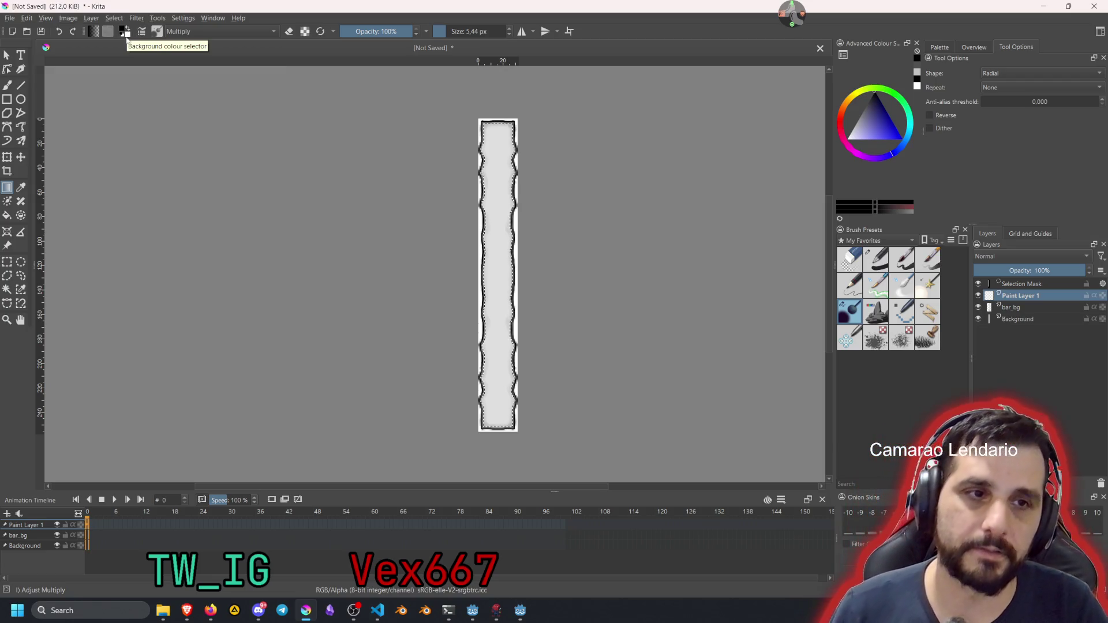
Browse the gradient list, try GPS Fire Incandescent, and start a new stop gradient
left_click(95, 32)
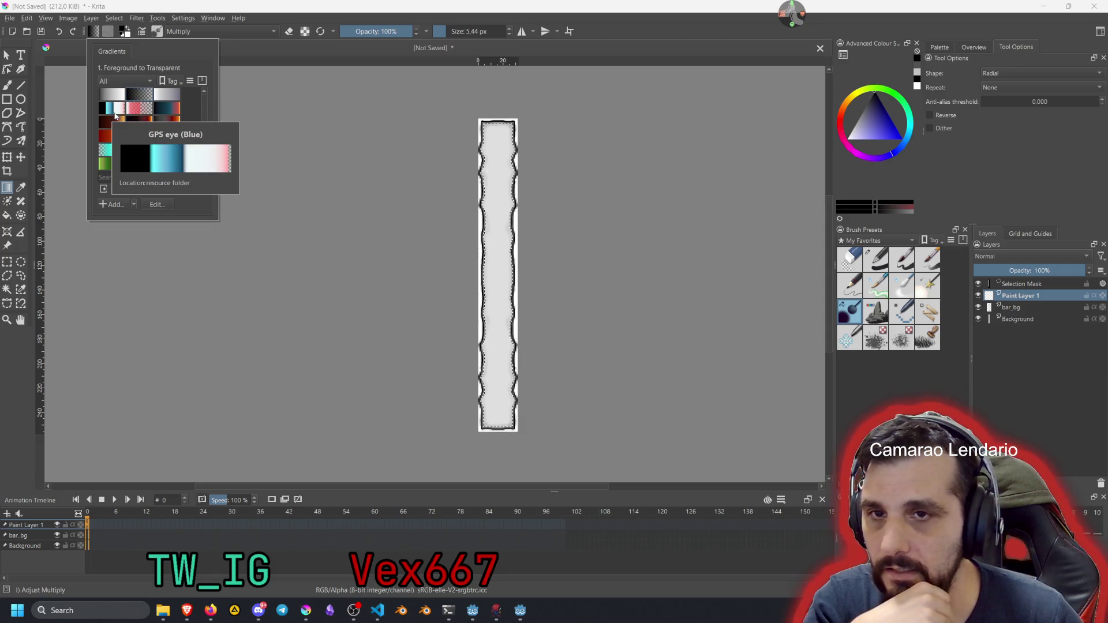
left_click(116, 139)
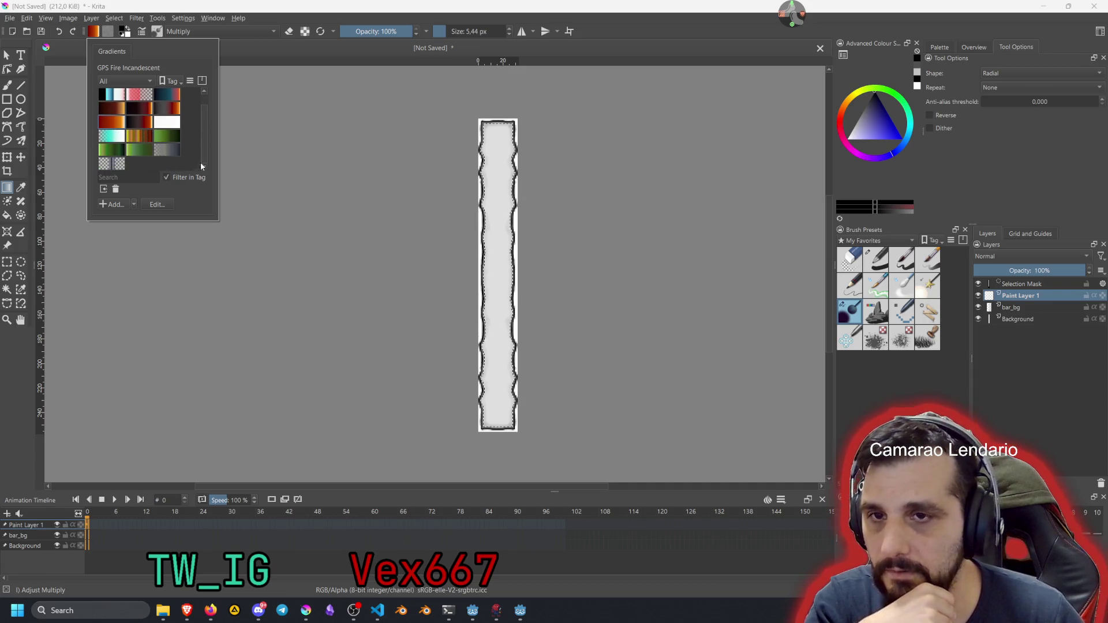
left_click(119, 81)
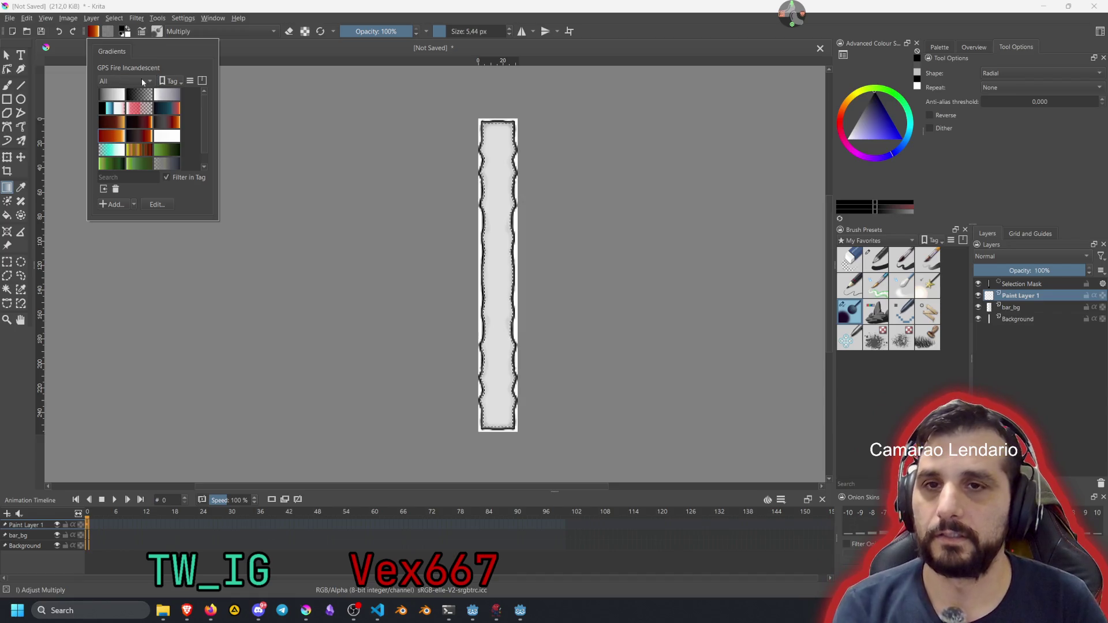
left_click(135, 204)
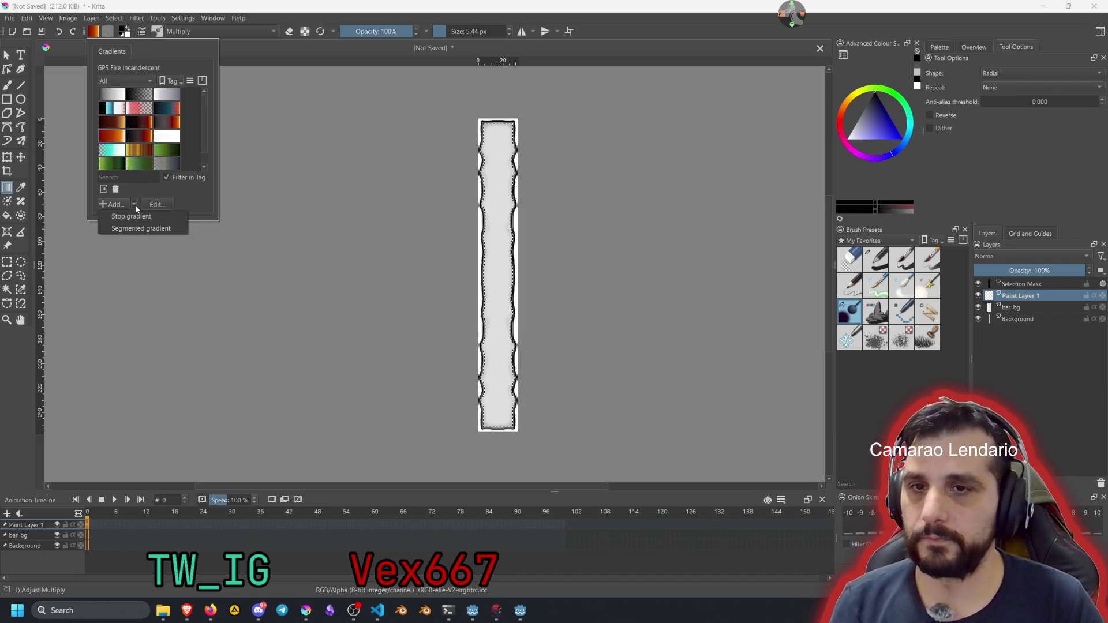
left_click(132, 226)
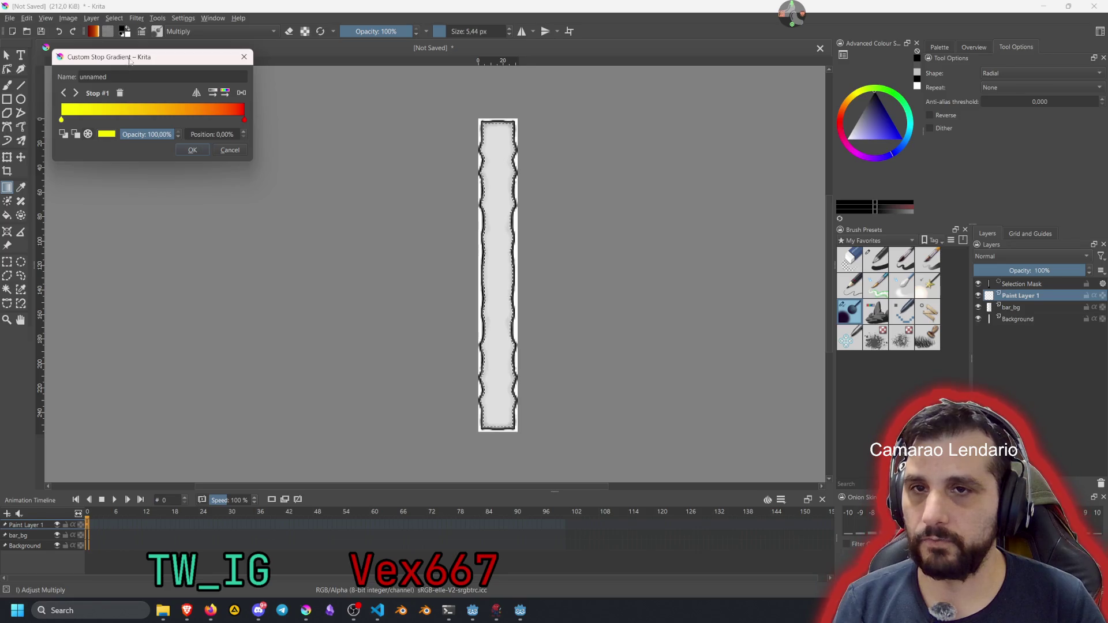
Build a stop gradient with yellow and green #31fa00 stops and lay it vertically on the bar
left_click_drag(129, 61, 167, 119)
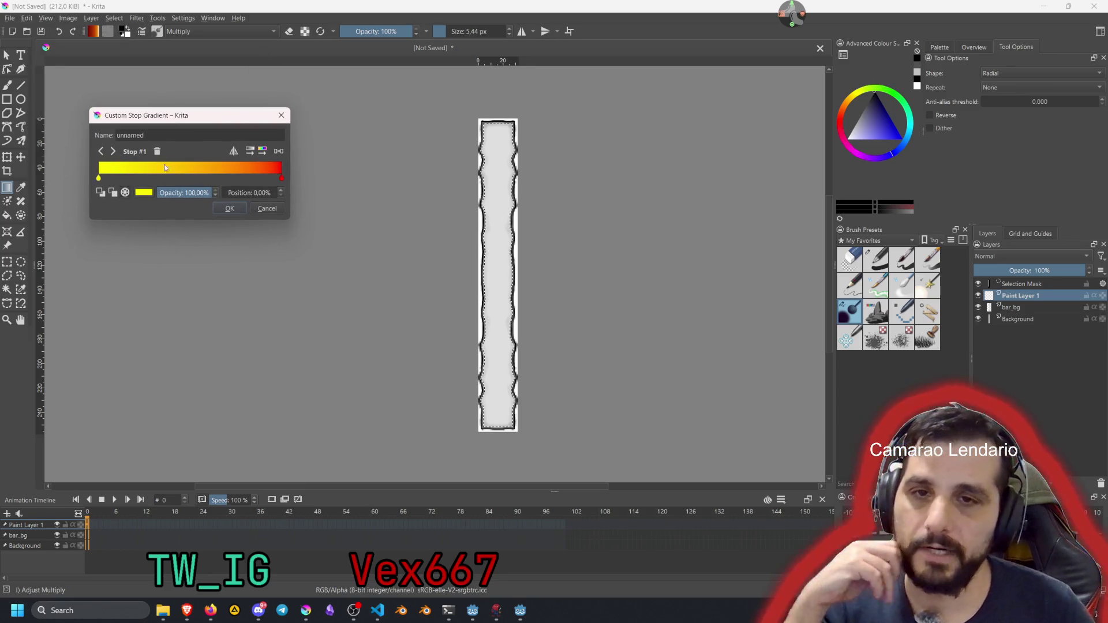
mouse_move(98, 179)
left_mouse_down()
mouse_move(235, 178)
mouse_move(167, 178)
left_mouse_up()
left_click(184, 178)
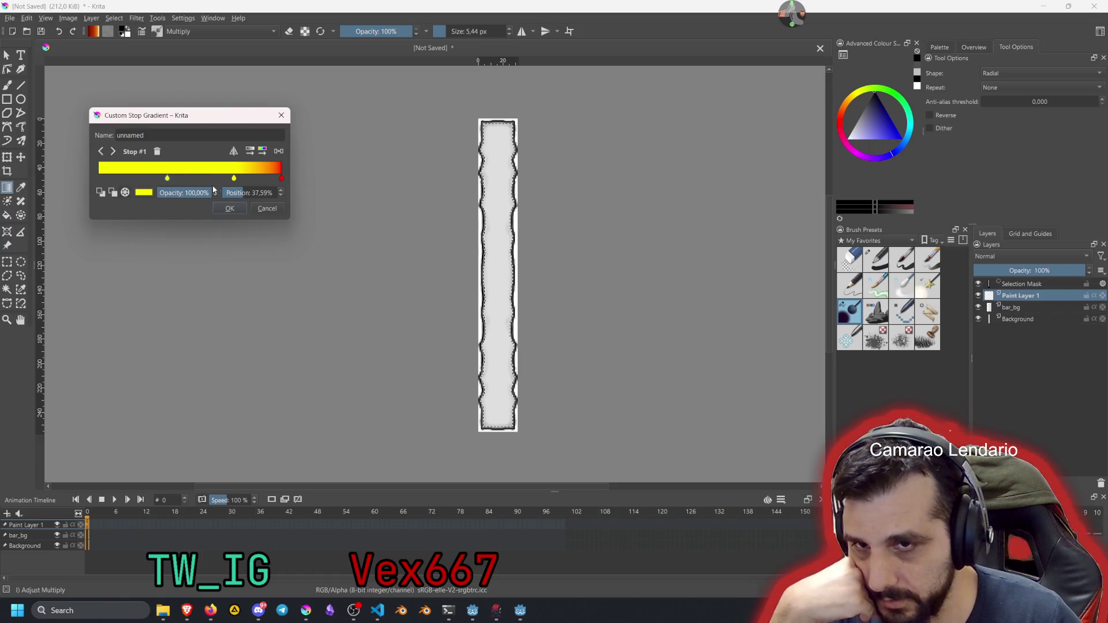
left_click(144, 192)
left_click(136, 80)
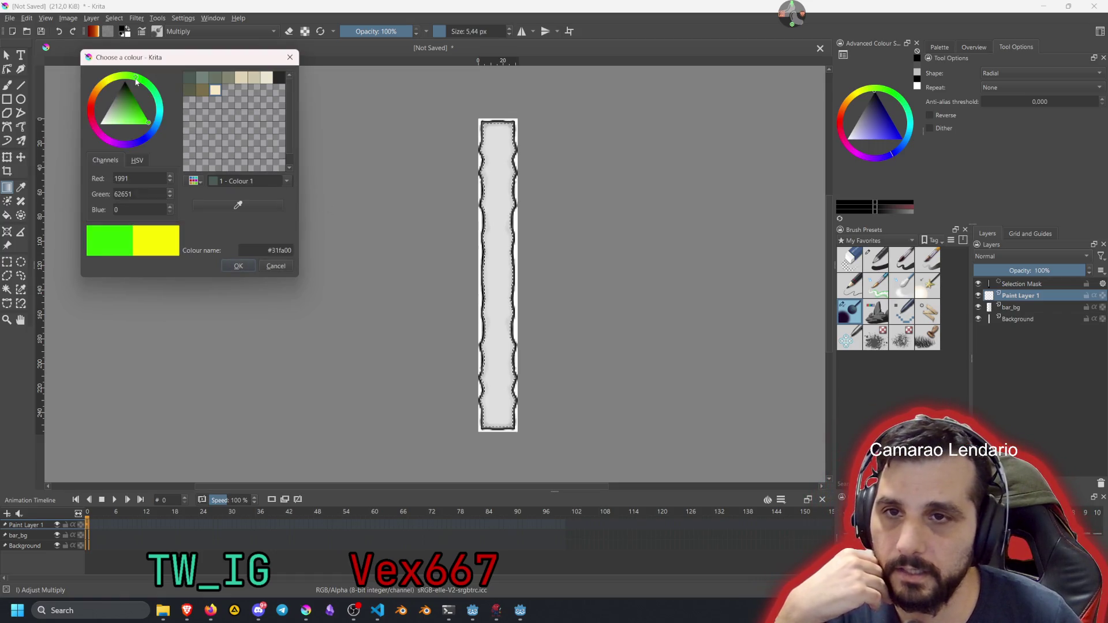
left_click(238, 266)
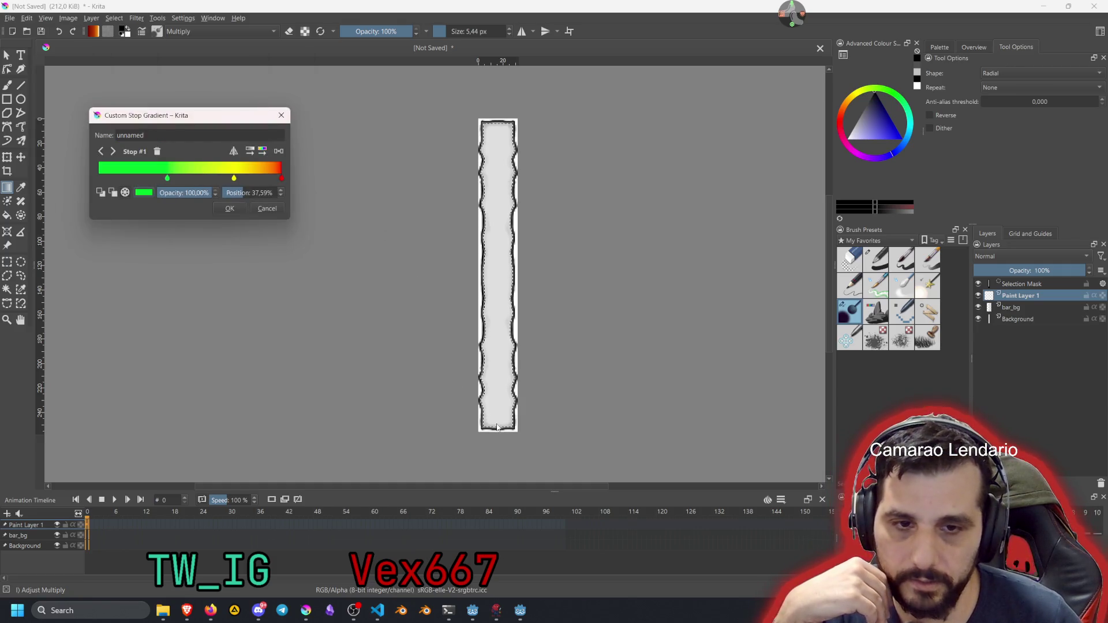
left_click(242, 208)
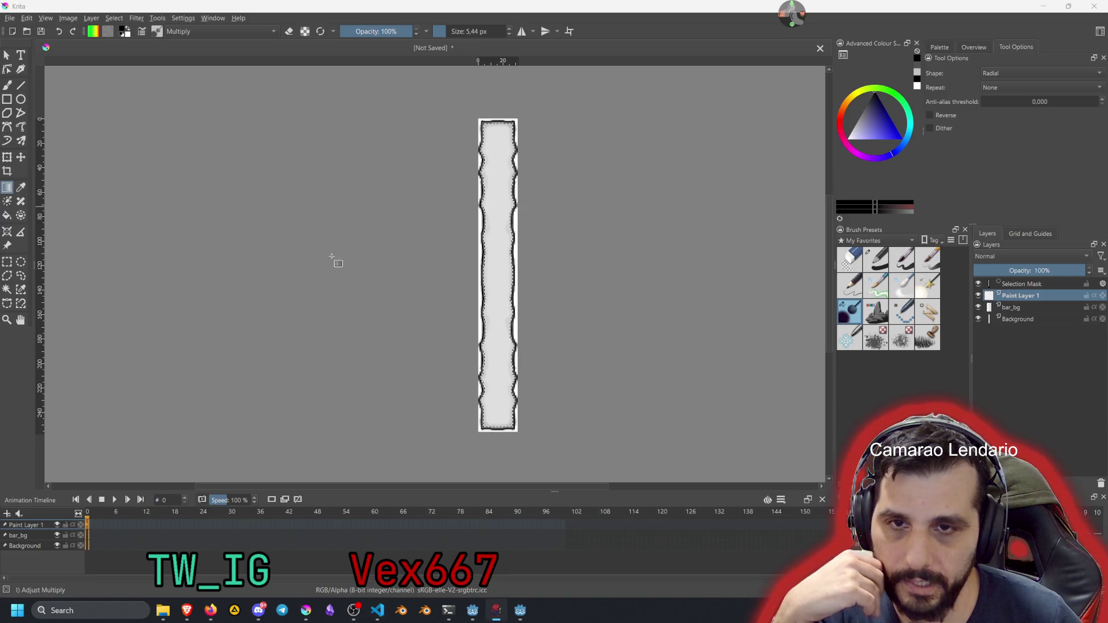
left_click_drag(507, 175, 495, 142)
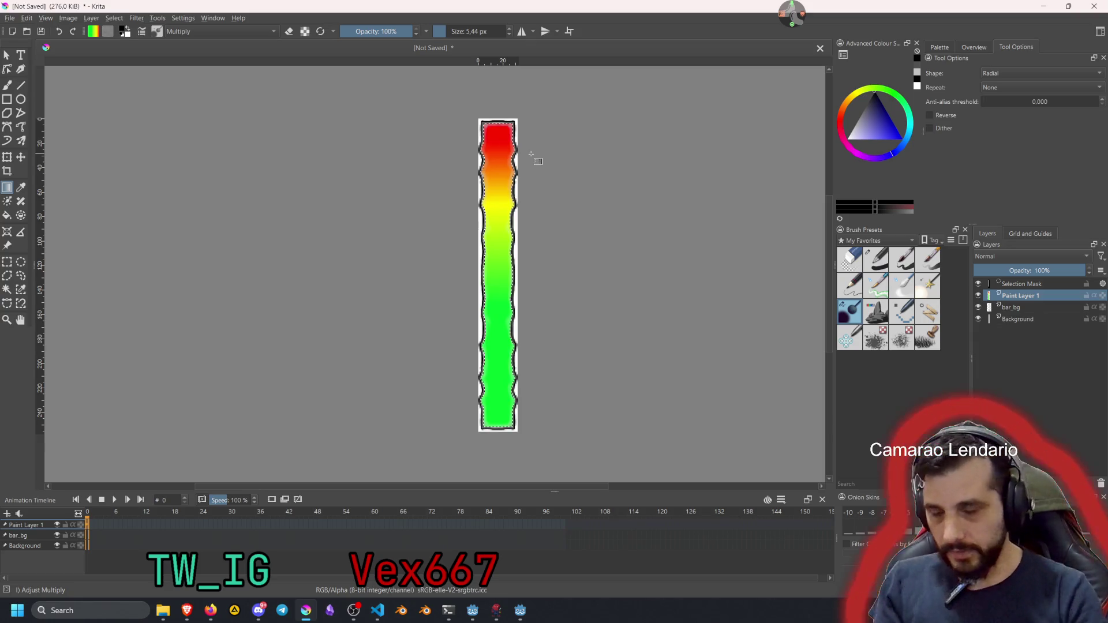
Clear and restore the bar's selection, reselect layers, and zoom in on the gradient bar
key("ctrl+shift+a")
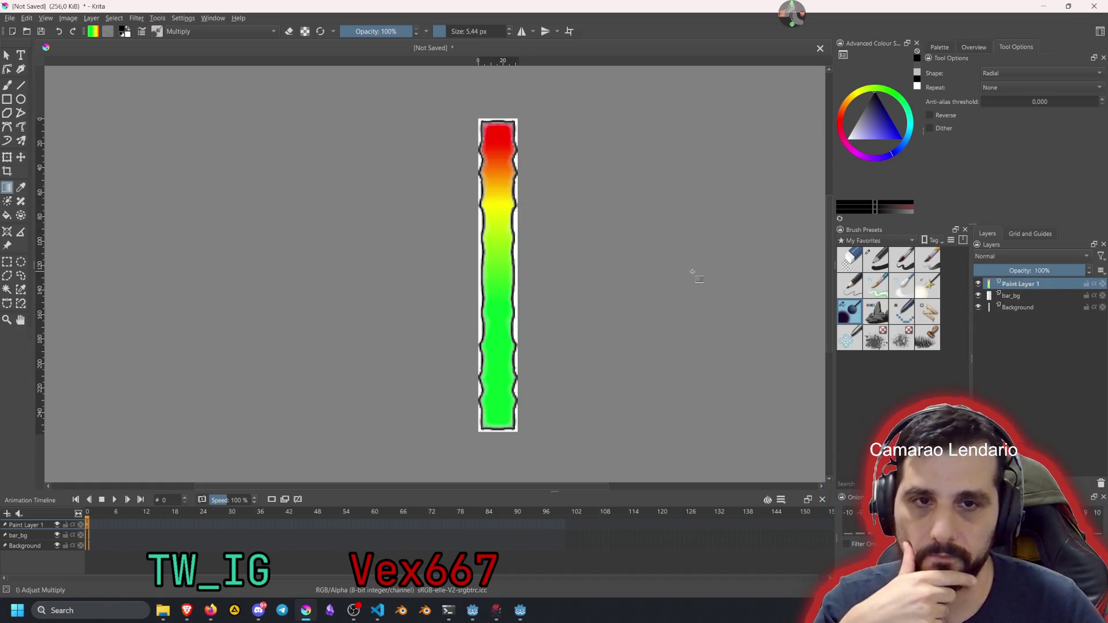
key("ctrl+z")
left_click(1022, 283)
left_click(1022, 296)
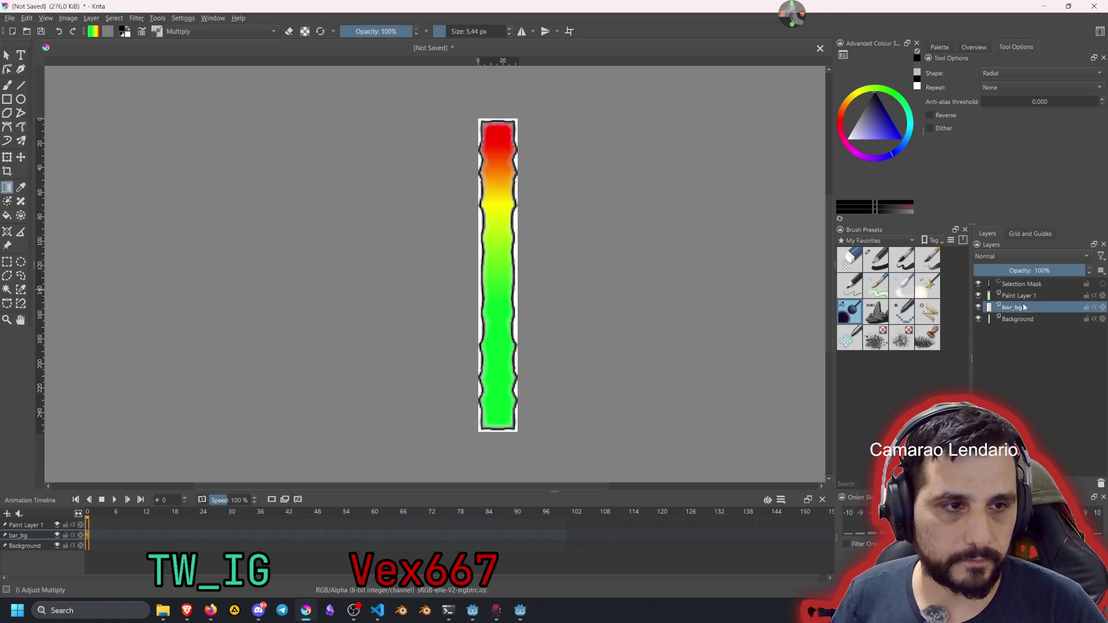
left_click_drag(496, 207, 493, 212)
scroll(492, 213, "up", 2)
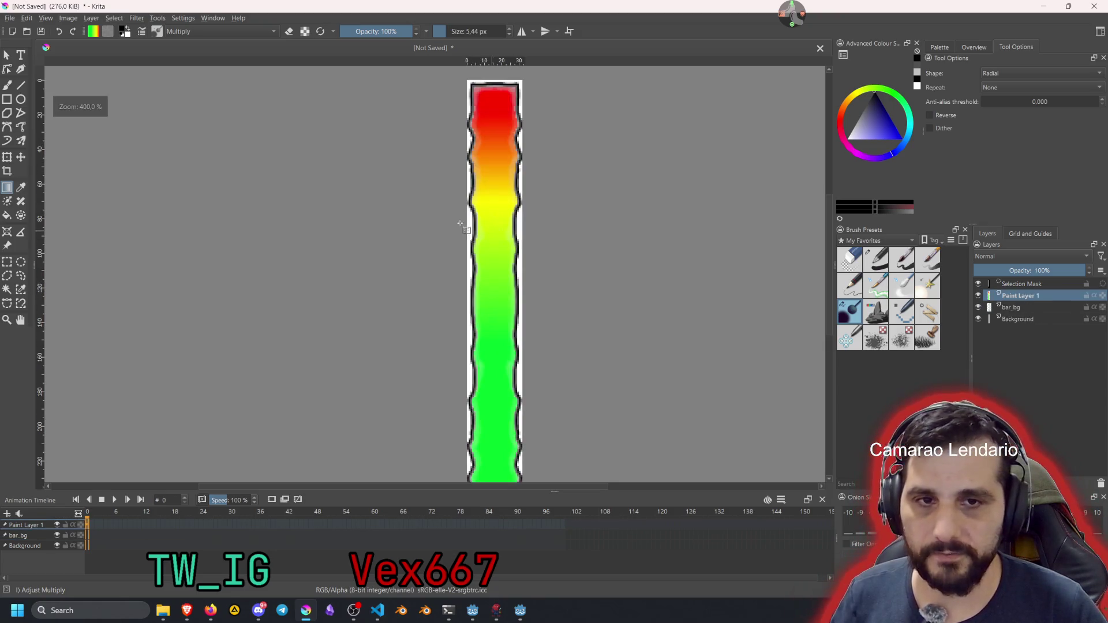
left_click_drag(481, 172, 449, 158)
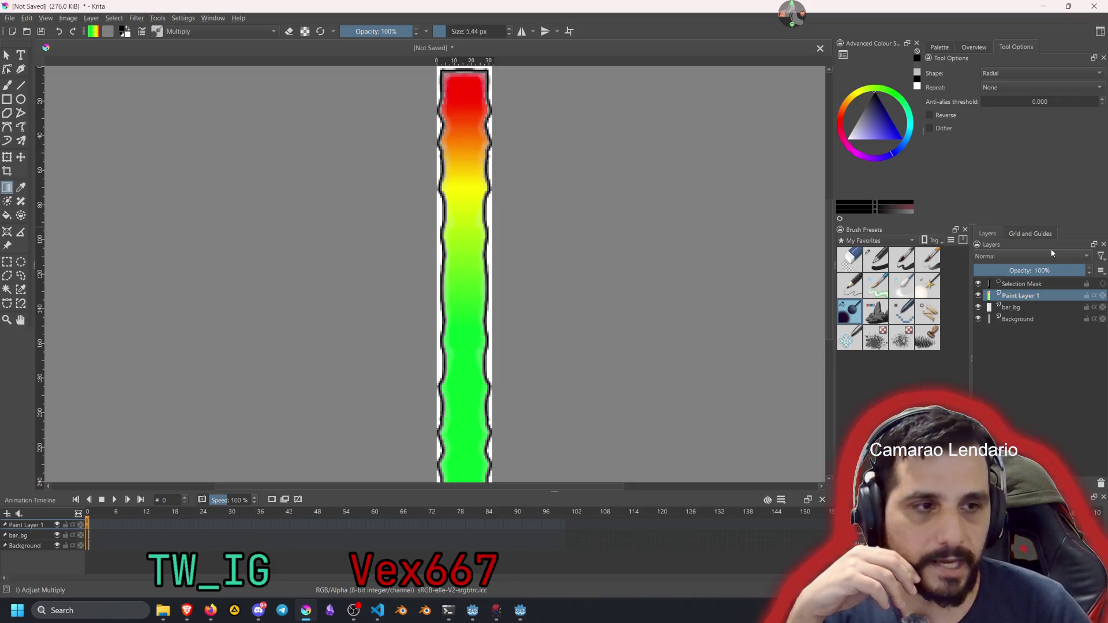
Enable horizontal and vertical mirroring with the Freehand Brush, trying and undoing faint shading
left_click(522, 31)
left_click(545, 31)
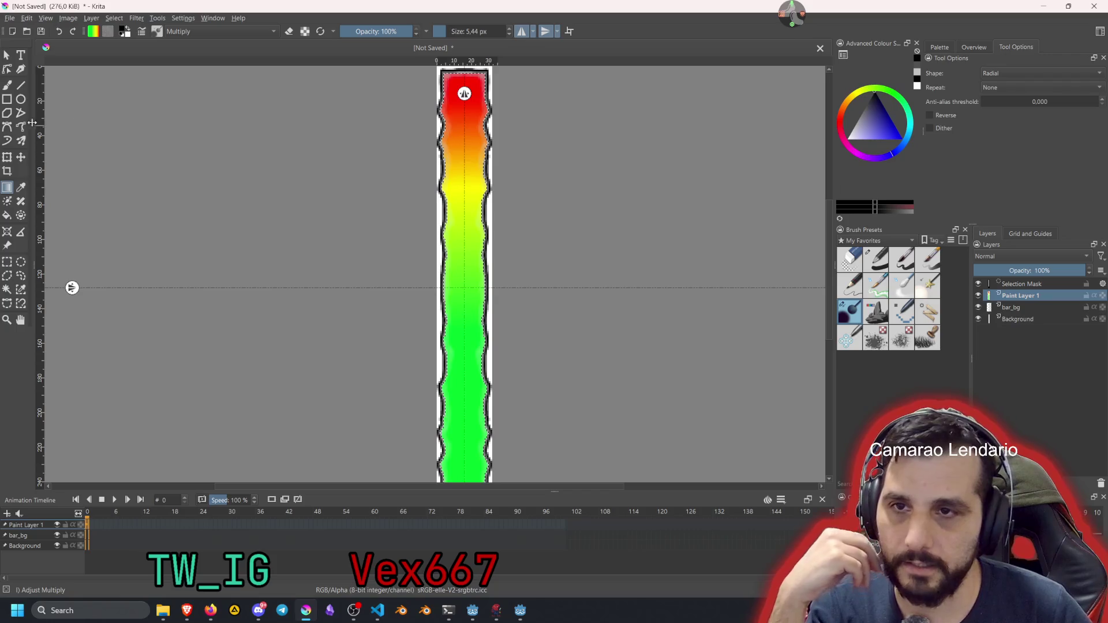
left_click(5, 86)
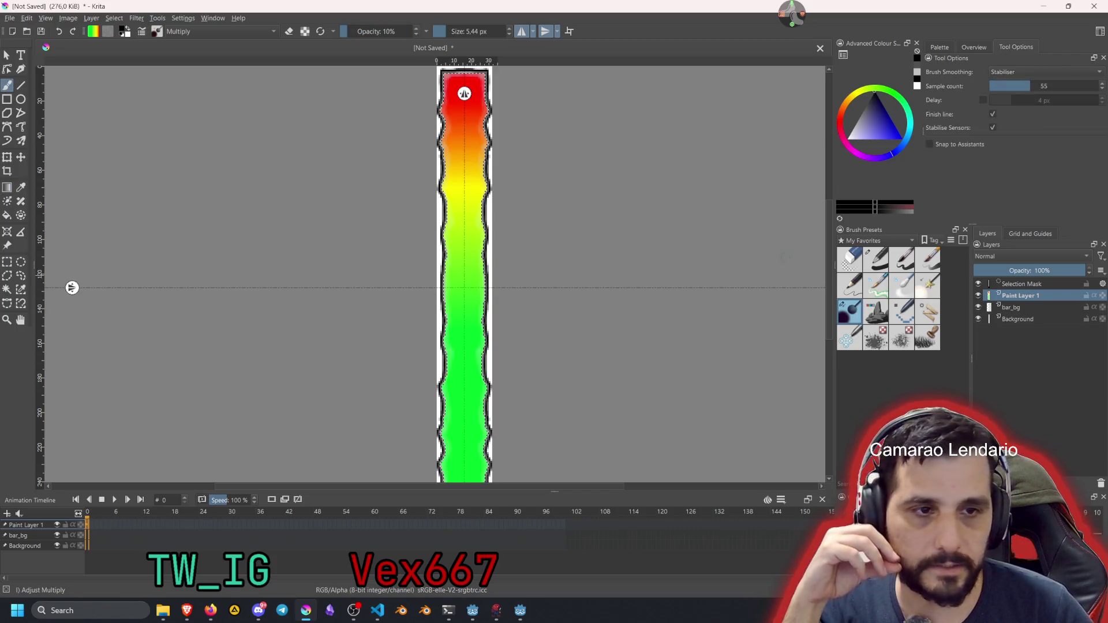
scroll(439, 116, "up", 6)
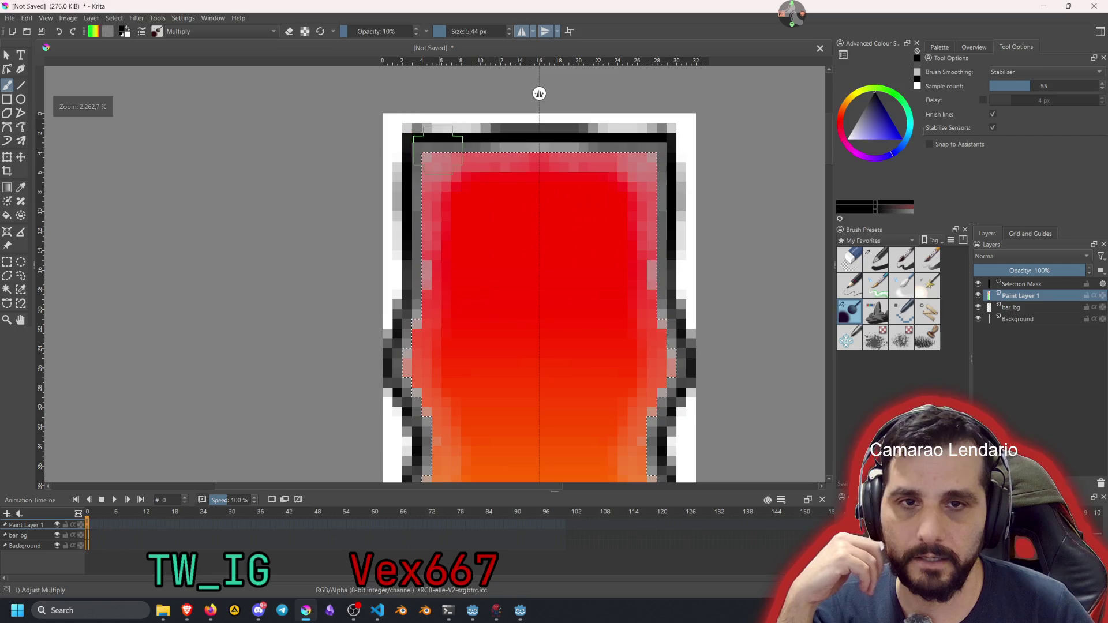
scroll(482, 173, "down", 6)
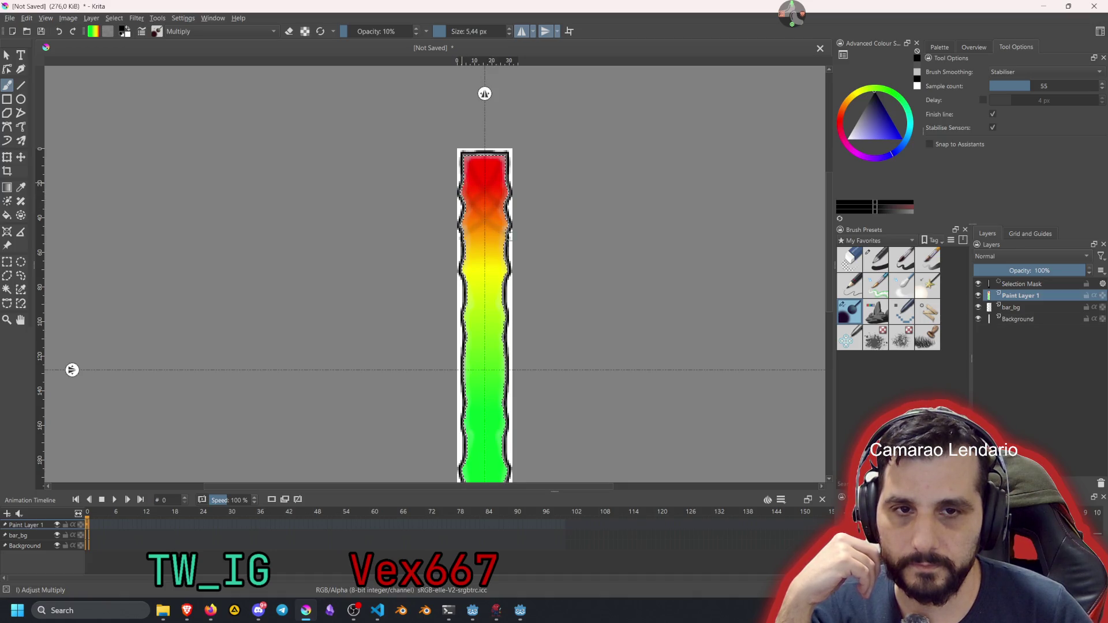
left_click_drag(512, 236, 493, 306)
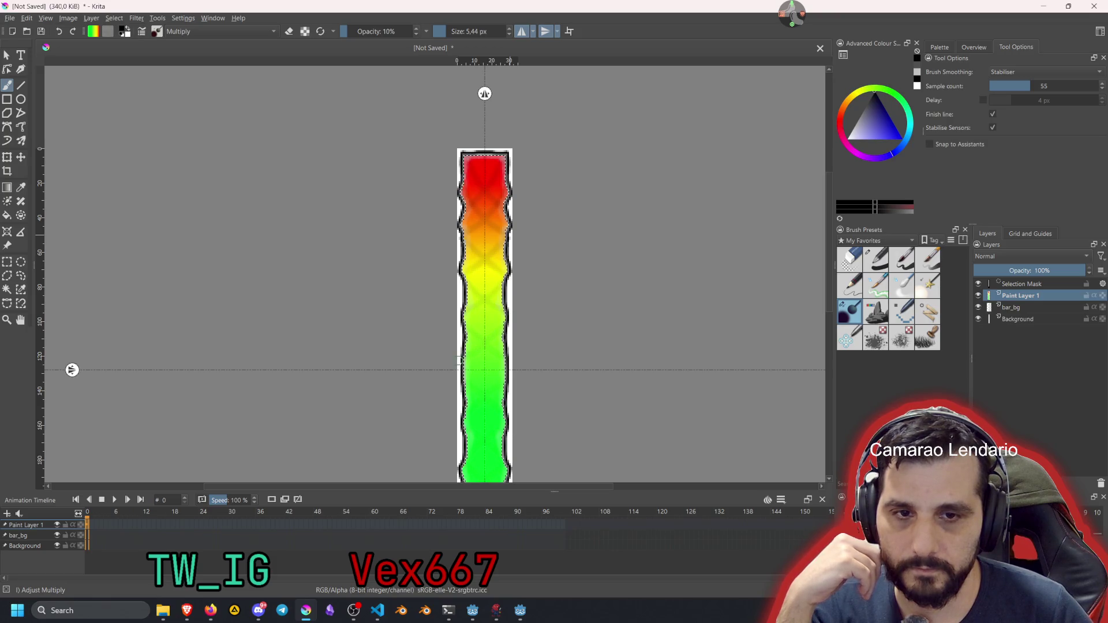
key("ctrl+z")
Set the Multiply brush to 21% opacity and darken the bar's edges from top to bottom
scroll(549, 195, "down", 3)
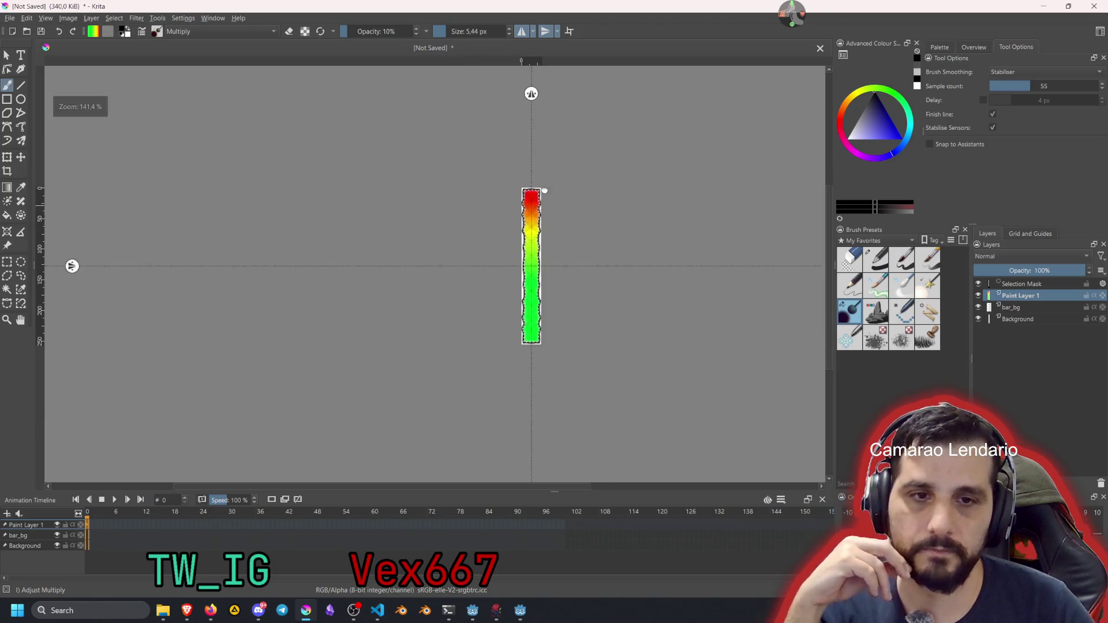
scroll(519, 173, "up", 2)
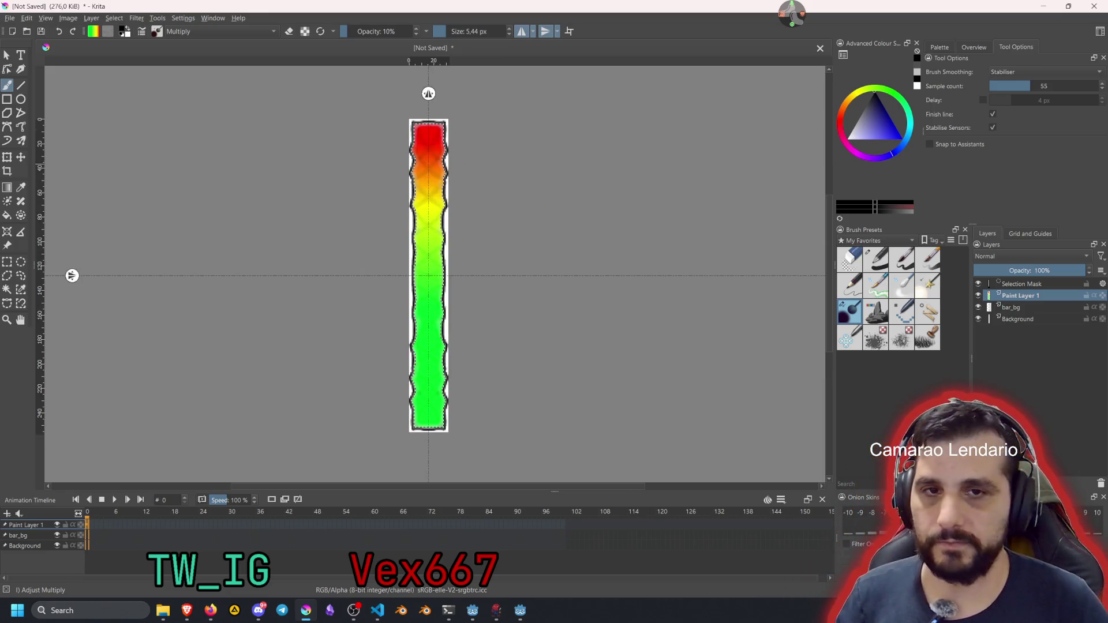
scroll(410, 120, "up", 4)
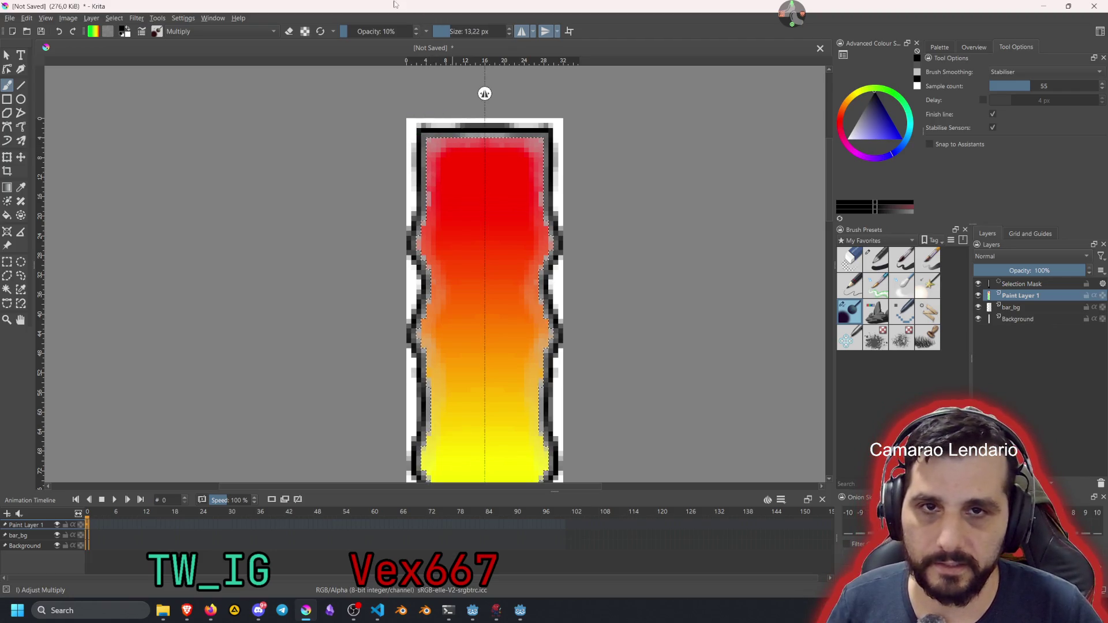
left_click(357, 31)
left_click_drag(358, 31, 354, 31)
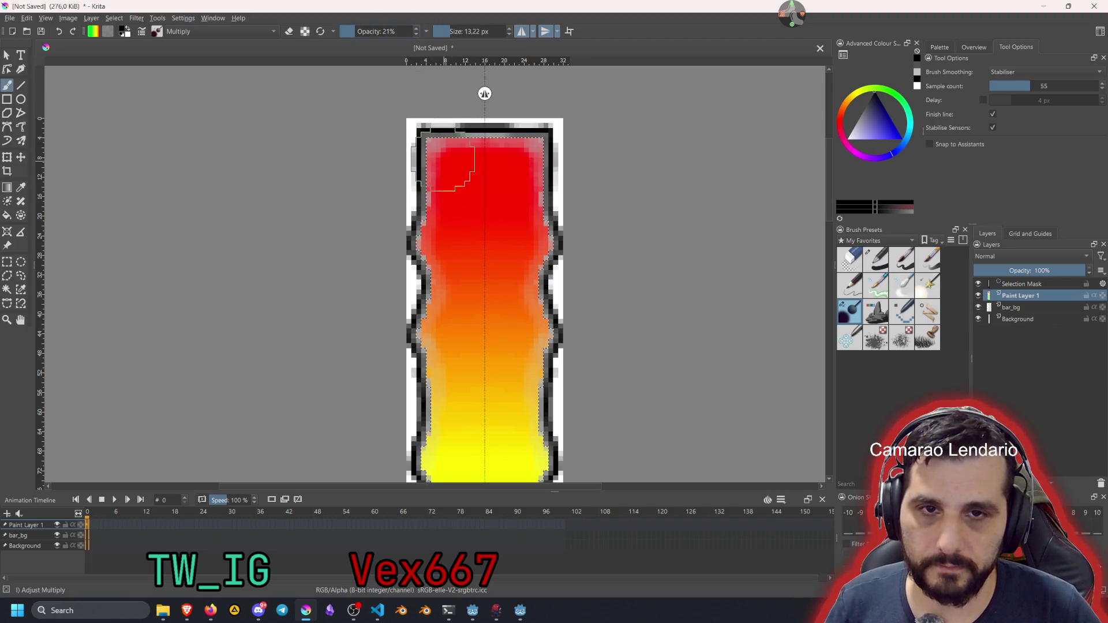
left_click_drag(441, 229, 445, 453)
scroll(503, 330, "down", 1)
scroll(502, 330, "down", 5)
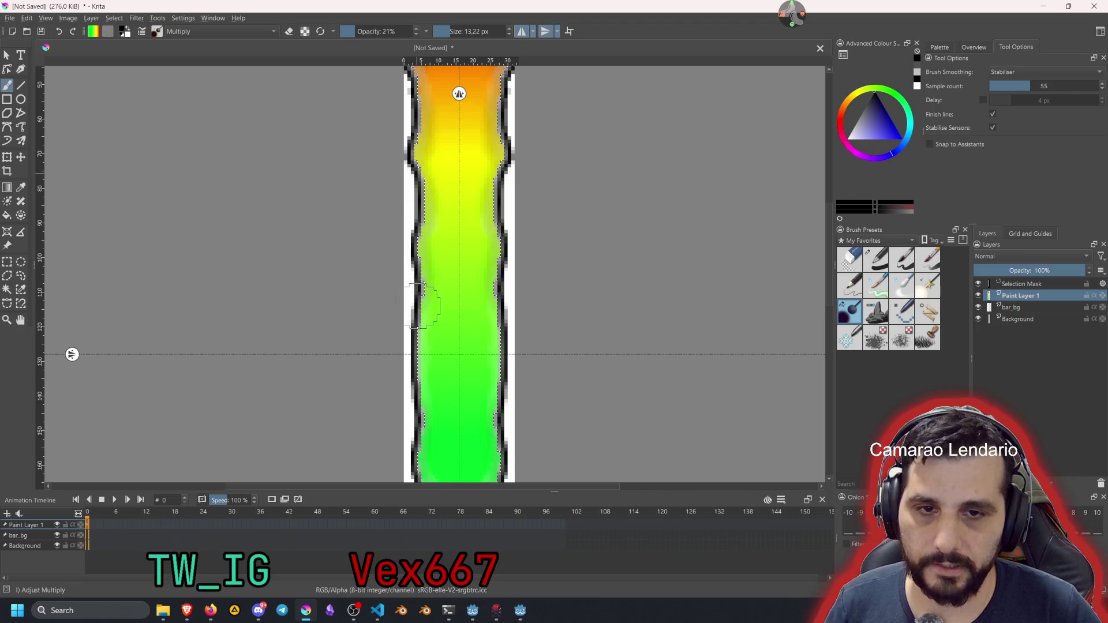
scroll(537, 225, "down", 4)
scroll(487, 173, "up", 3)
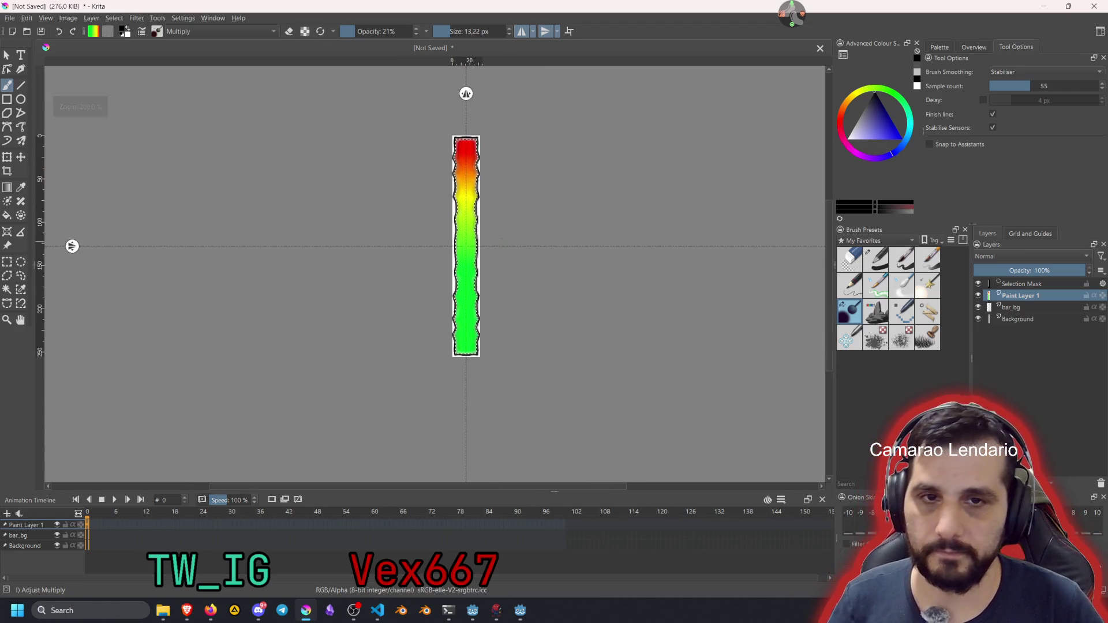
scroll(468, 164, "up", 4)
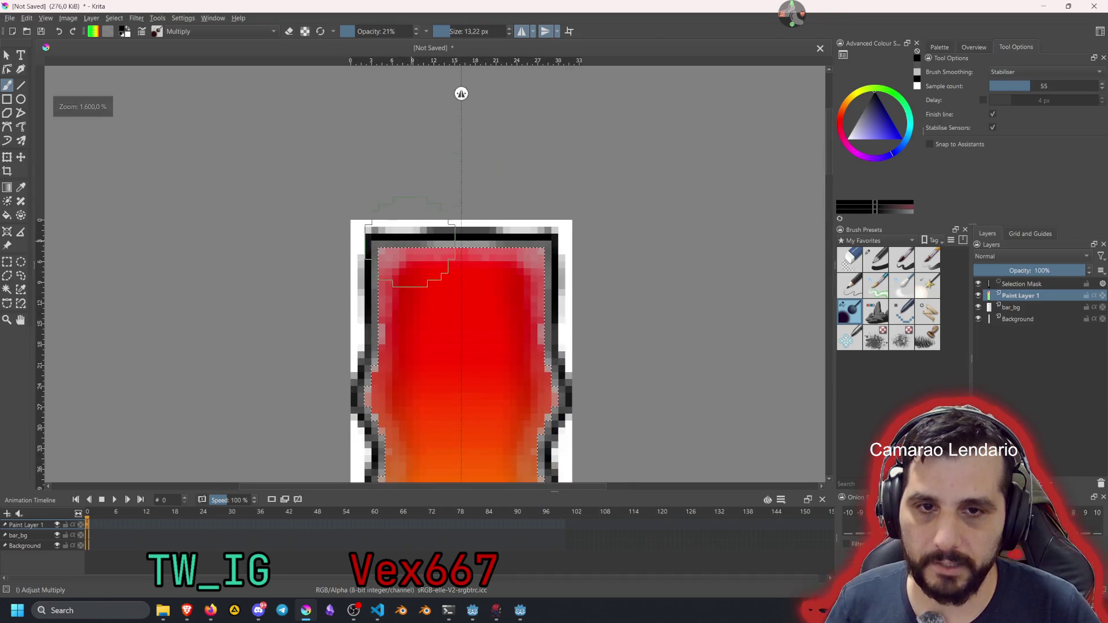
scroll(398, 242, "down", 6)
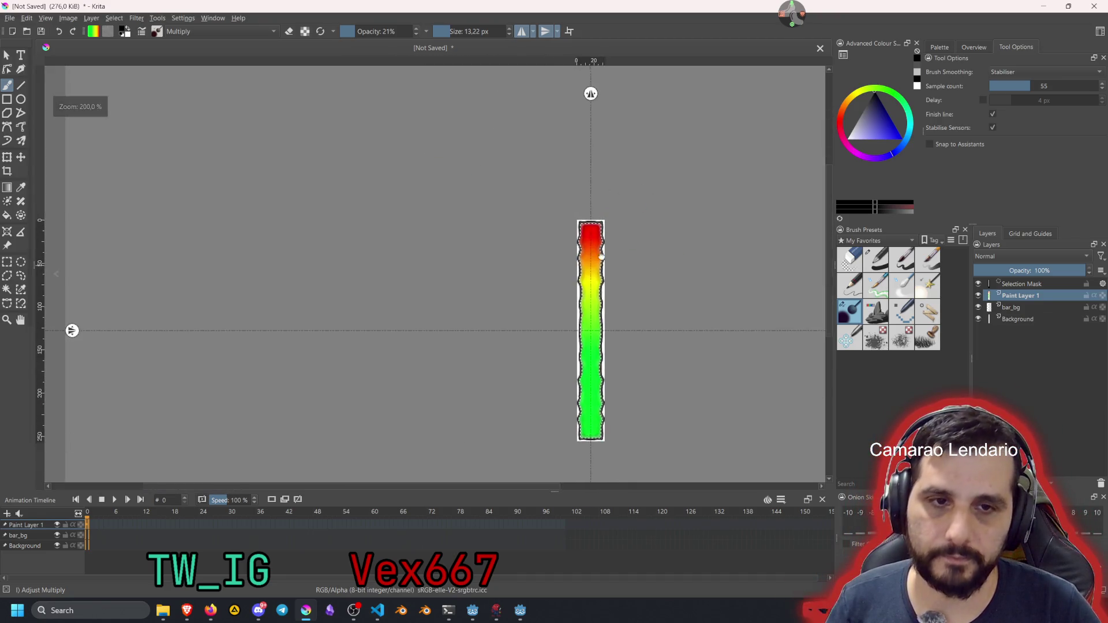
scroll(500, 243, "up", 1)
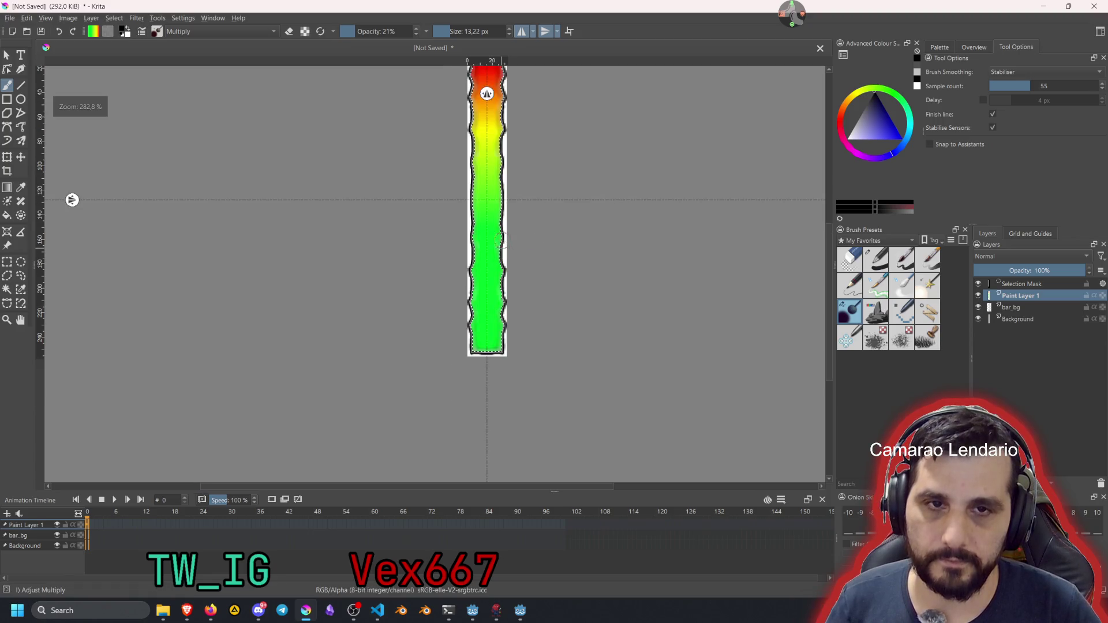
scroll(472, 215, "up", 2)
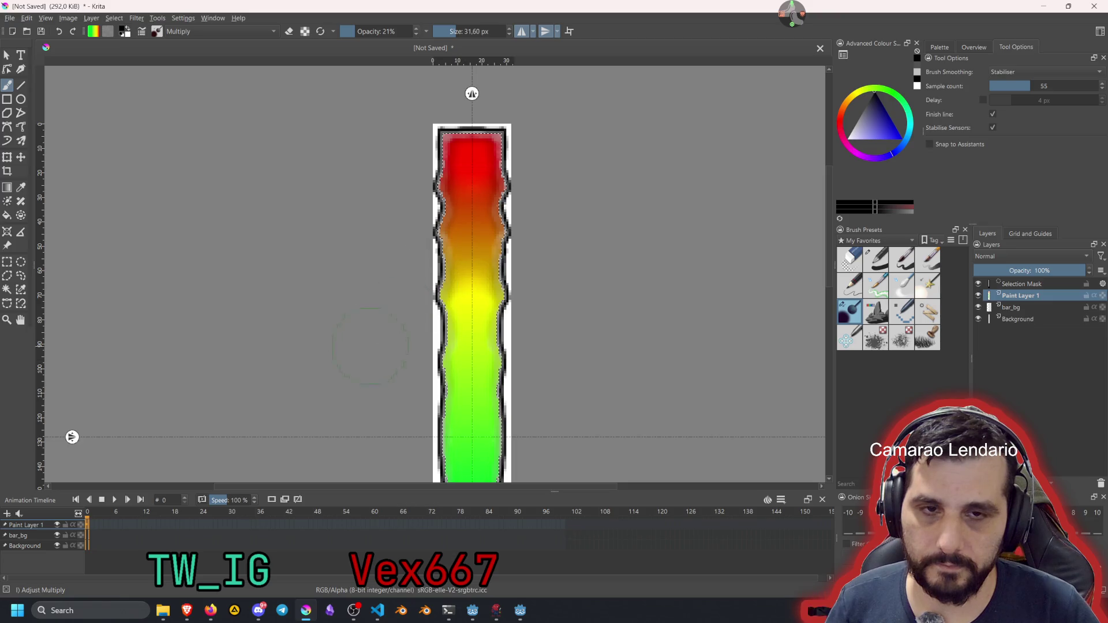
Shade the bar's middle with vertical mirroring only, then paint unmirrored darker streaks over the green section
left_click(522, 32)
scroll(387, 340, "down", 1)
scroll(456, 332, "down", 3)
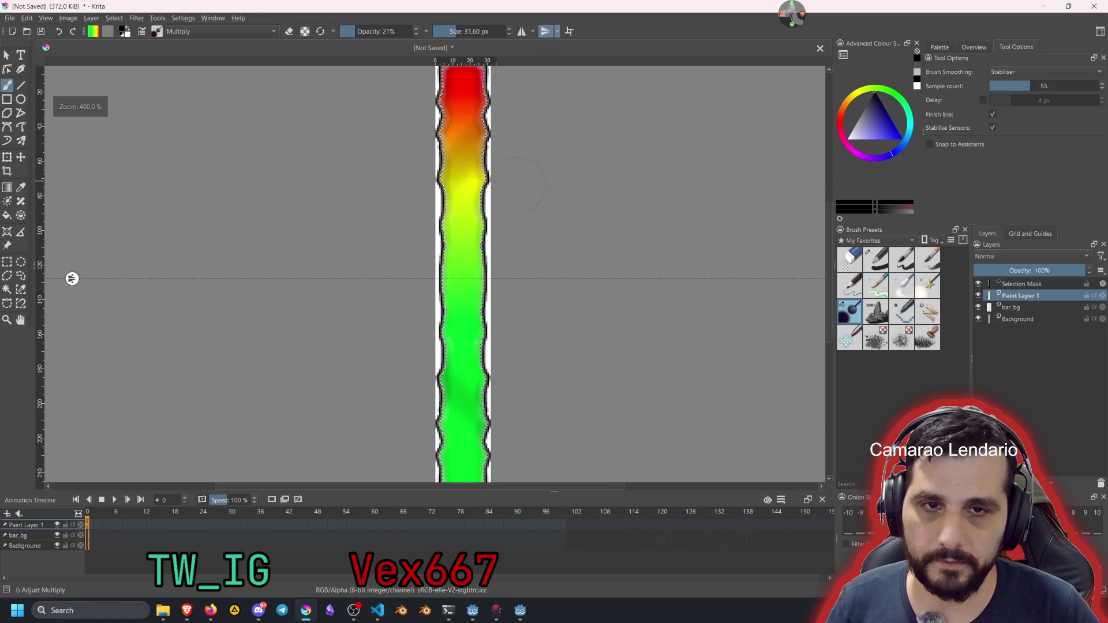
left_click_drag(462, 242, 586, 268)
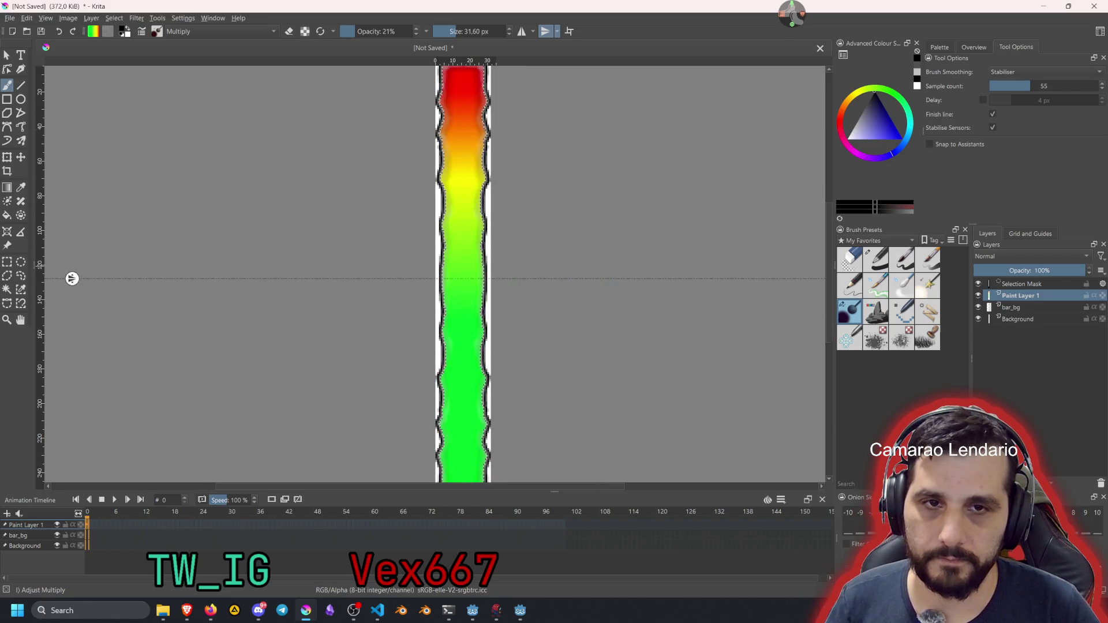
left_click(545, 32)
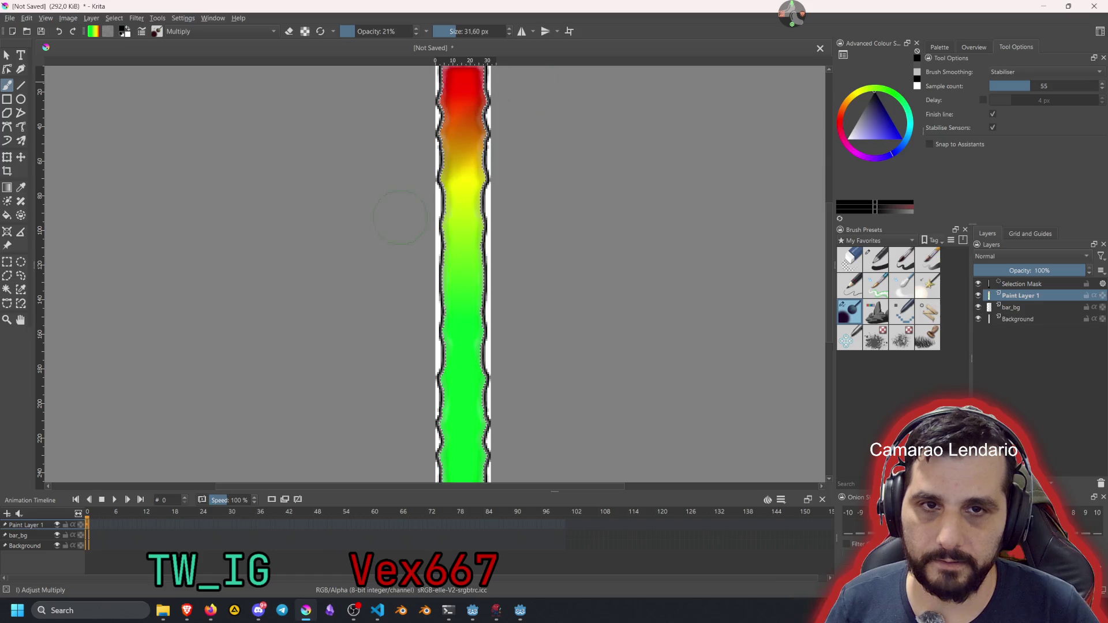
left_click_drag(549, 366, 413, 456)
Sample bar colours from the canvas and begin saving the drawing
scroll(550, 363, "down", 3)
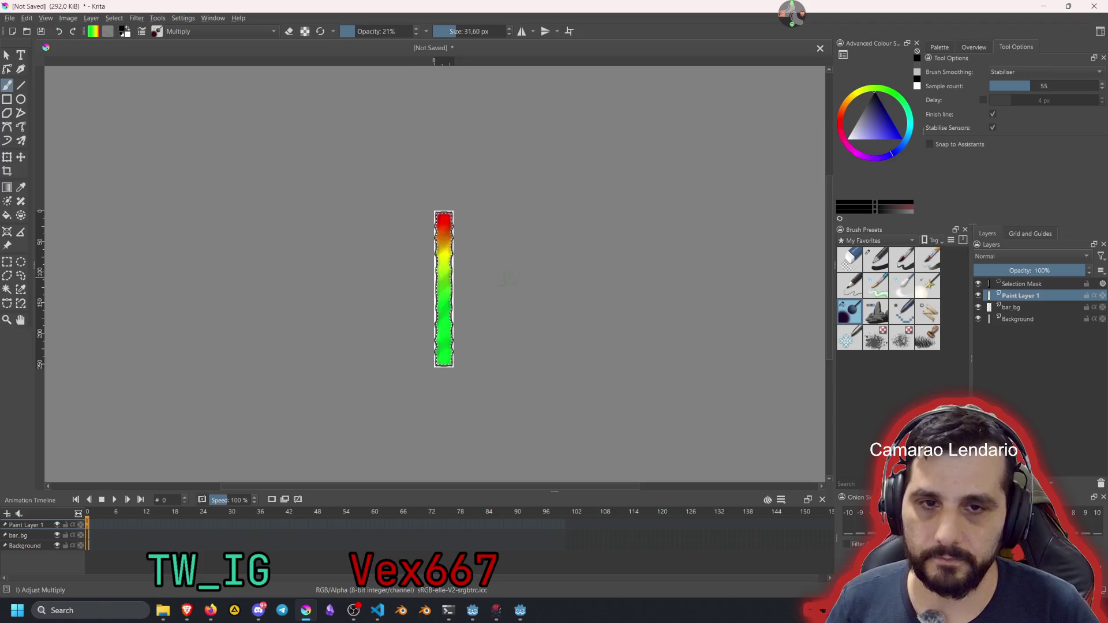
scroll(479, 274, "up", 2)
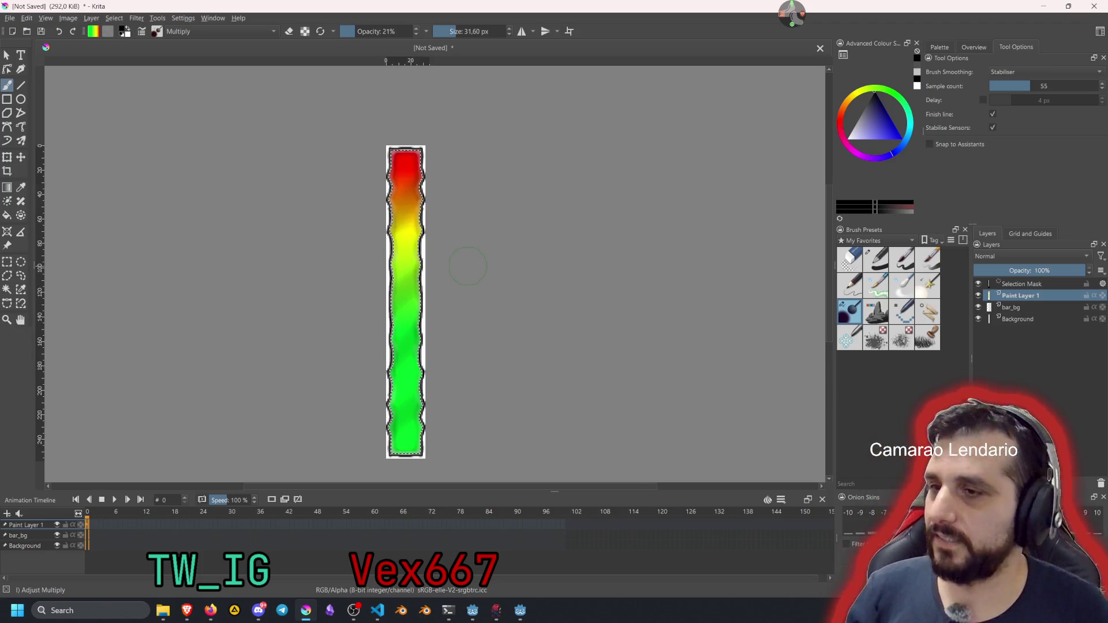
left_click(470, 261, "ctrl")
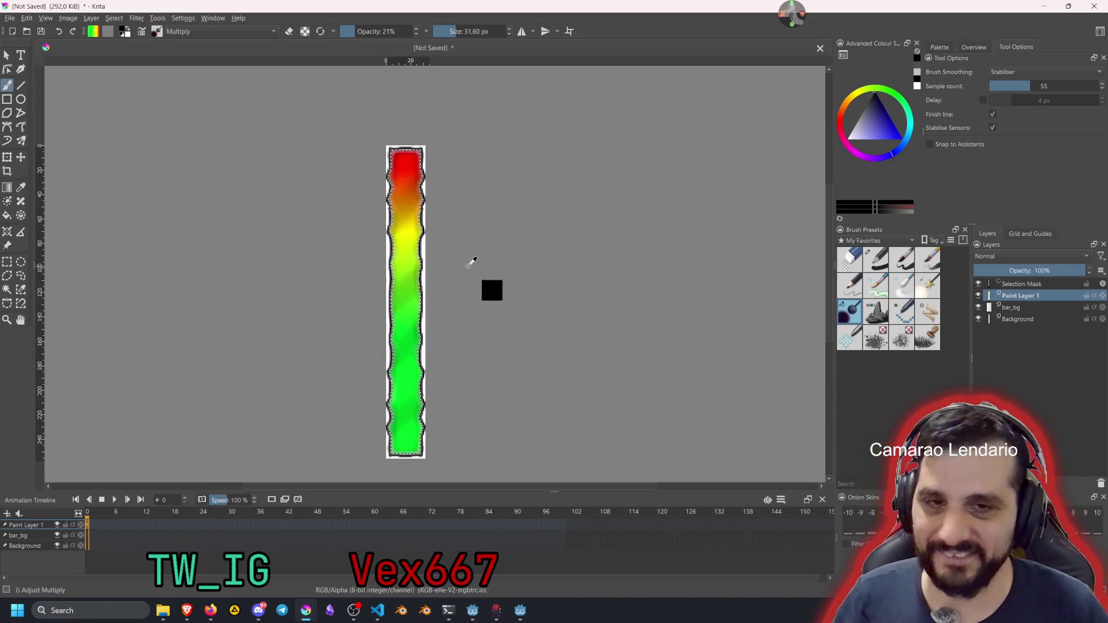
left_click_drag(450, 260, 498, 217)
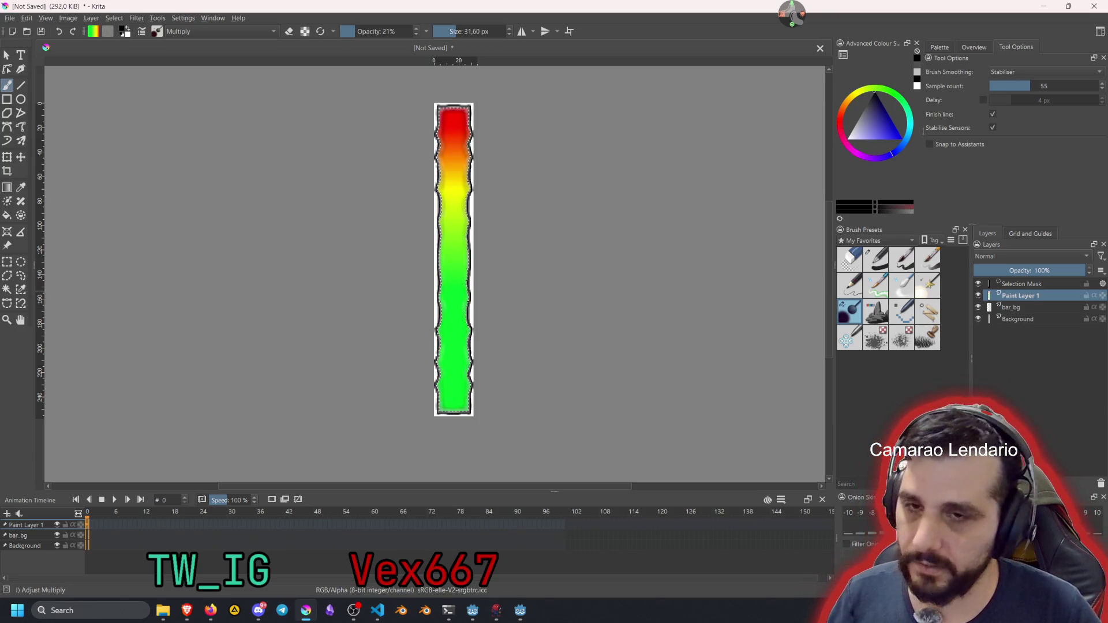
left_click(514, 287, "ctrl")
key("ctrl+s")
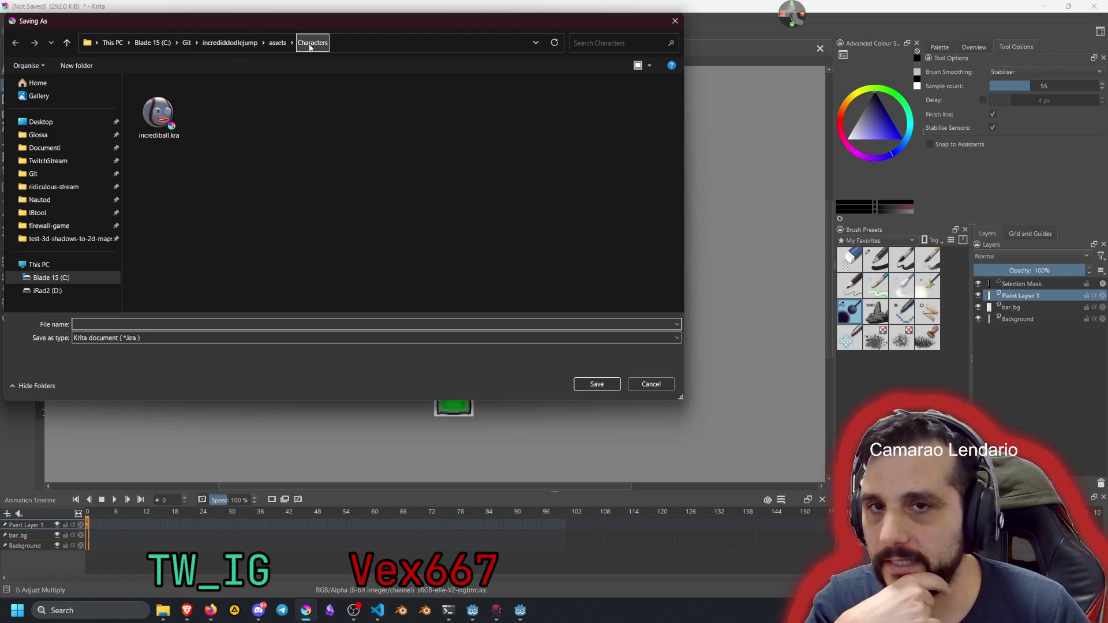
Create a new folder named UI inside the assets folder
left_click(276, 44)
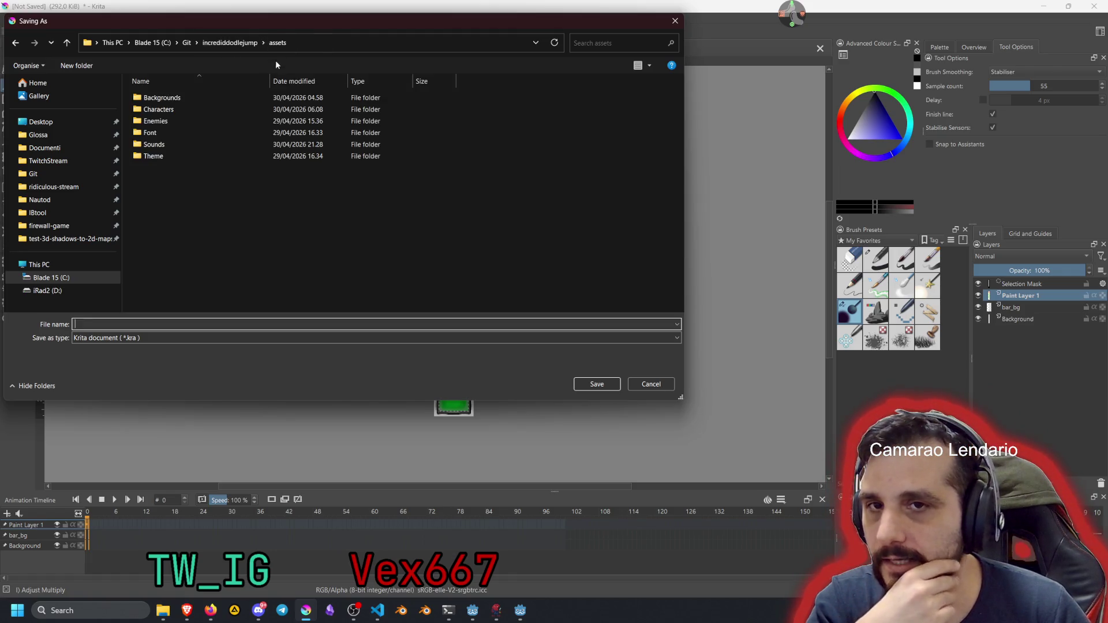
right_click(169, 191)
mouse_move(209, 201)
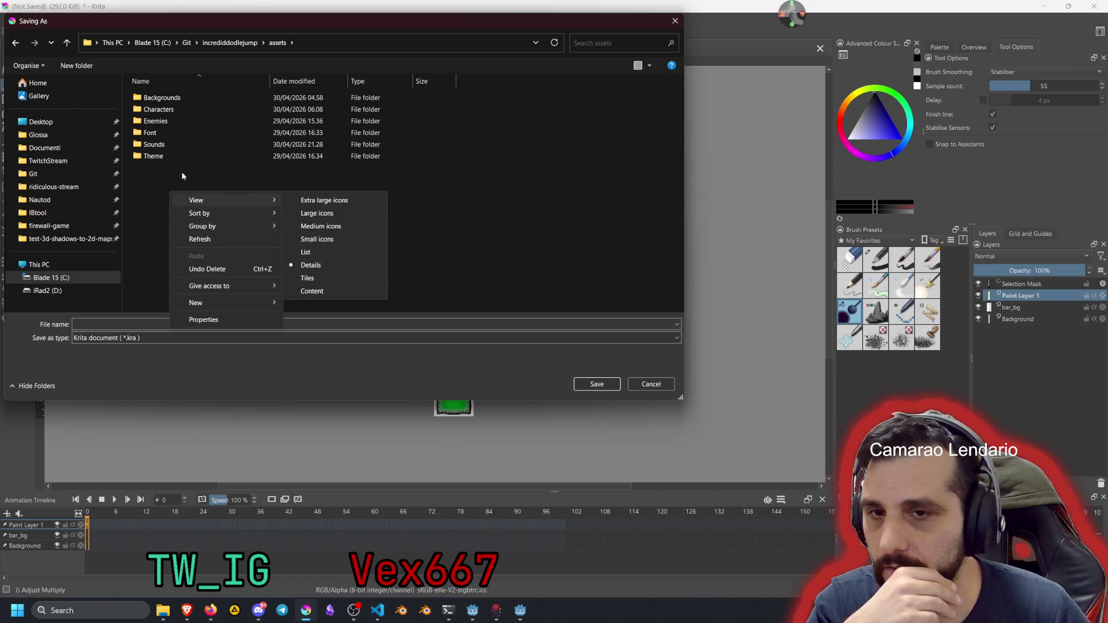
left_click(148, 186)
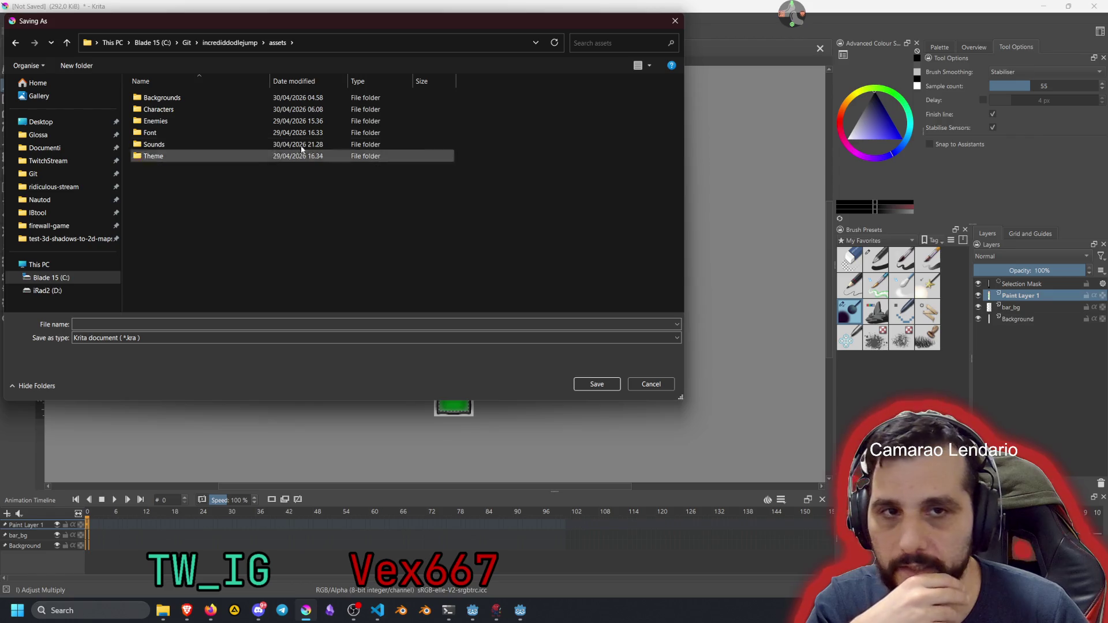
right_click(213, 218)
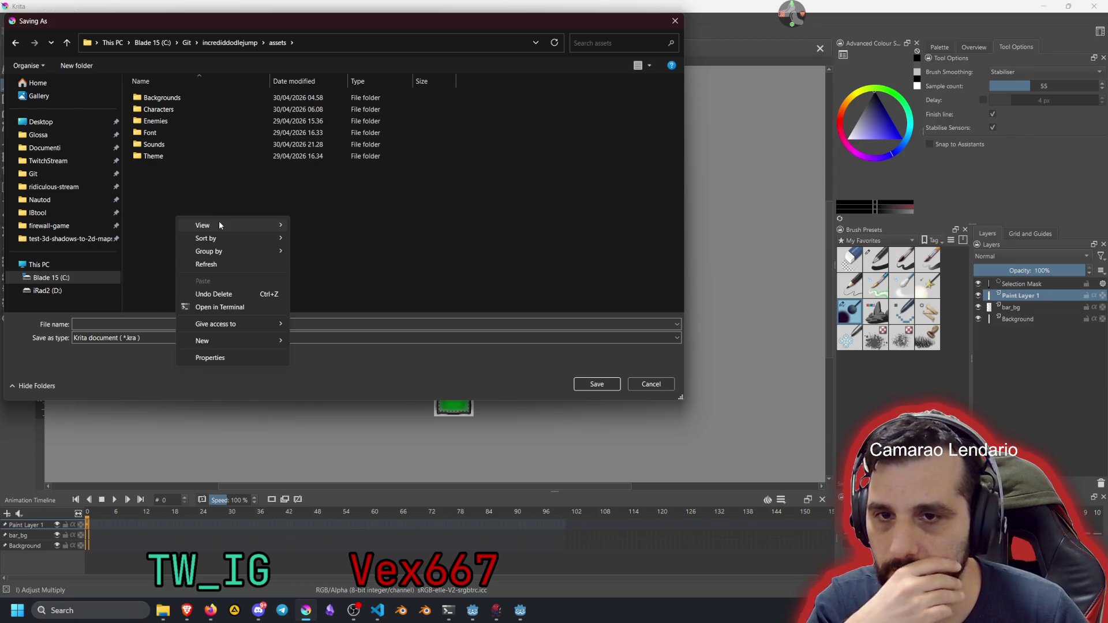
left_click(311, 343)
type("UI")
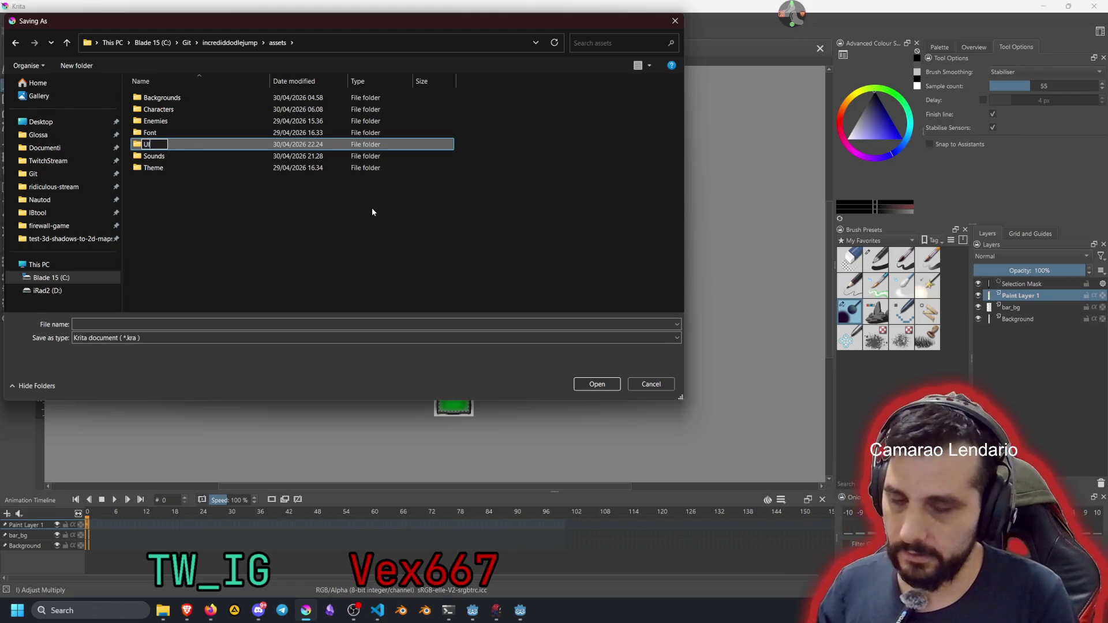
key("Return")
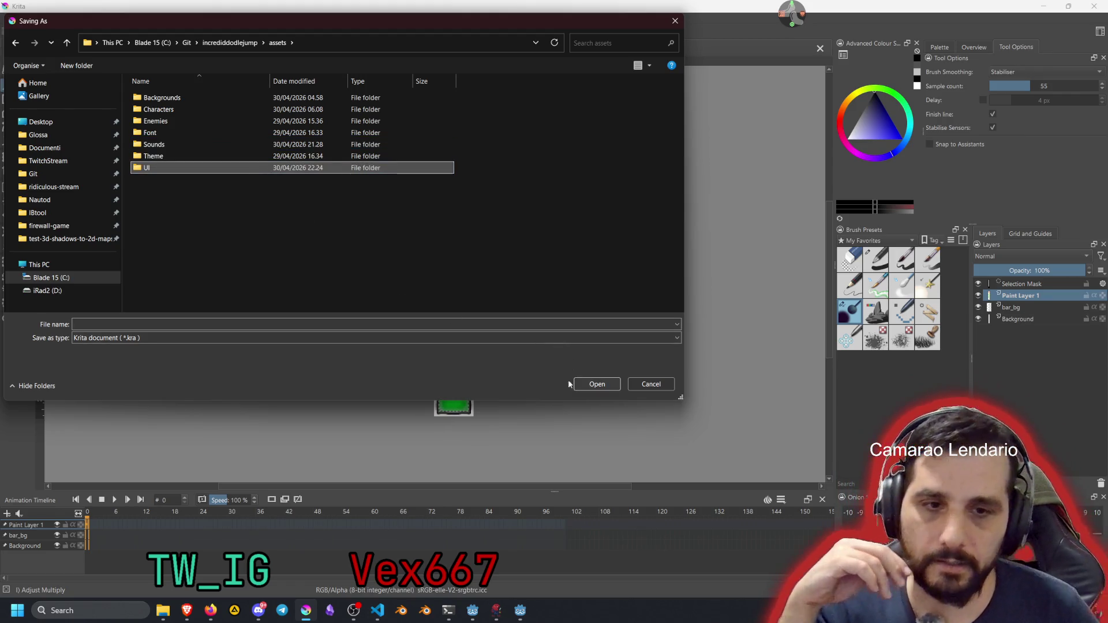
Save the drawing in the UI folder as difficulty_bar.kra
left_click(597, 384)
left_click(104, 324)
type("difficulty_bar.")
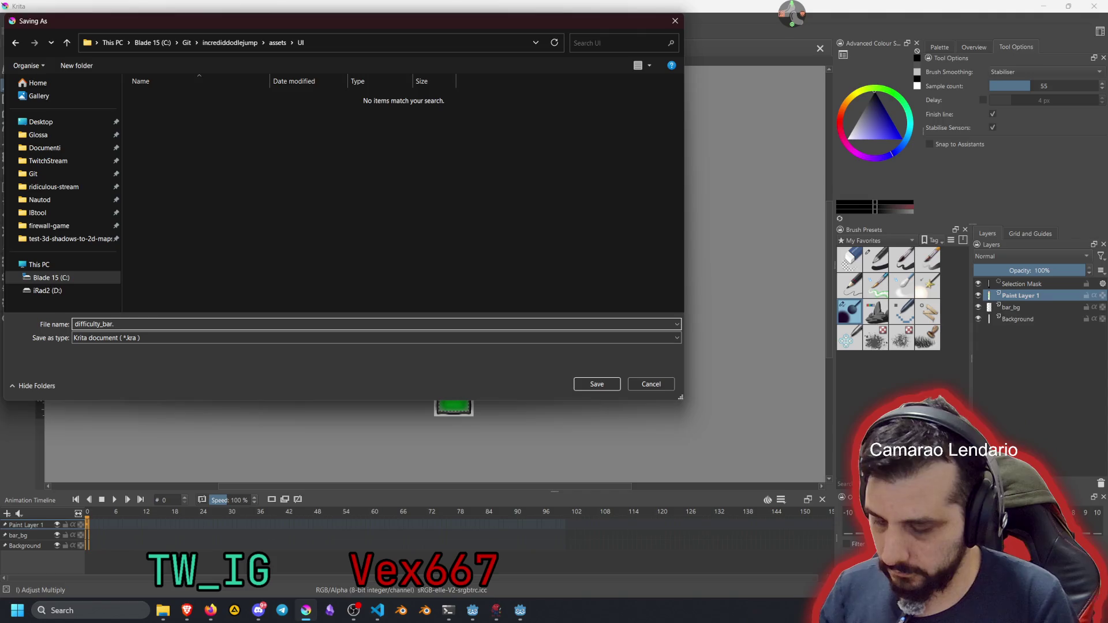
key("Return")
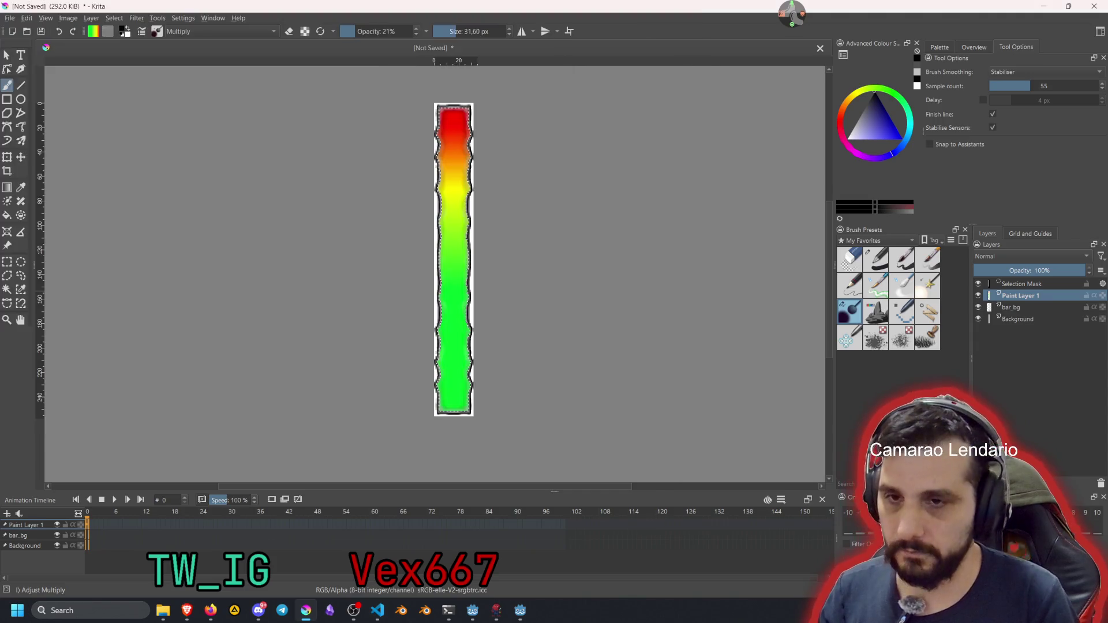
Rename Paint Layer 1 to bar_foreground and hide bar_bg, Background and the selection mask
double_click(1020, 295)
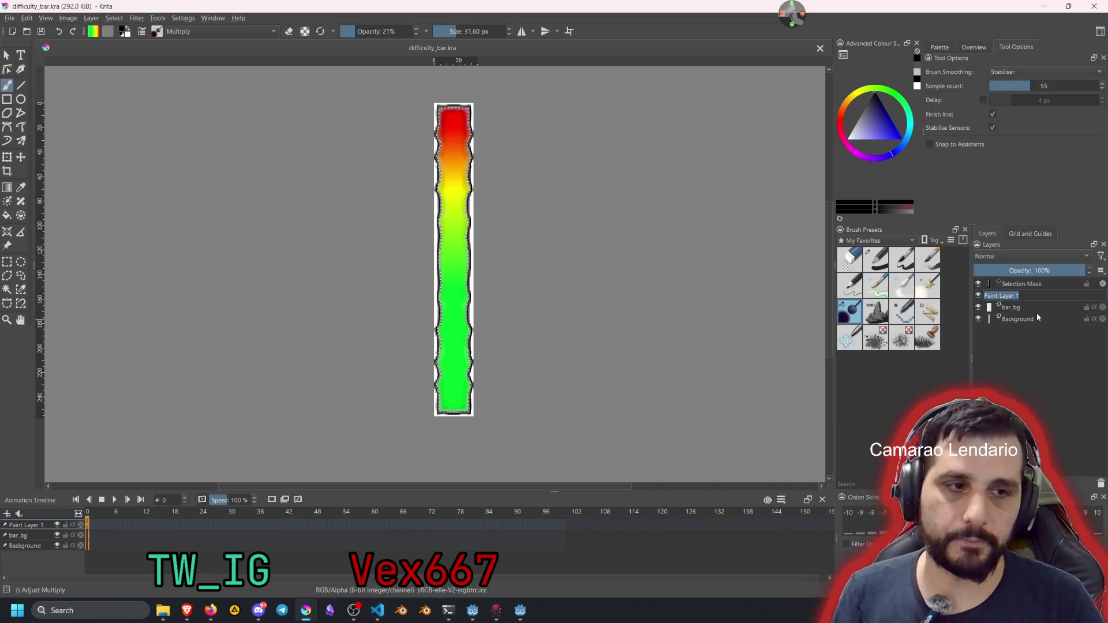
type("bar_foregroun")
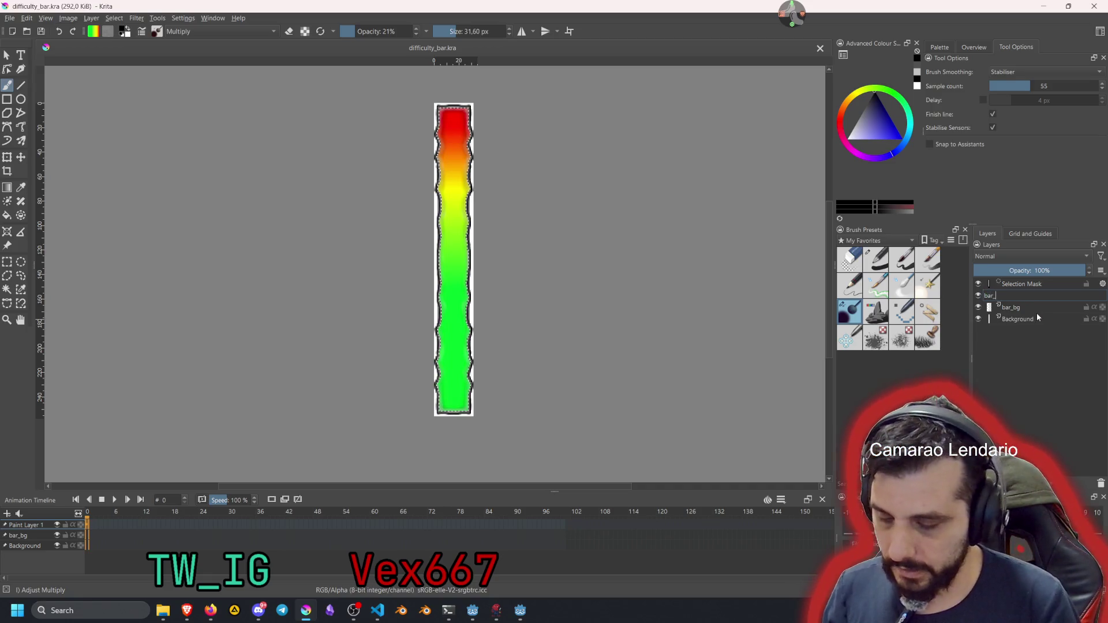
type("d")
key("Return")
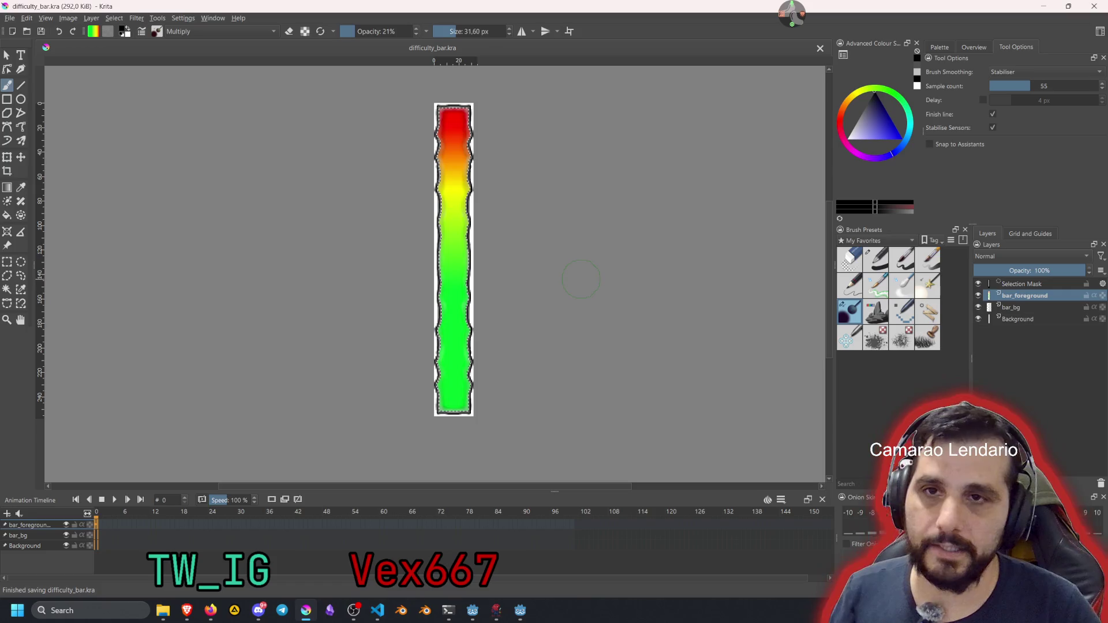
left_click(979, 307)
left_click(979, 319)
left_click(978, 284)
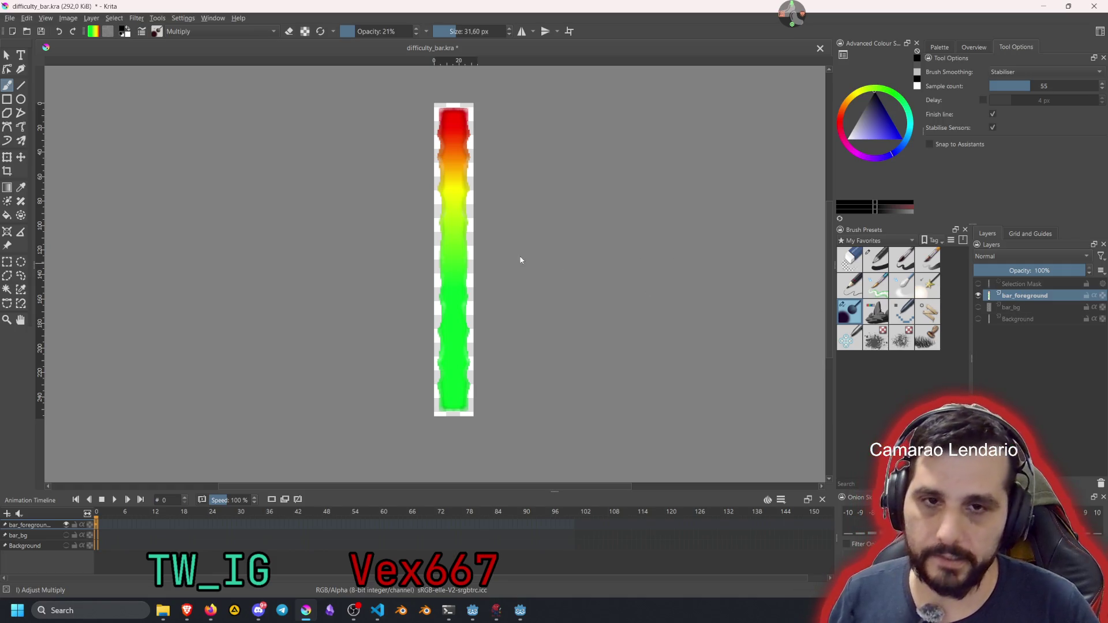
Export the visible gradient as difficulty_bar_foreground.png
key("ctrl+shift+s")
left_click(154, 337)
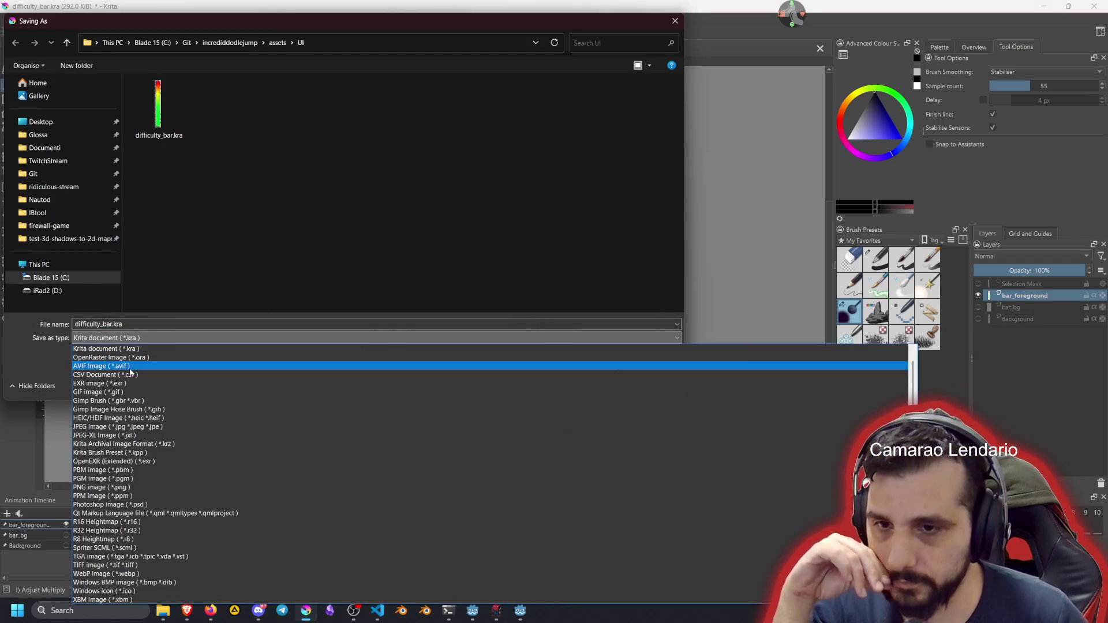
left_click(102, 487)
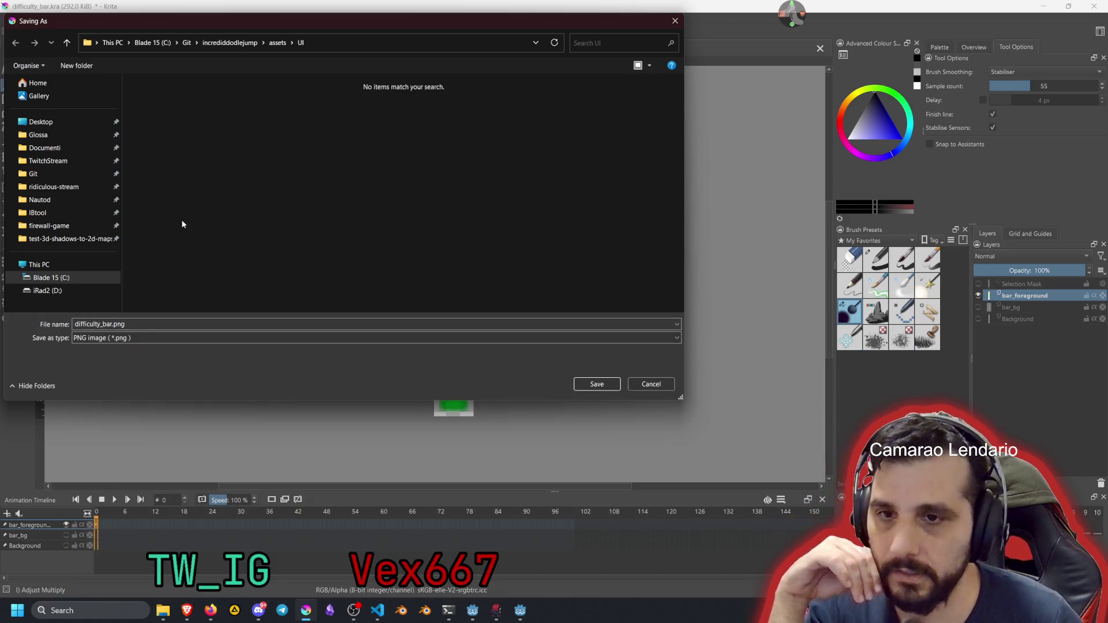
key("Home")
key("Right")
key("Right")
key("Right")
type("_fore")
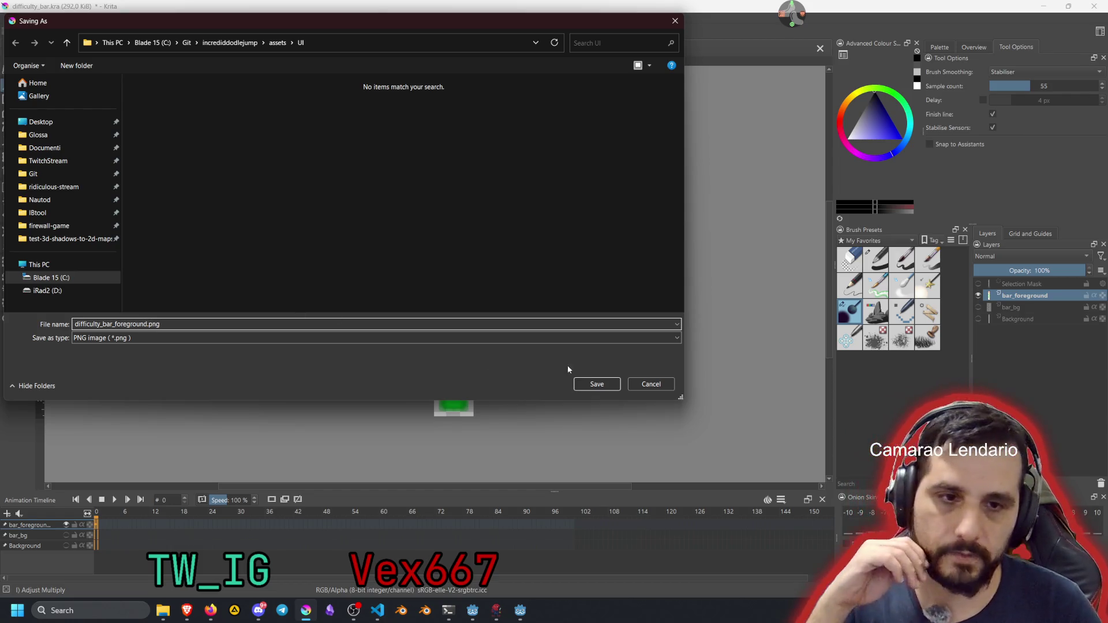
left_click(586, 387)
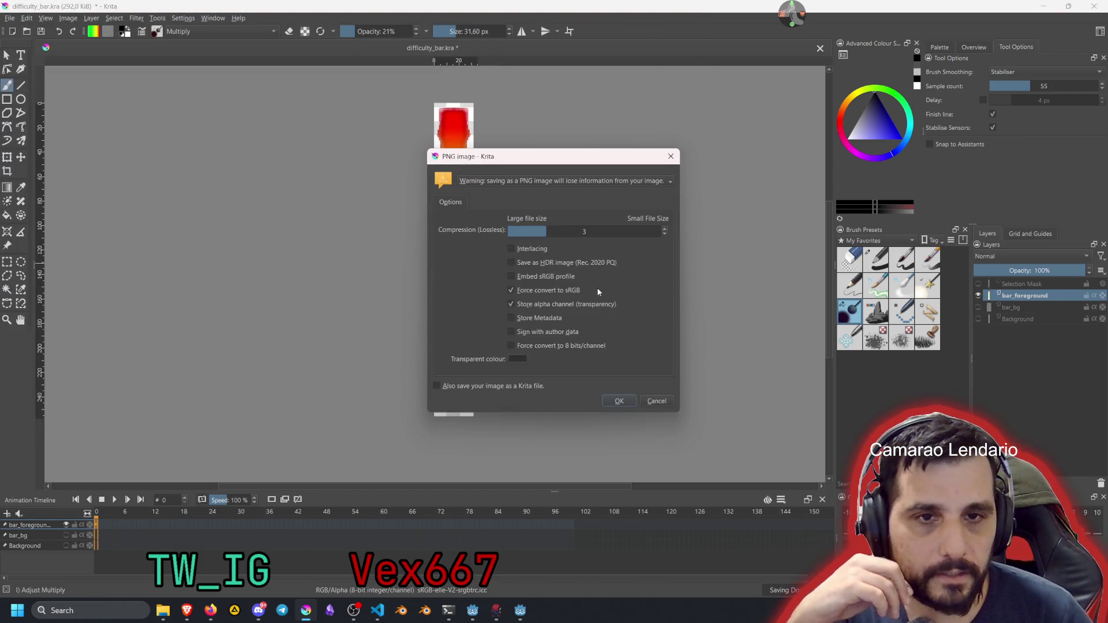
left_click(619, 402)
Show only bar_bg and export it as difficulty_bar_background.png
left_click(979, 296)
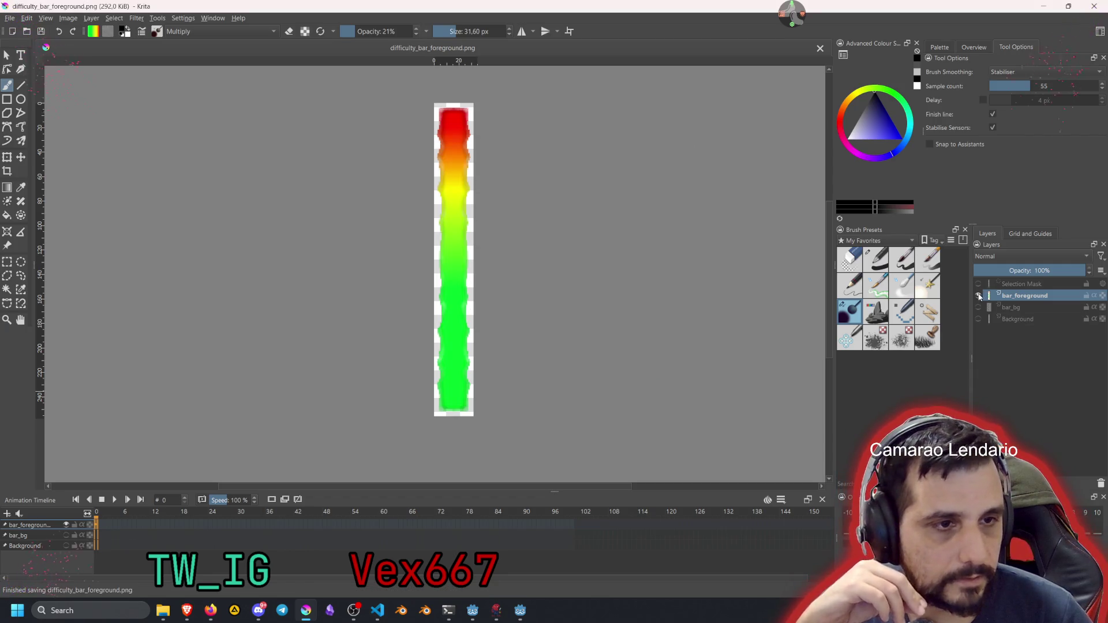
left_click(978, 307)
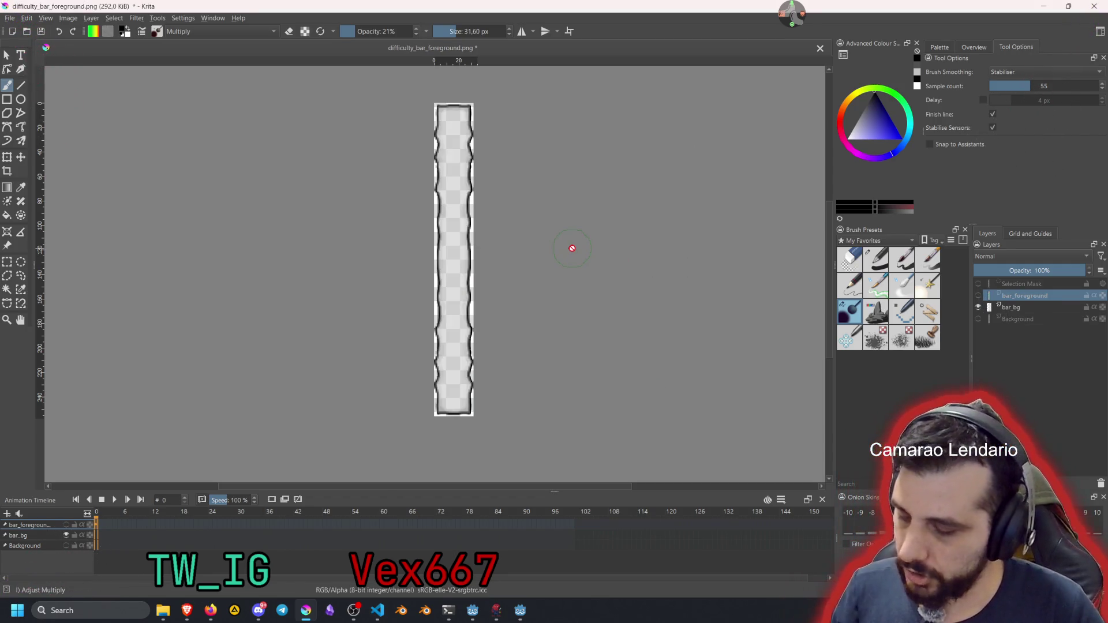
key("ctrl+shift+s")
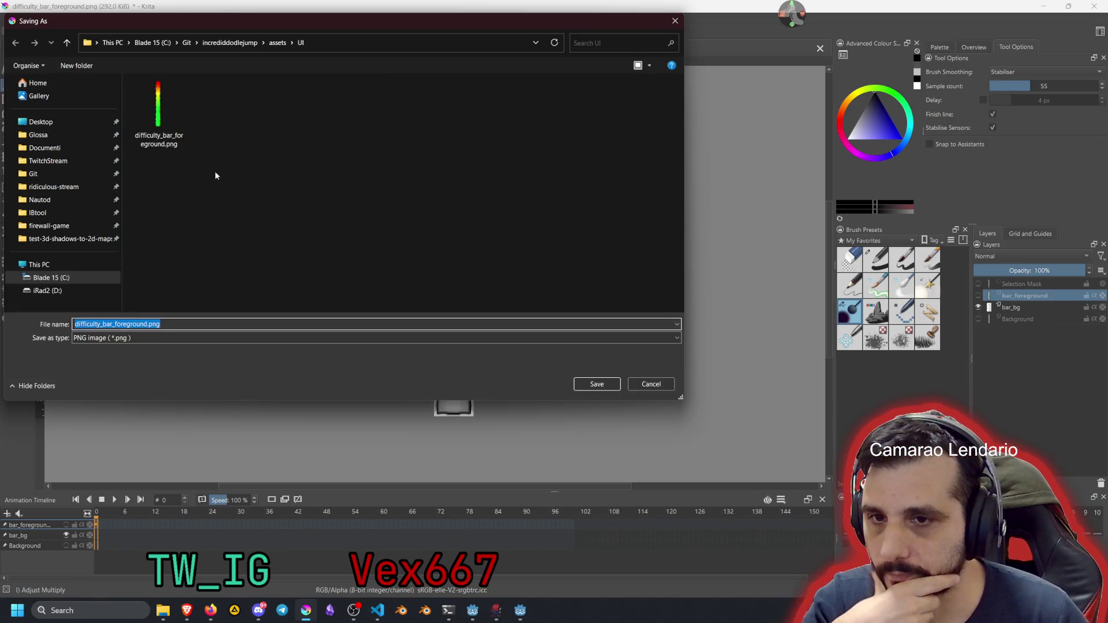
left_click(116, 323)
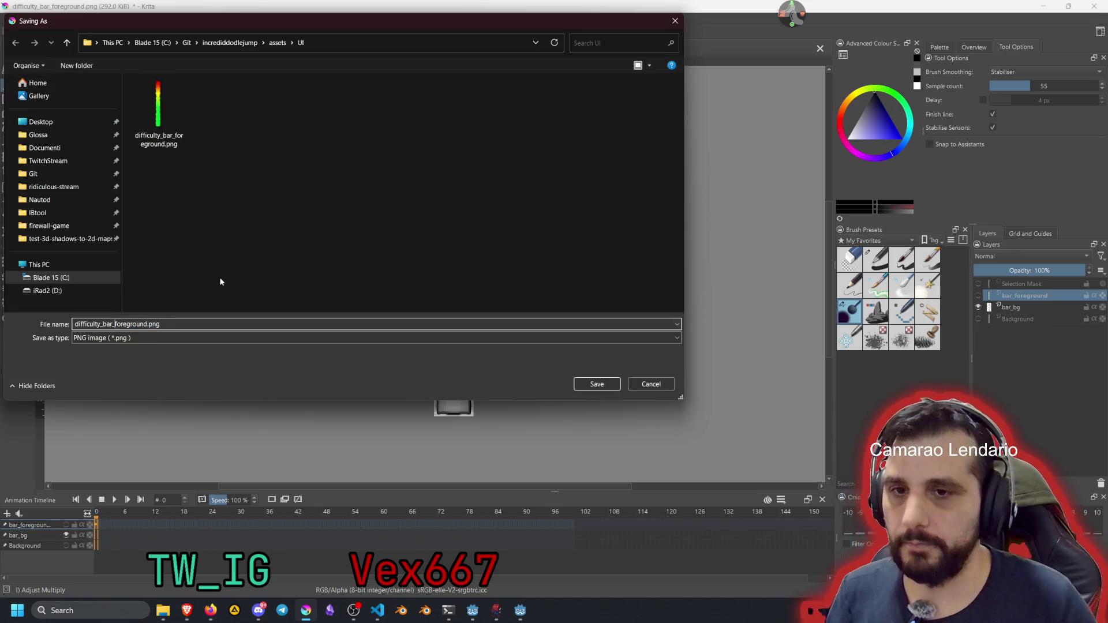
type("back")
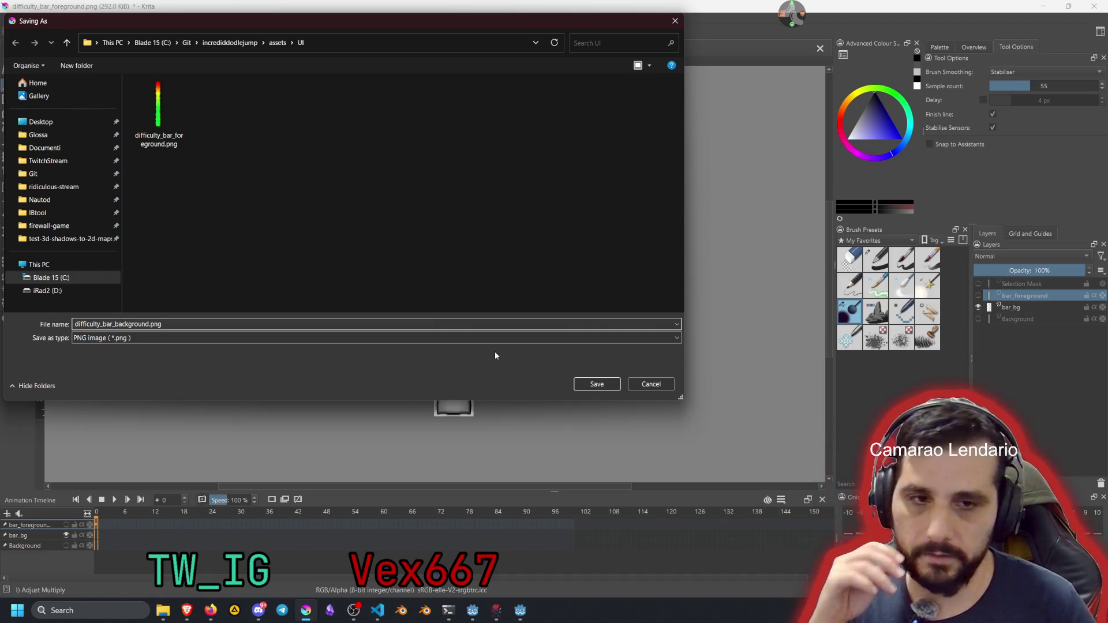
left_click(583, 385)
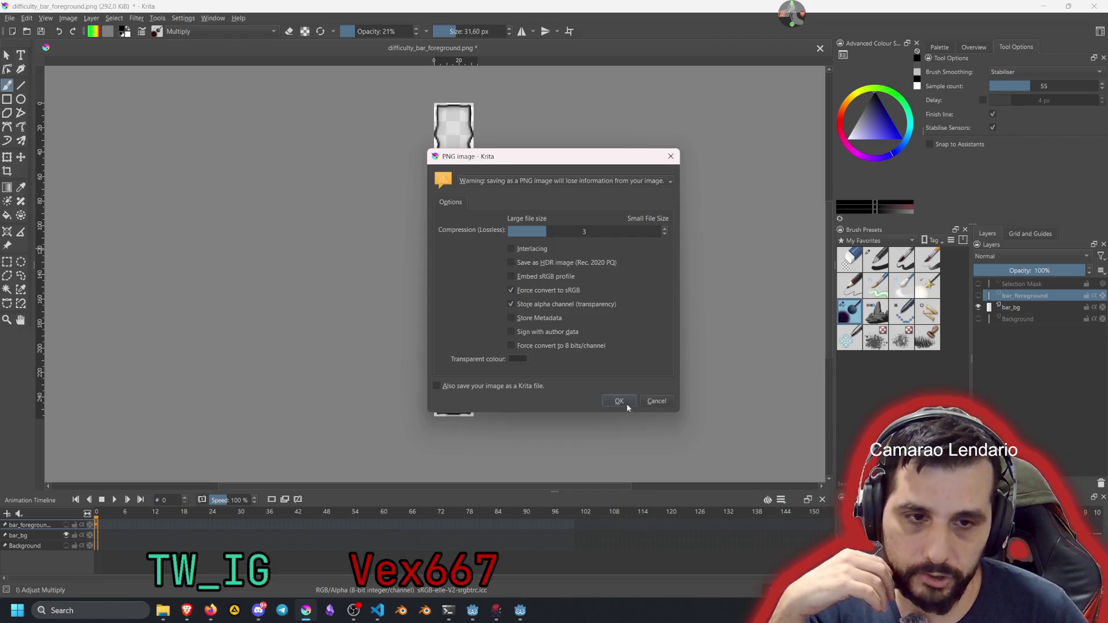
left_click(619, 398)
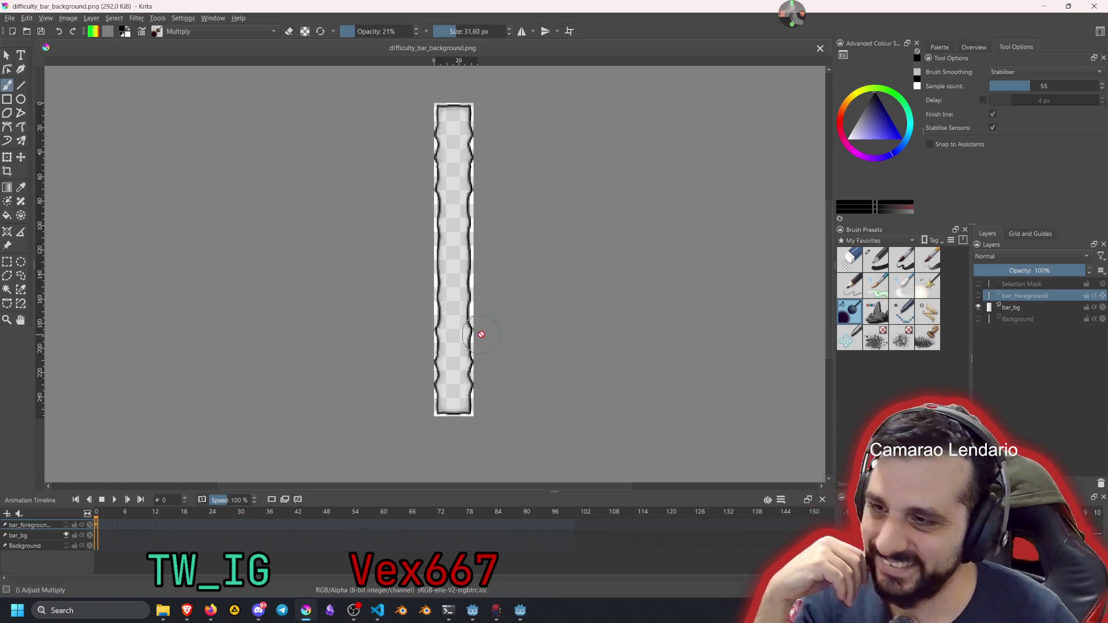
left_click(521, 610)
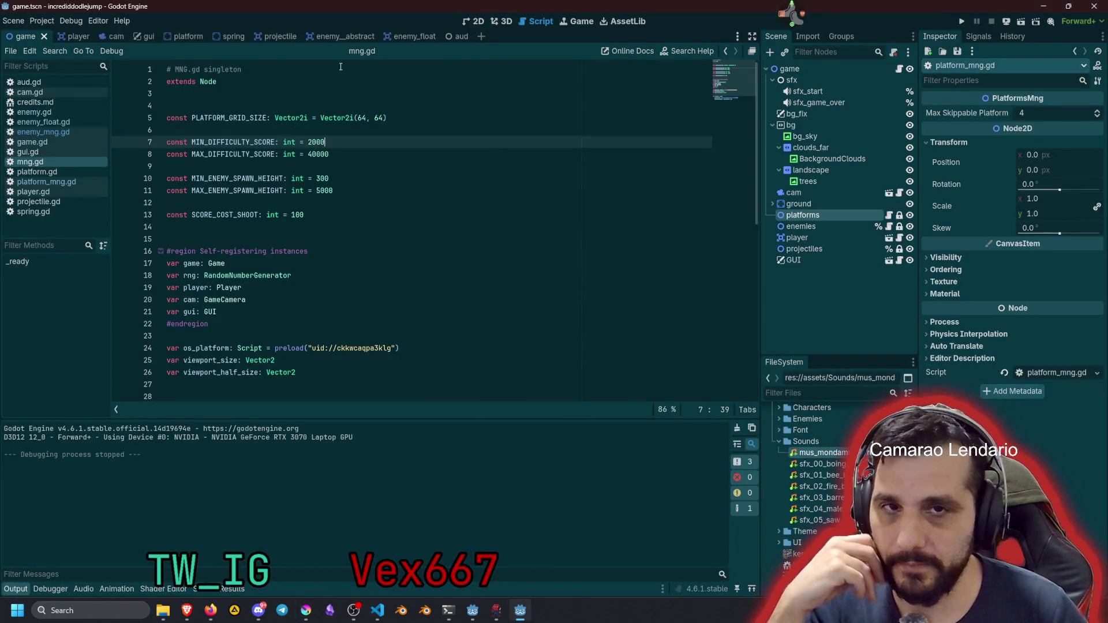
Open the gui scene in 2D view and add a TextureProgressBar child under hud
left_click(138, 37)
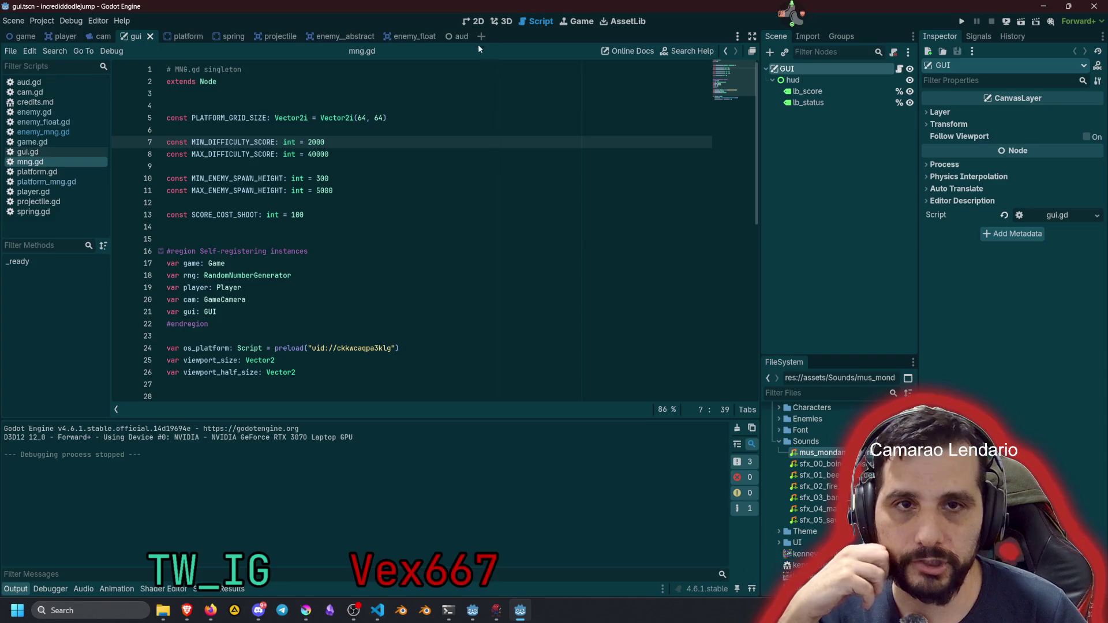
left_click(474, 22)
left_click(793, 80)
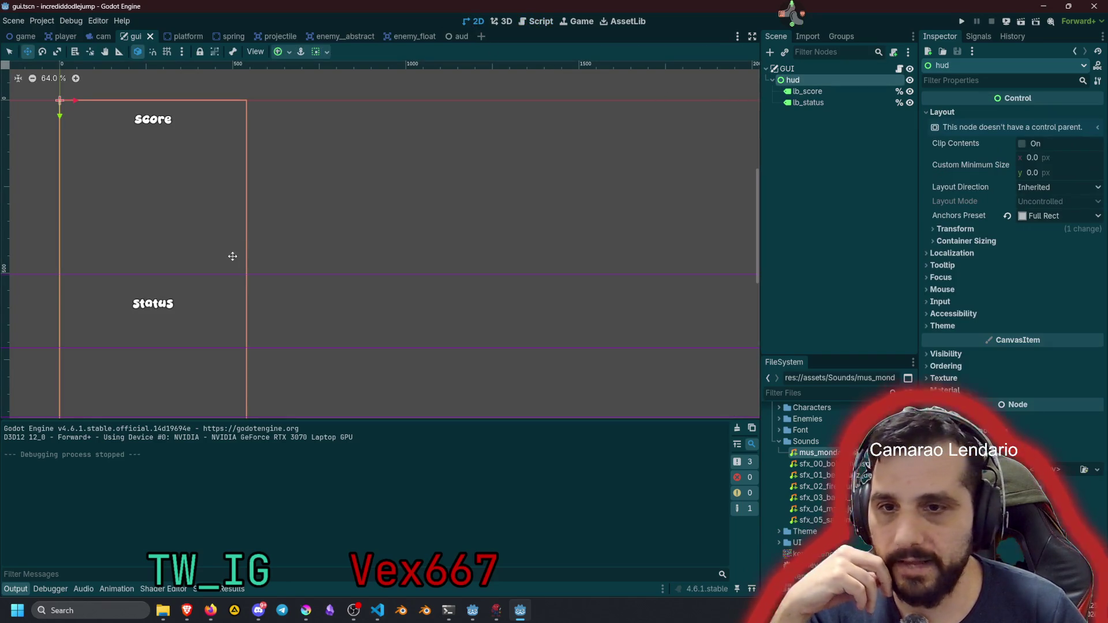
scroll(366, 168, "down", 2)
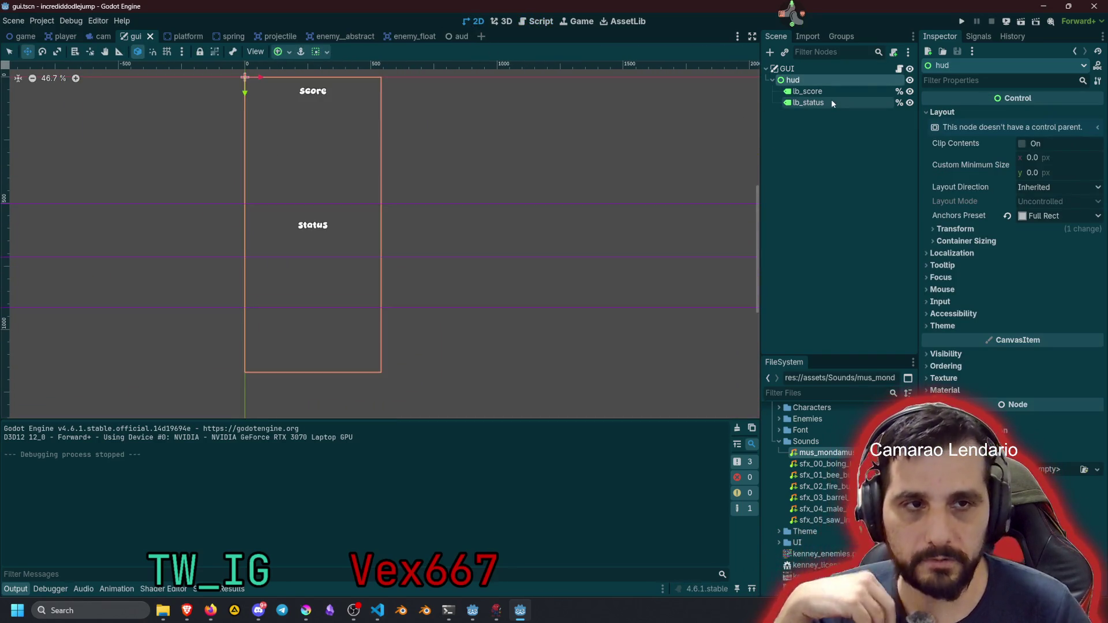
key("ctrl+a")
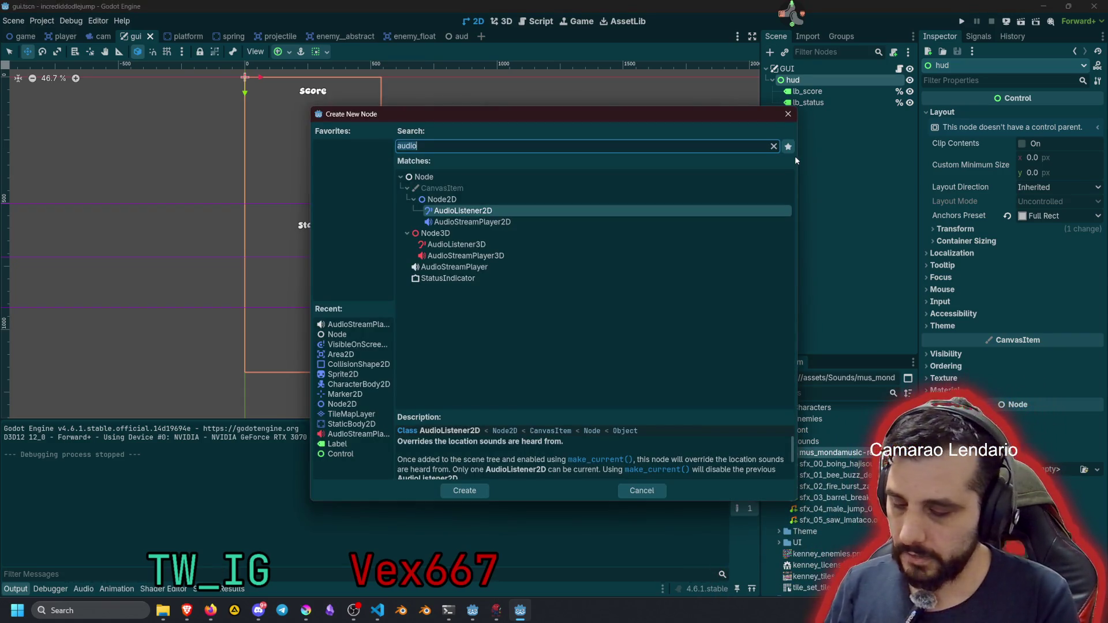
key("BackSpace")
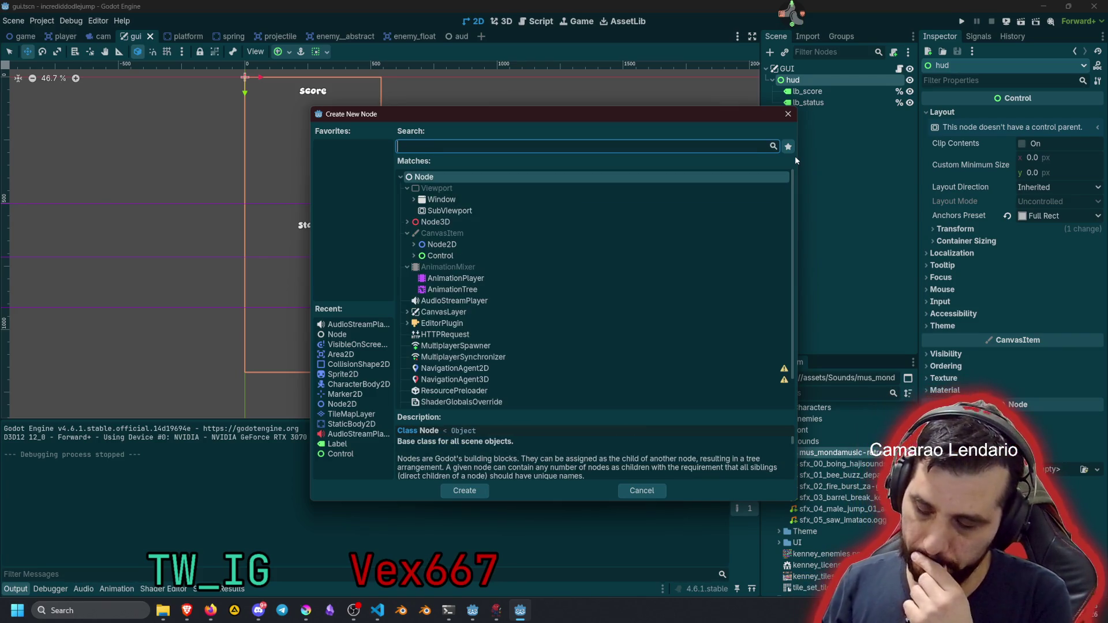
type("texs")
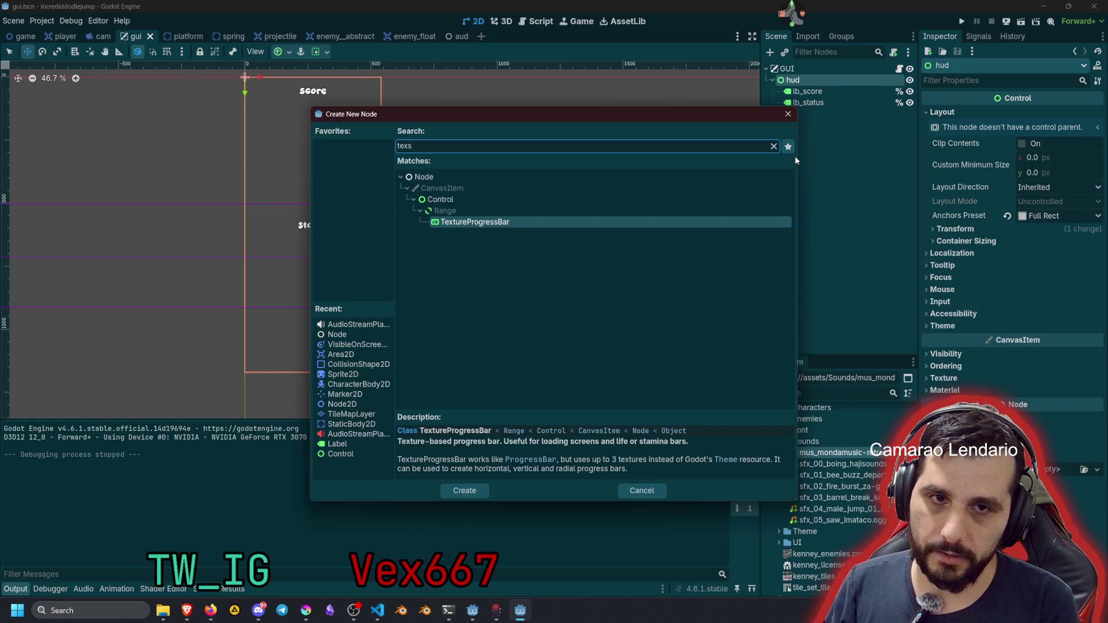
key("BackSpace")
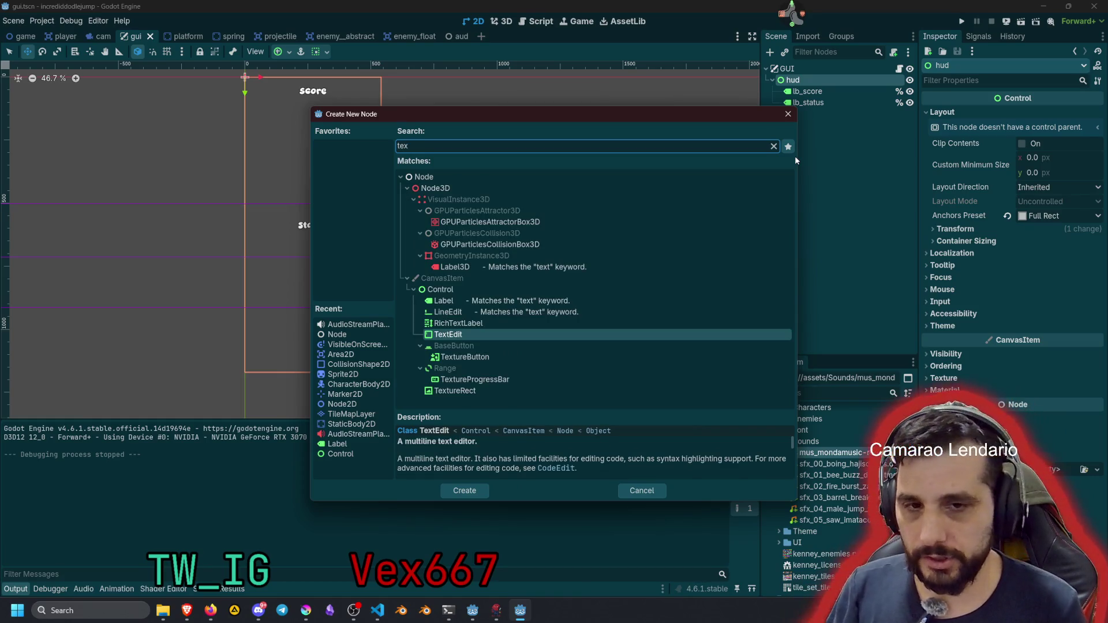
key("Down")
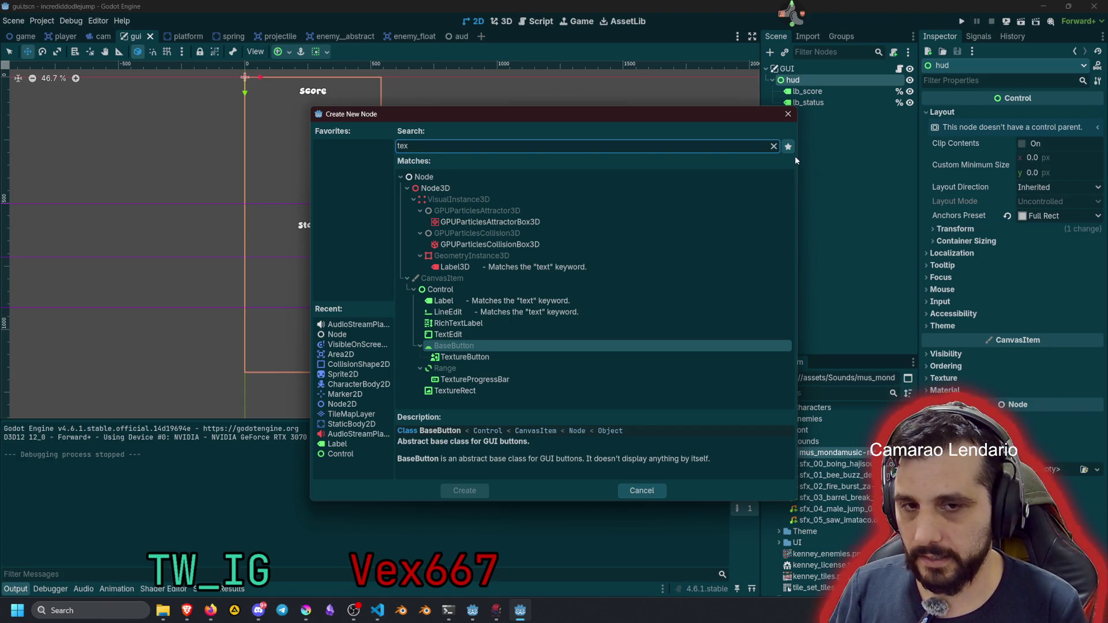
key("Down")
key("Down")
key("Down")
key("Return")
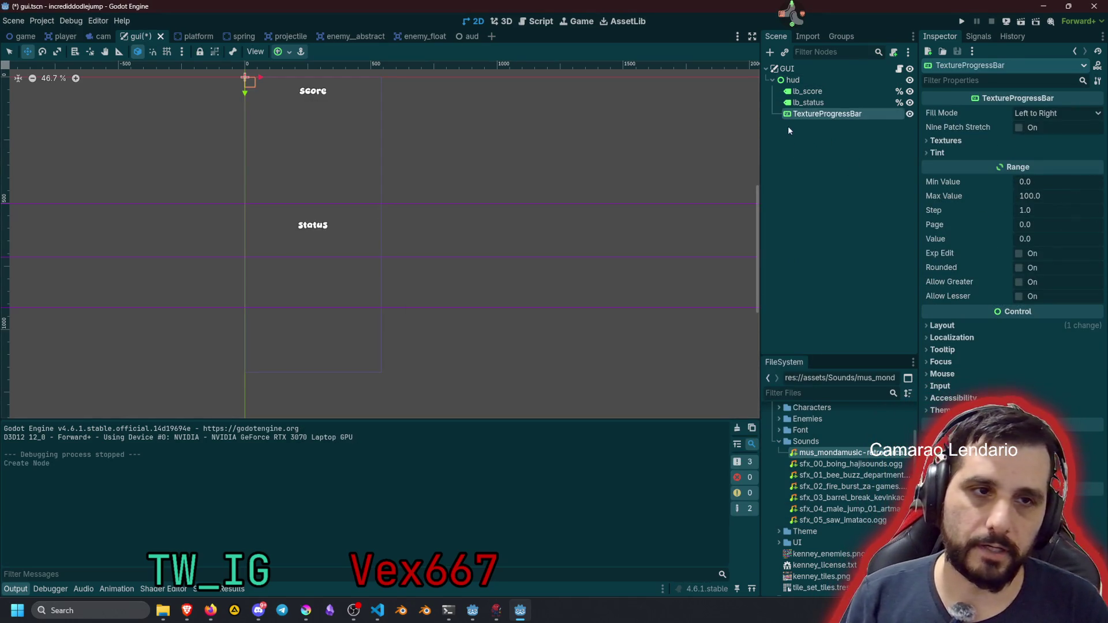
Set the TextureProgressBar's Fill Mode to Bottom to Top
left_click(1039, 113)
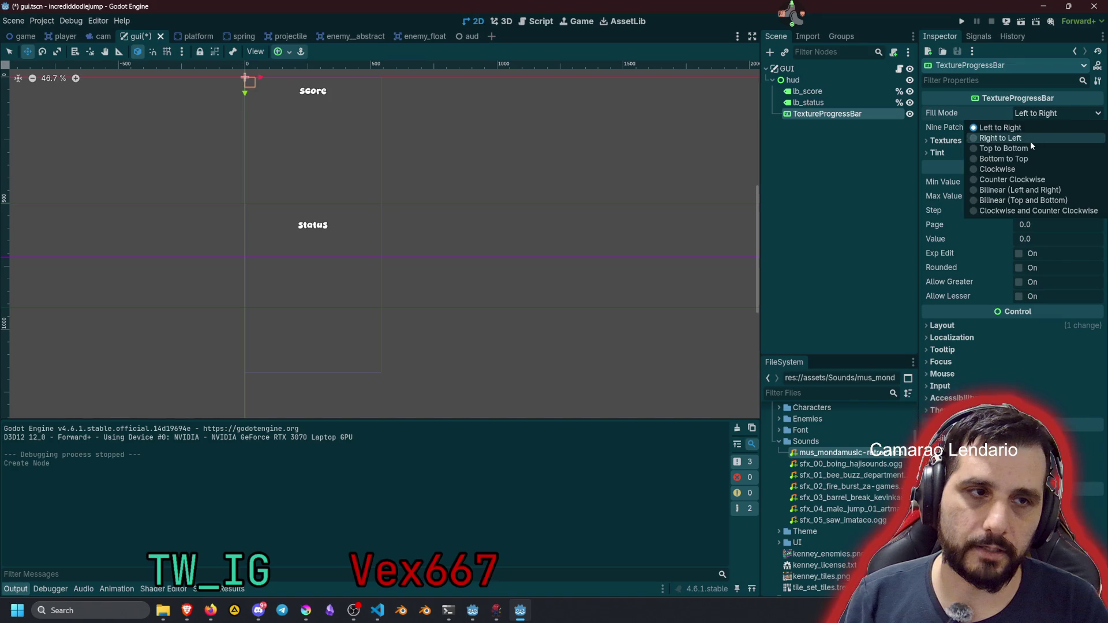
left_click(1016, 159)
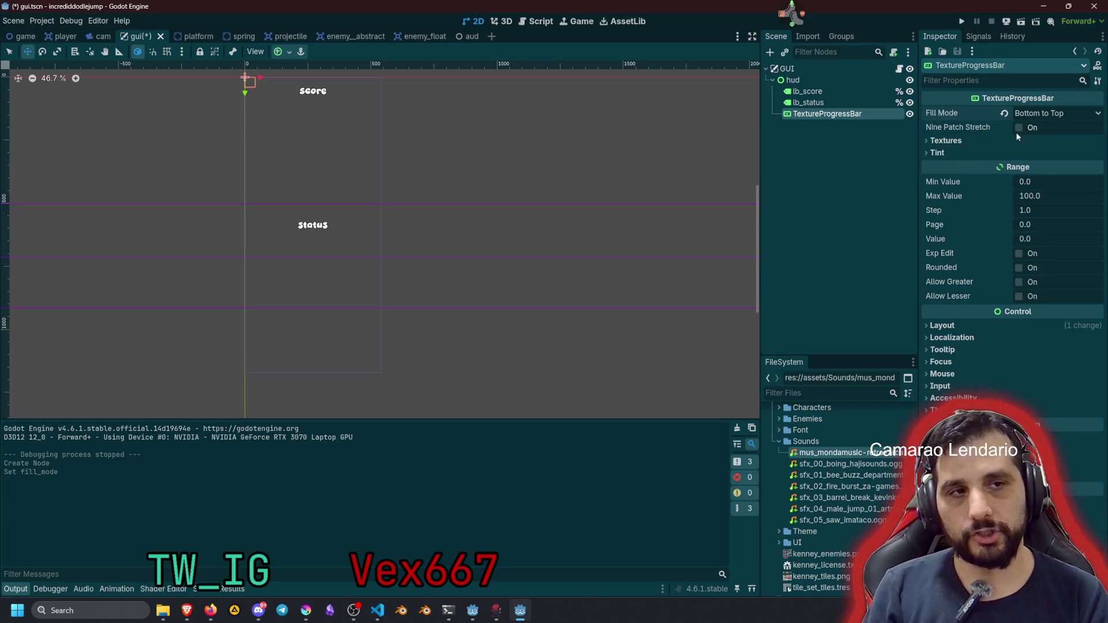
left_click(976, 141)
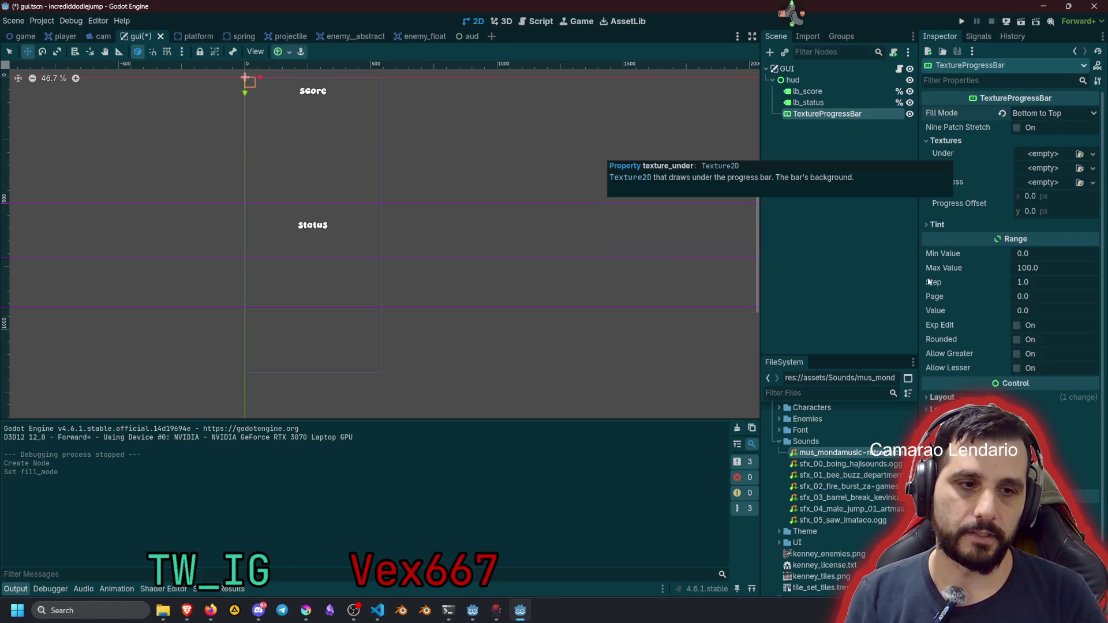
Assign difficulty_bar_foreground as the Progress texture and difficulty_bar_background as Under, then raise Value to 87
left_click(813, 392)
type("diff")
left_click(817, 465)
left_click_drag(817, 465, 1052, 186)
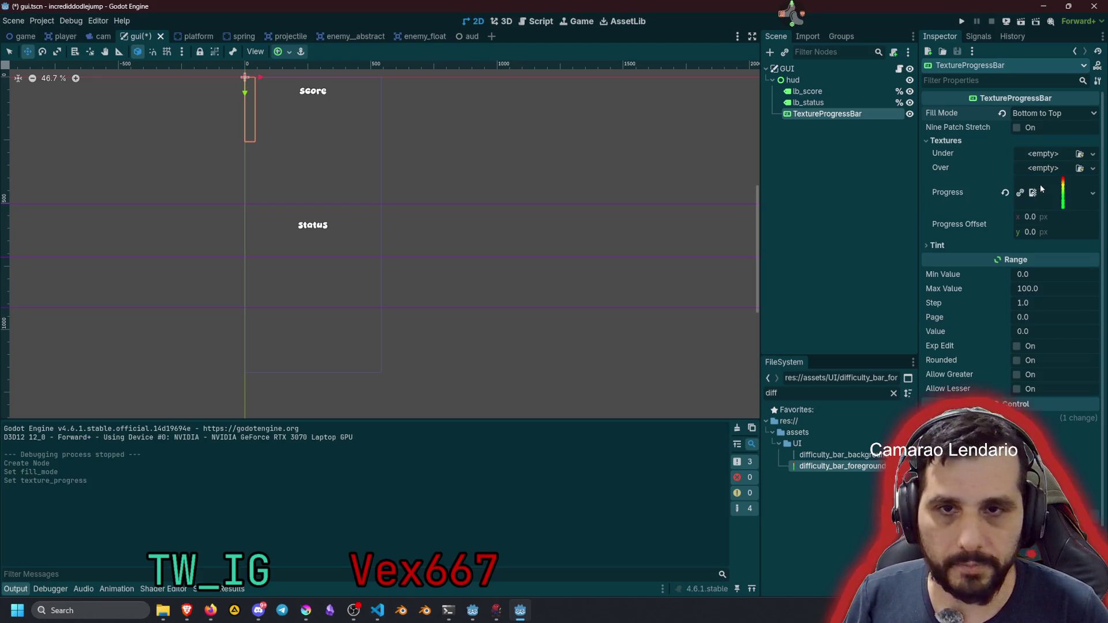
mouse_move(819, 455)
left_mouse_down()
mouse_move(1060, 176)
mouse_move(1043, 170)
mouse_move(1044, 156)
left_mouse_up()
scroll(293, 178, "up", 10)
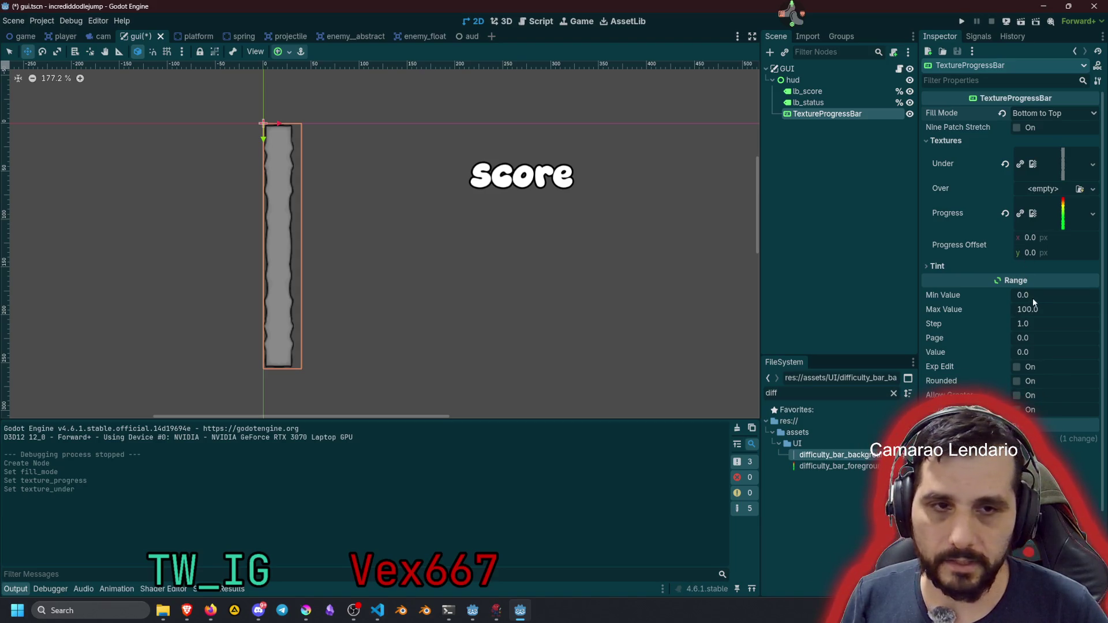
mouse_move(1027, 352)
left_mouse_down()
mouse_move(1085, 358)
mouse_move(1036, 352)
mouse_move(1068, 353)
mouse_move(1058, 352)
left_mouse_up()
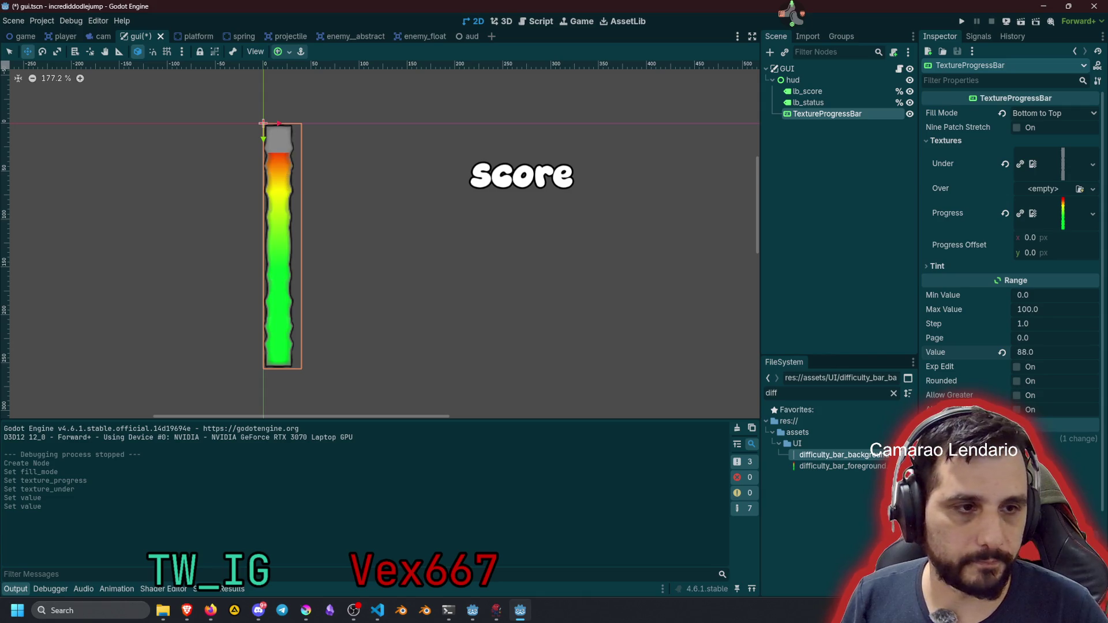
Set the progress bar's Max Value to 1.5 in the Range section
left_click(1030, 326)
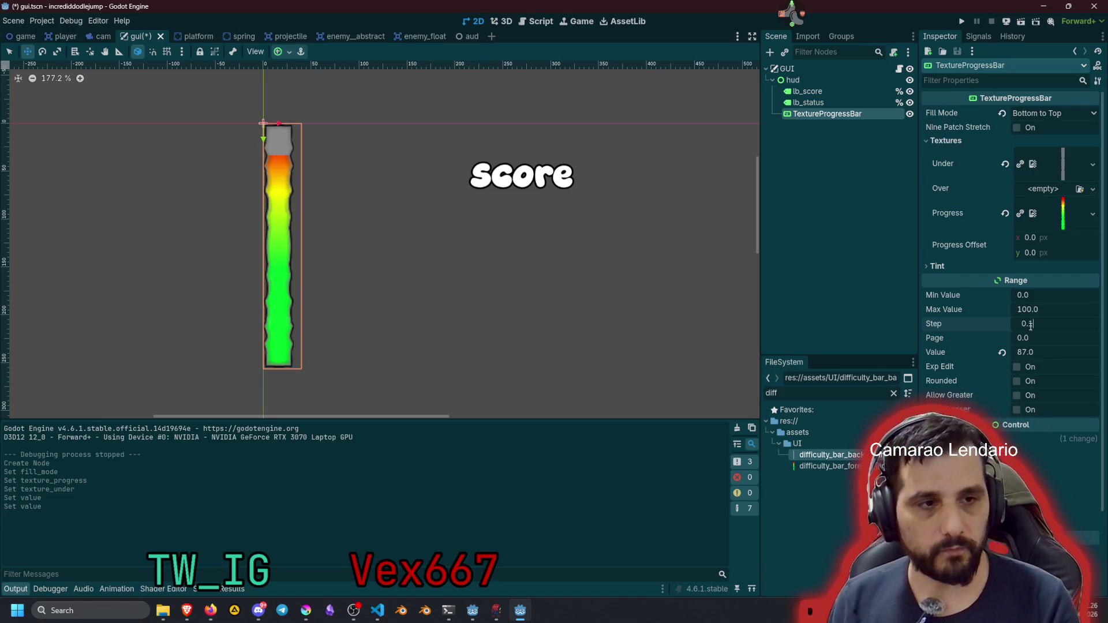
key("Return")
left_click(1038, 307)
type("1")
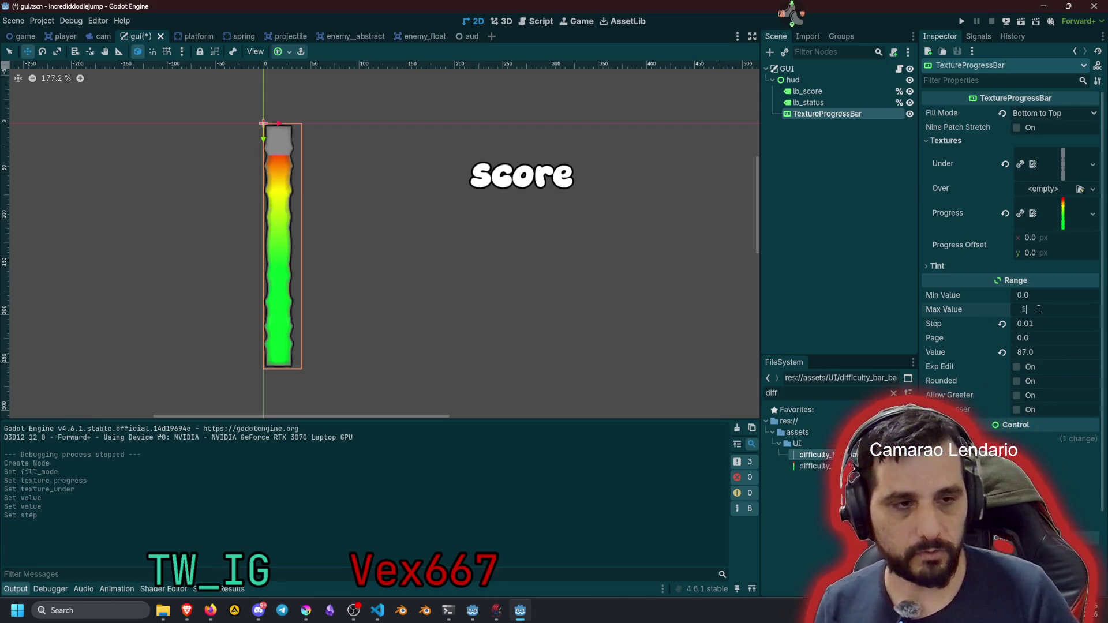
type(".5")
key("Return")
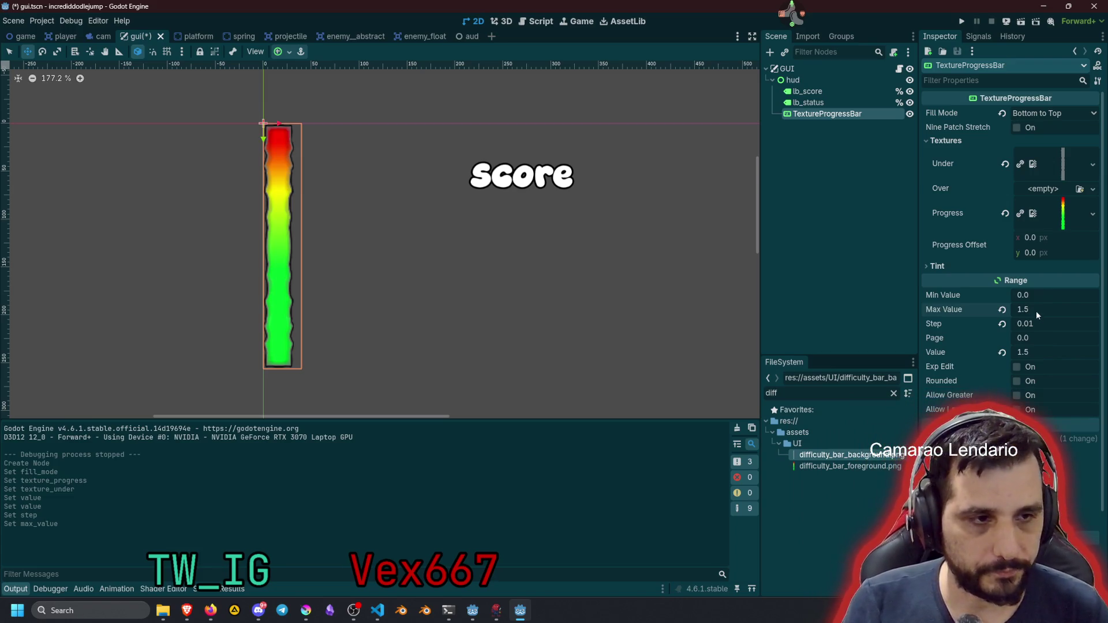
Change Step to 0.001 and drag Value down to 0.27
left_click_drag(1033, 324, 1068, 324)
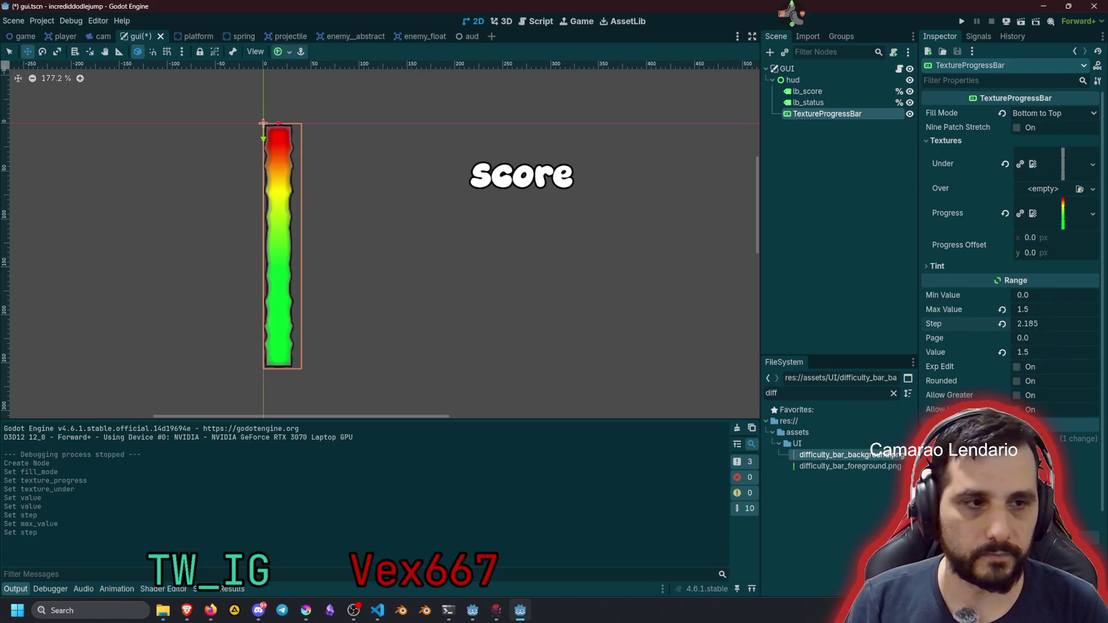
left_click(1030, 324)
type("0")
key("Return")
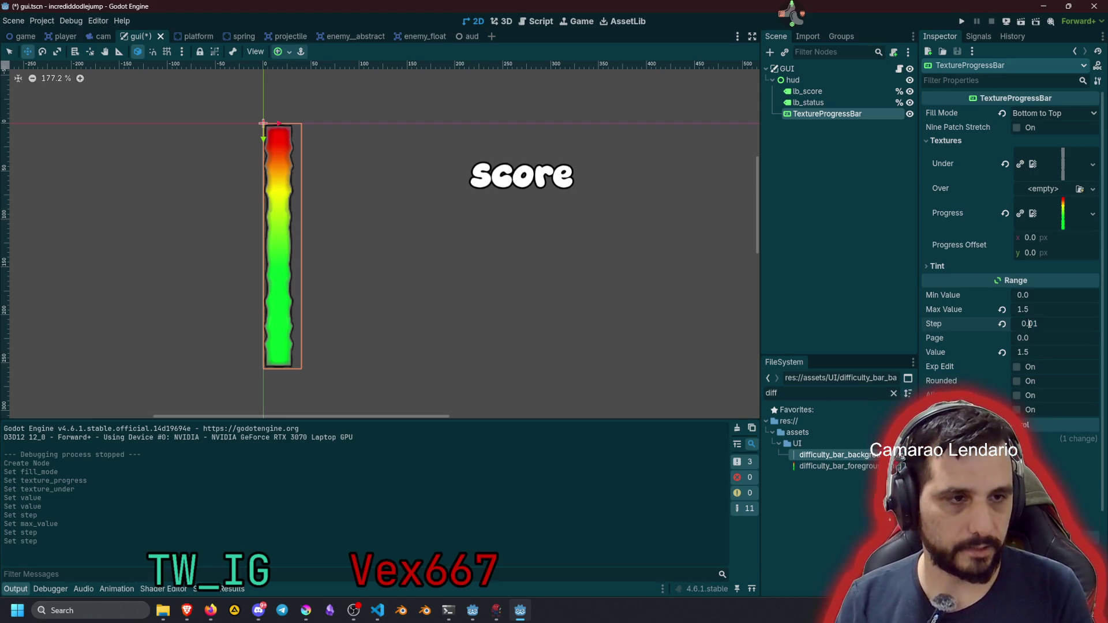
key("Return")
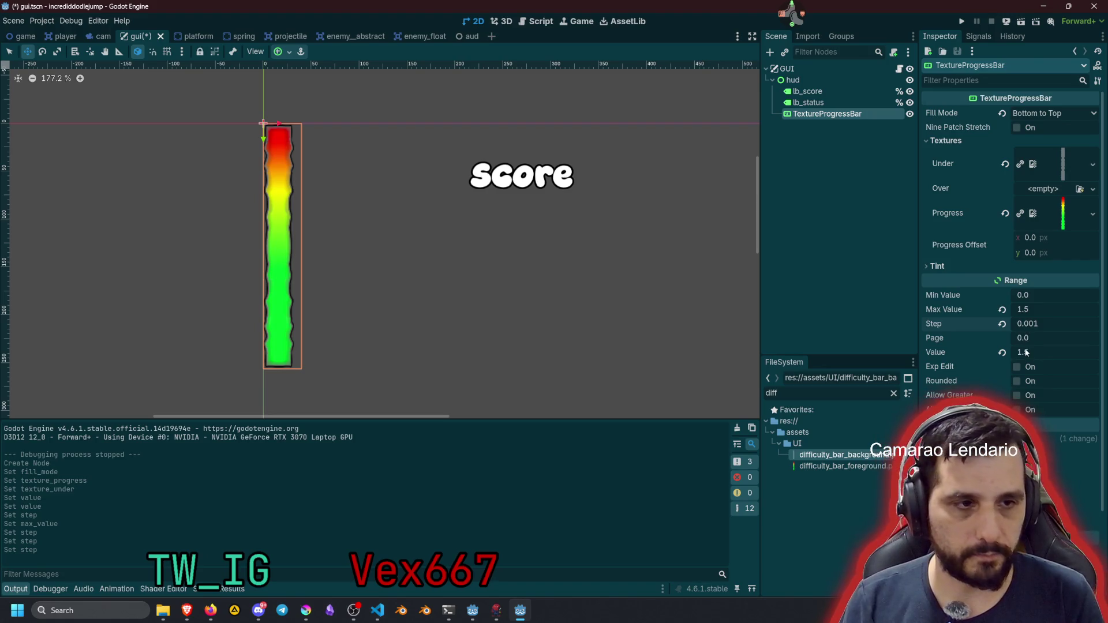
mouse_move(1026, 353)
left_mouse_down()
mouse_move(982, 352)
mouse_move(1048, 353)
mouse_move(1001, 353)
left_mouse_up()
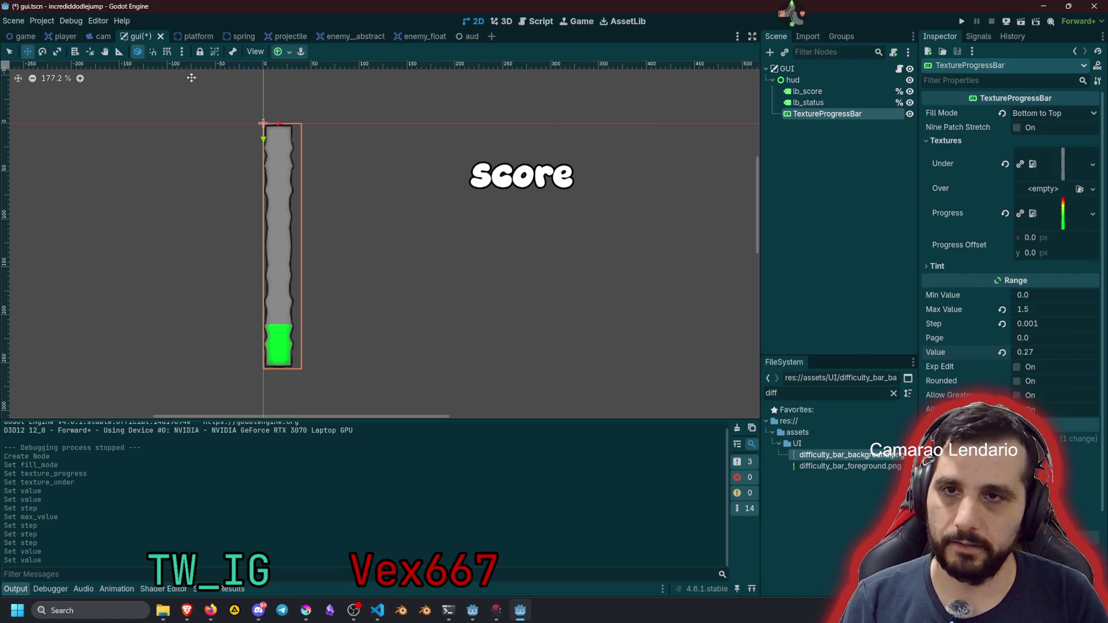
Narrow the difficulty bar and move it down beside the Status label
key("q")
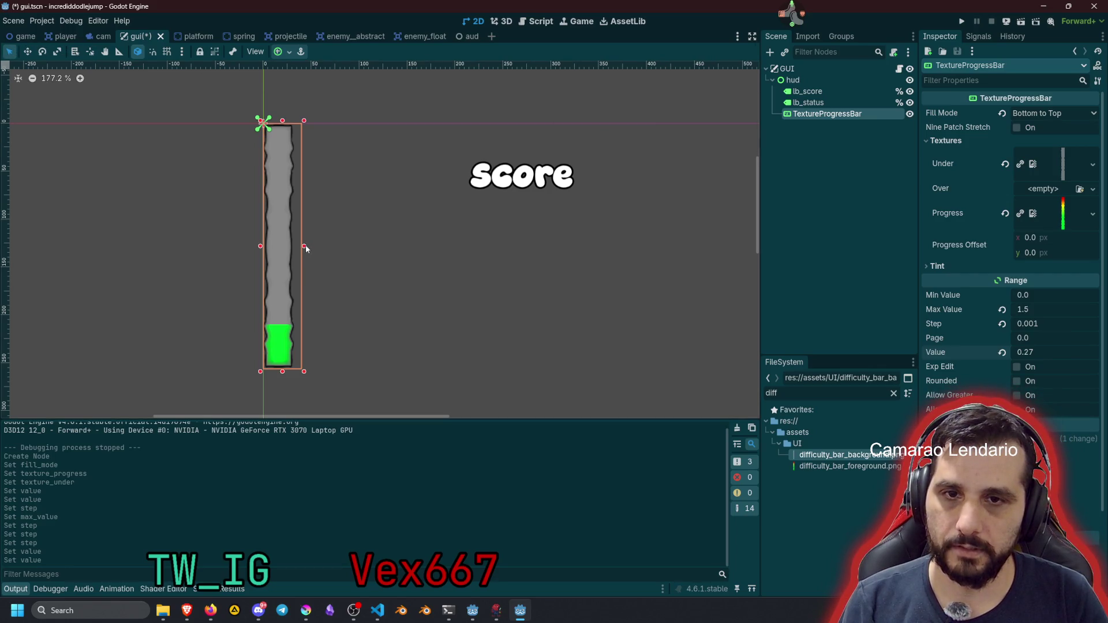
left_click_drag(305, 246, 297, 246)
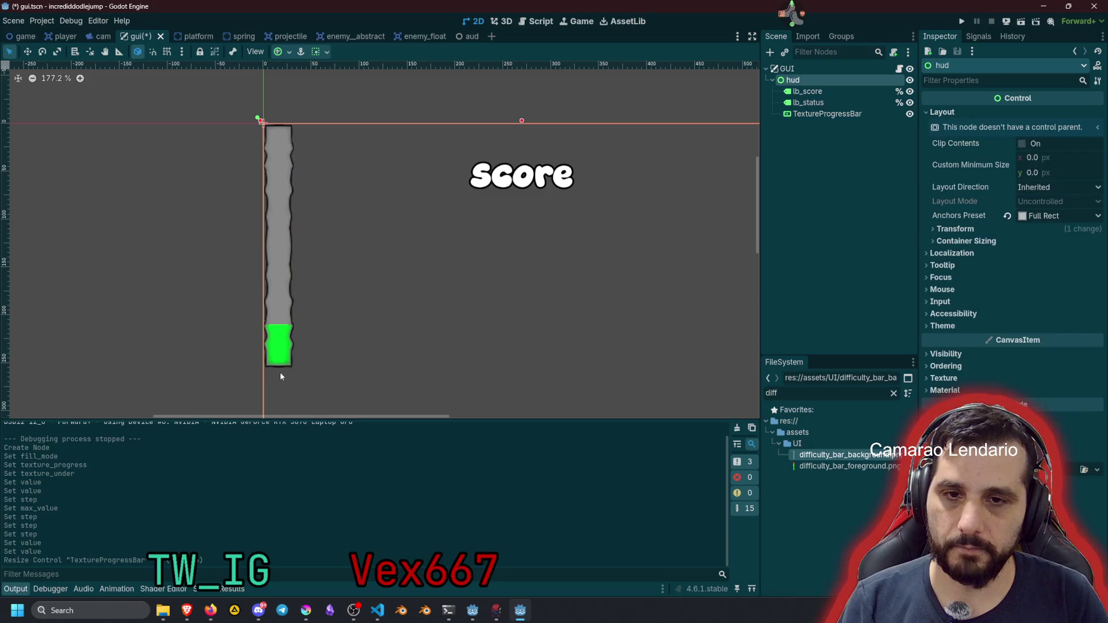
scroll(334, 301, "down", 3)
left_click_drag(367, 297, 330, 196)
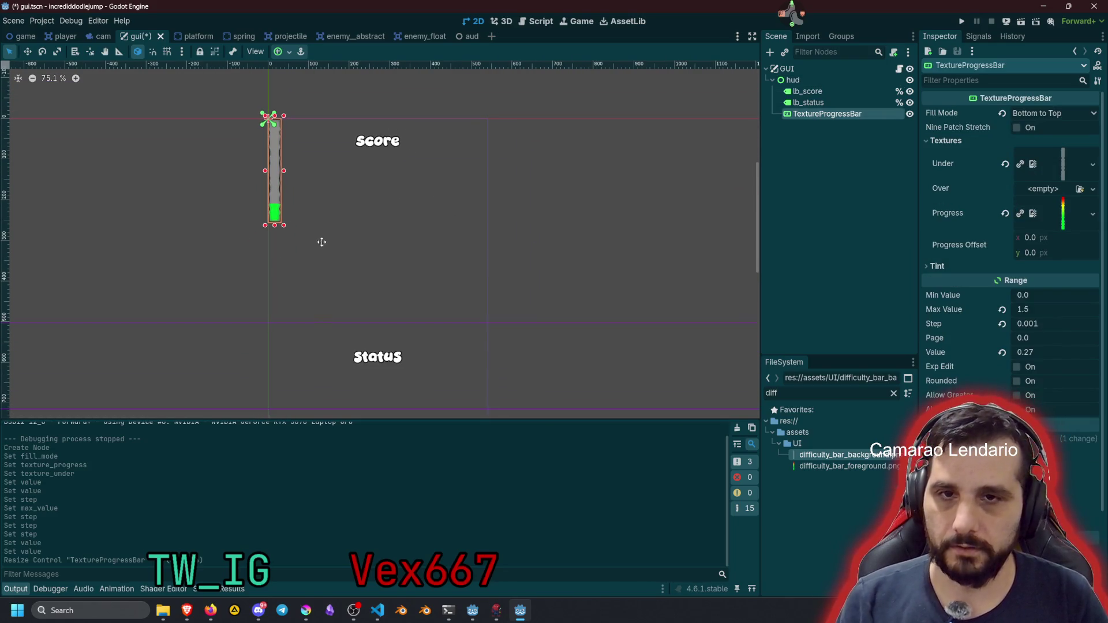
scroll(442, 216, "down", 3)
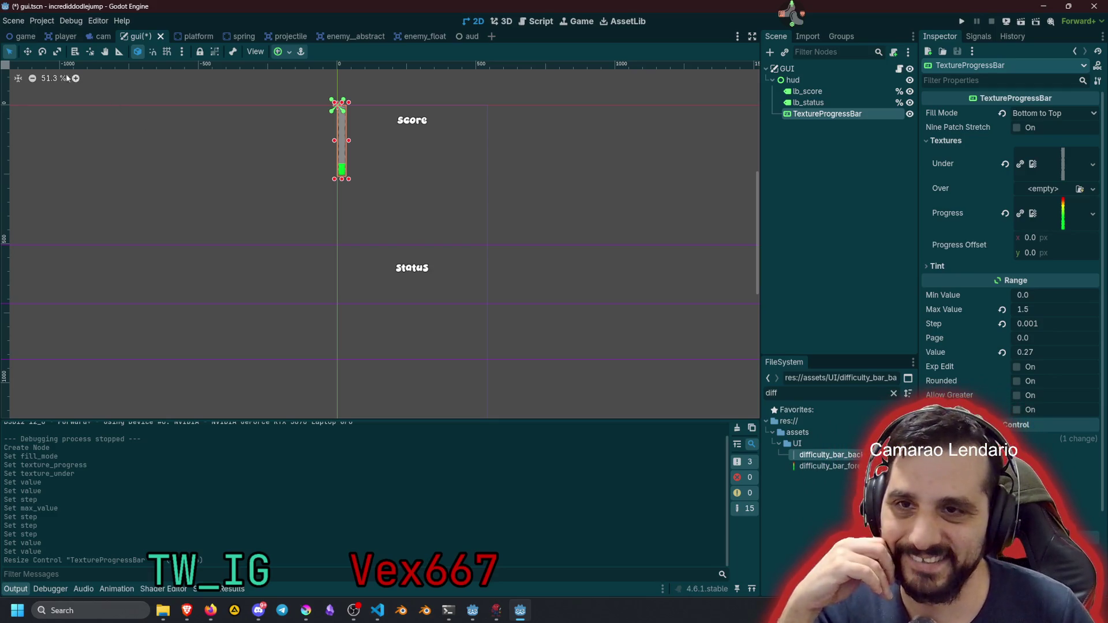
left_click(27, 51)
mouse_move(428, 191)
left_mouse_down()
mouse_move(440, 354)
mouse_move(476, 321)
mouse_move(497, 208)
mouse_move(458, 240)
mouse_move(439, 302)
left_mouse_up()
Turn on Nine Patch Stretch and stretch the bar much taller, adjusting its width slightly
scroll(492, 188, "down", 2)
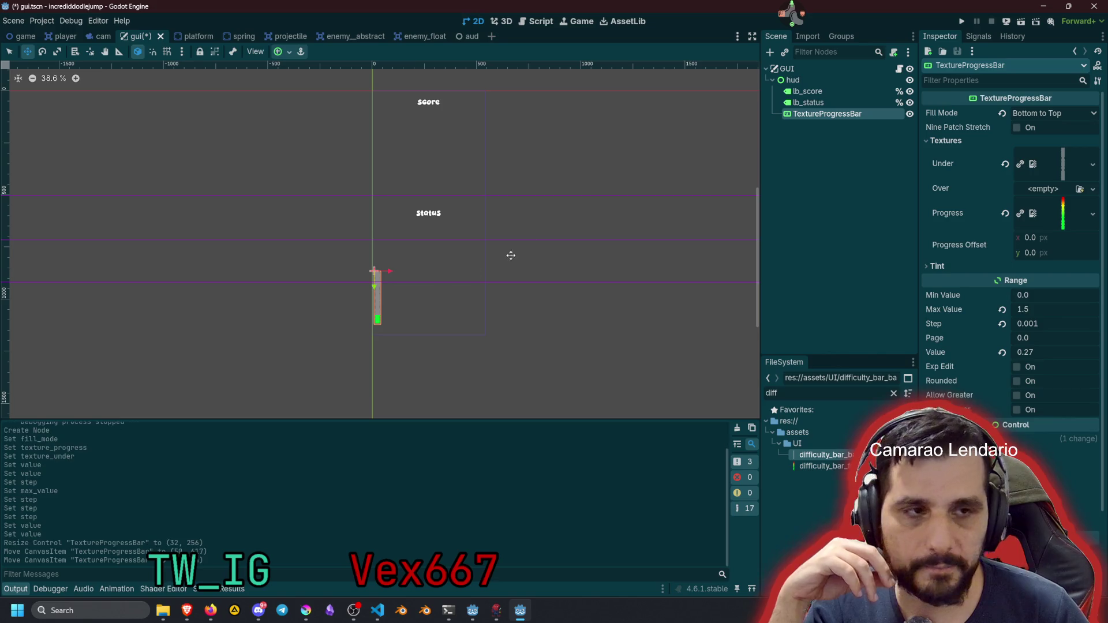
left_click(1016, 128)
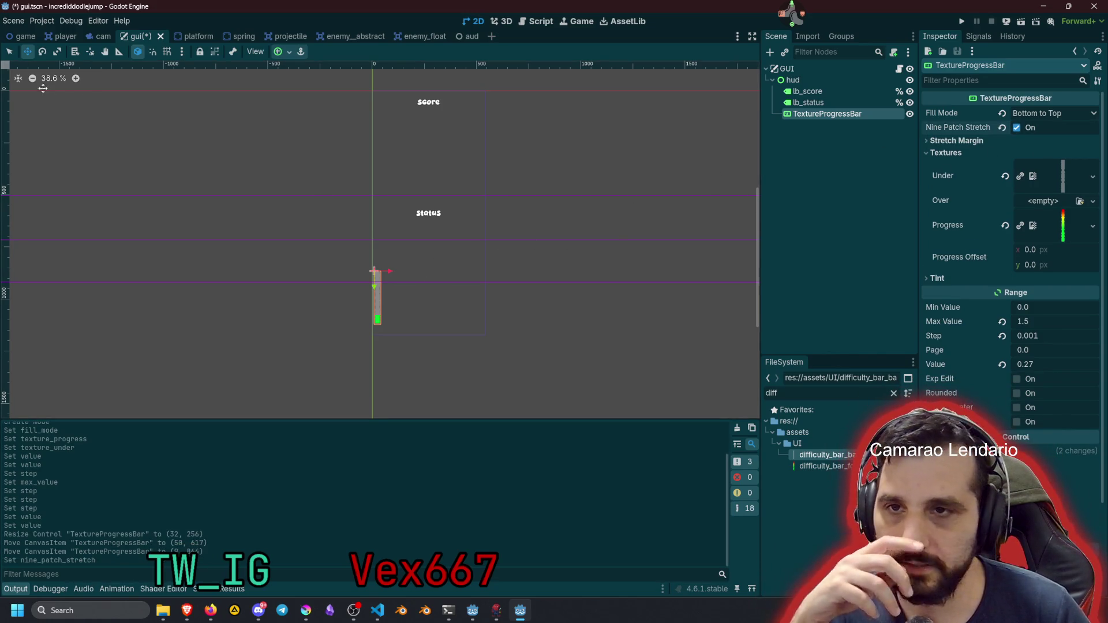
left_click(10, 52)
scroll(410, 258, "up", 2)
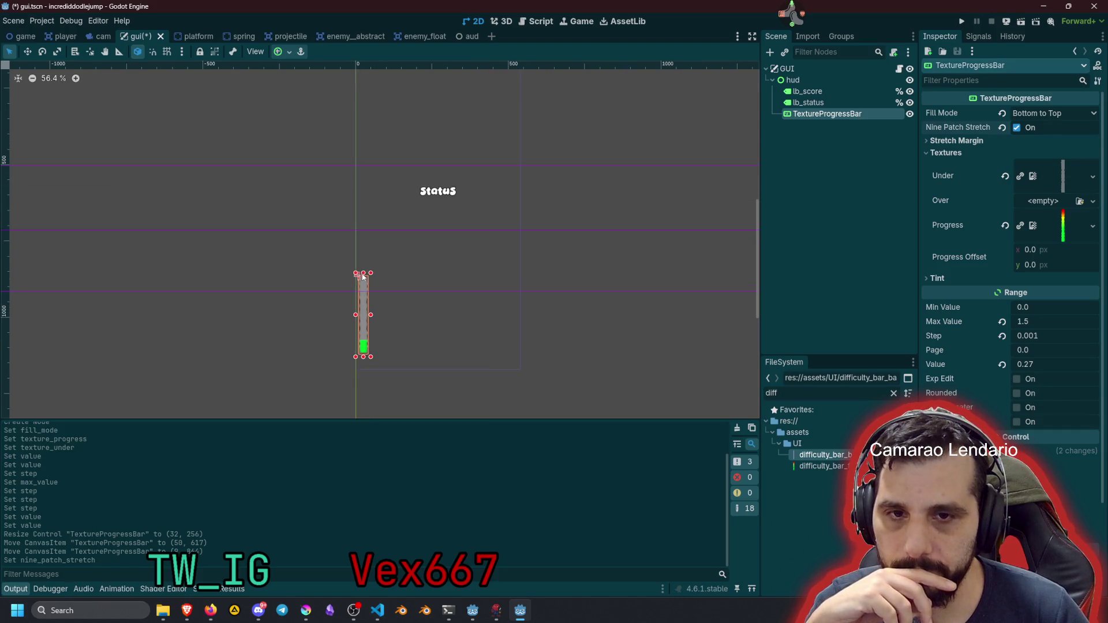
mouse_move(363, 272)
left_mouse_down()
mouse_move(362, 112)
mouse_move(360, 137)
left_mouse_up()
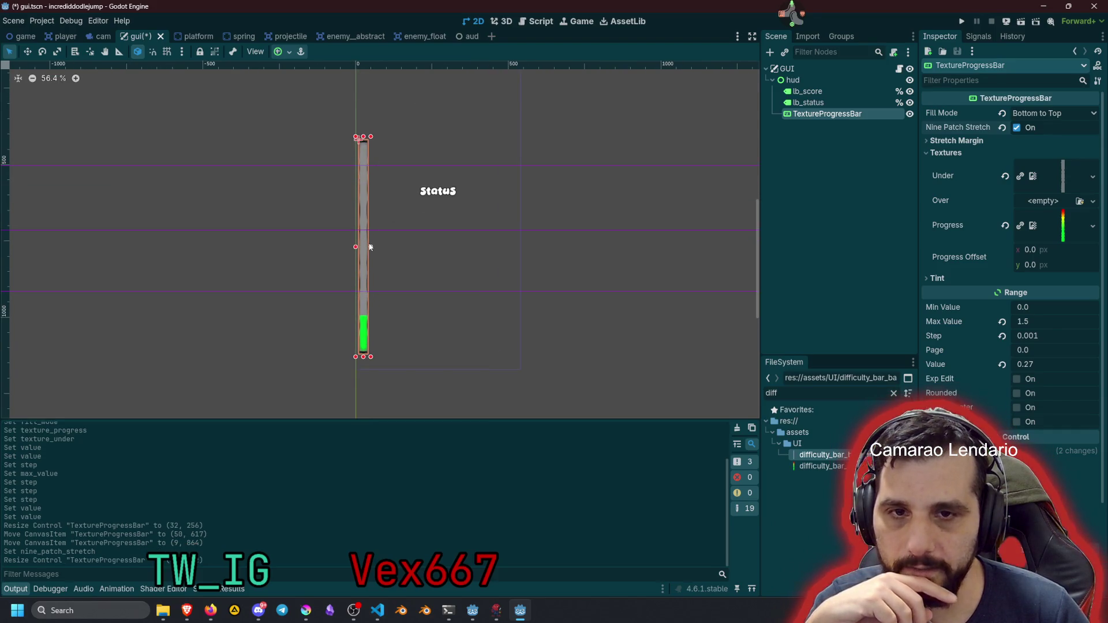
left_click_drag(363, 247, 370, 247)
scroll(361, 295, "up", 5)
left_click_drag(387, 172, 377, 173)
scroll(381, 173, "down", 3)
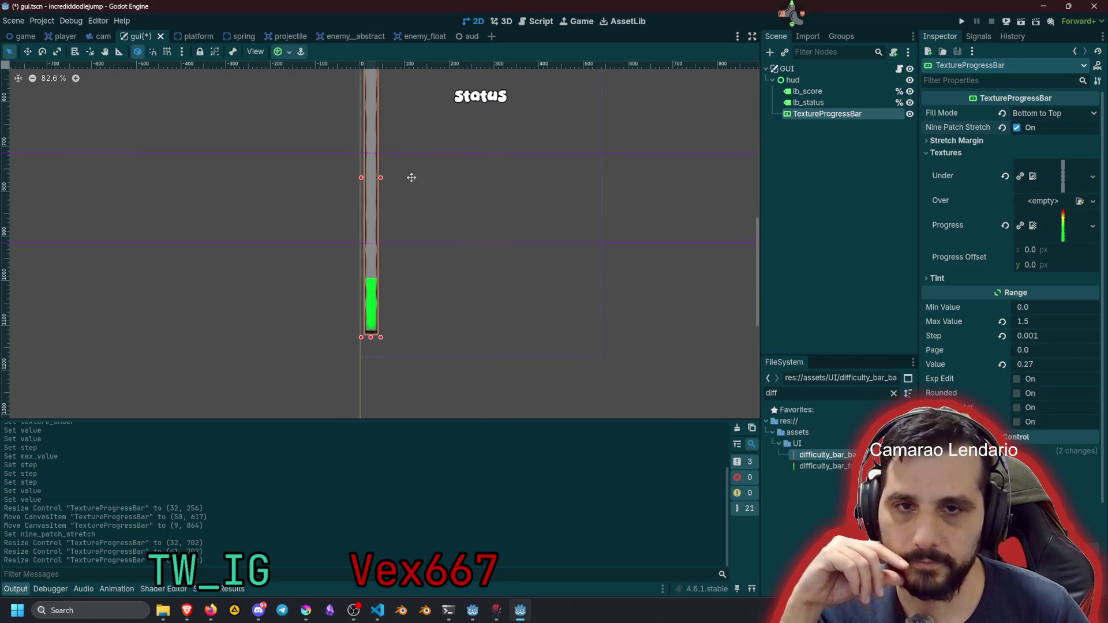
scroll(375, 112, "up", 7)
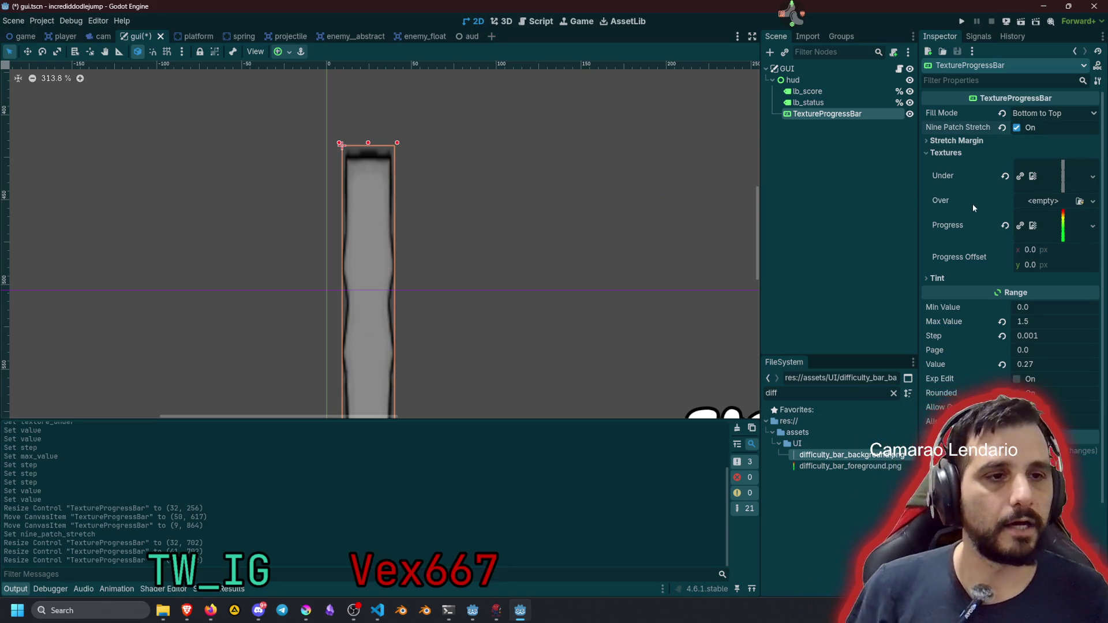
Expand Stretch Margin and set the bar's margins to 4 px
left_click(959, 142)
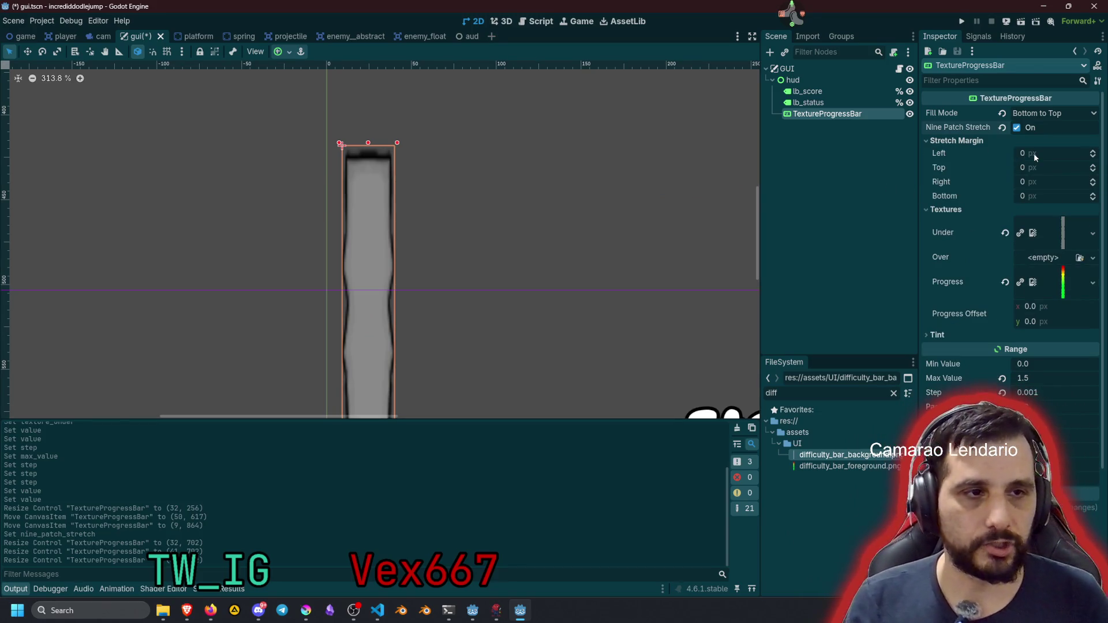
left_click(1035, 154)
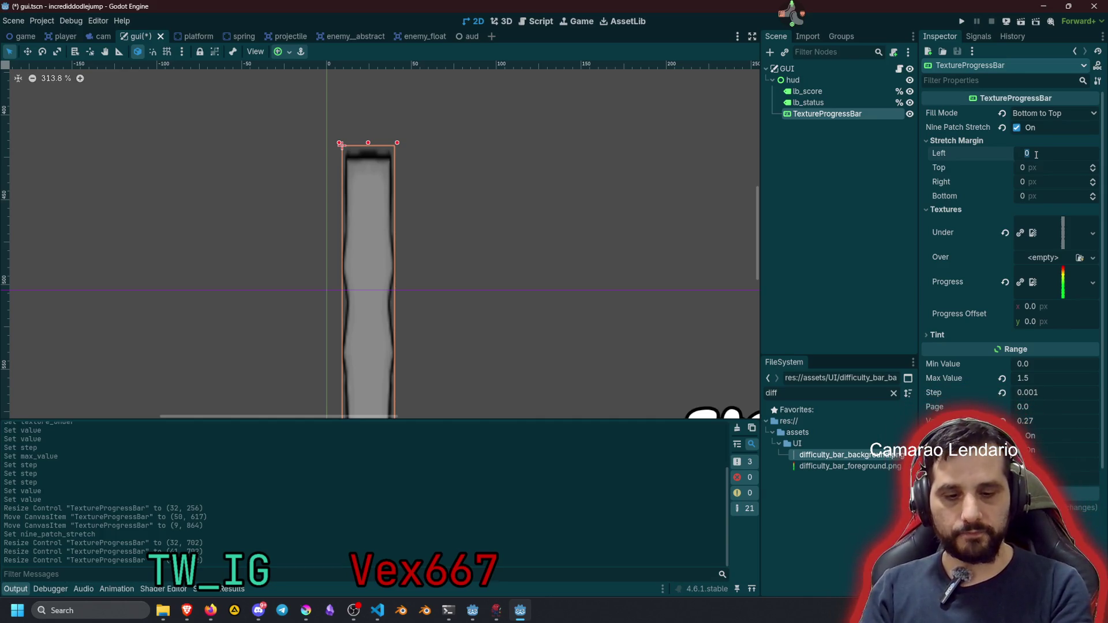
type("4")
key("Tab")
type("4")
key("Tab")
type("4")
key("Tab")
type("4")
key("Return")
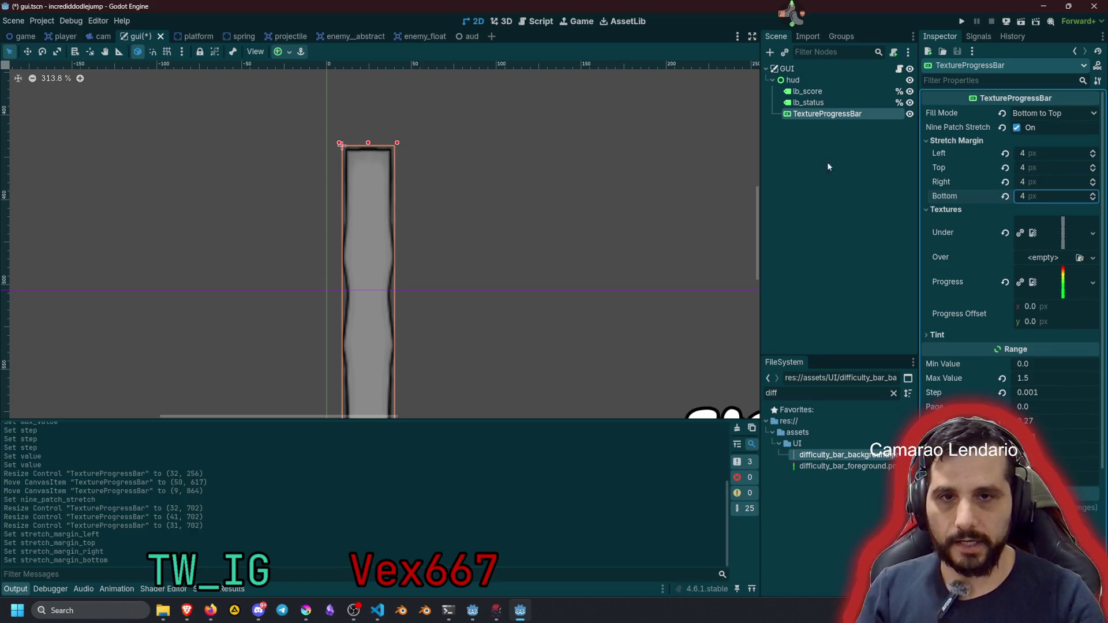
scroll(412, 242, "down", 5)
scroll(392, 340, "up", 5)
scroll(410, 300, "down", 3)
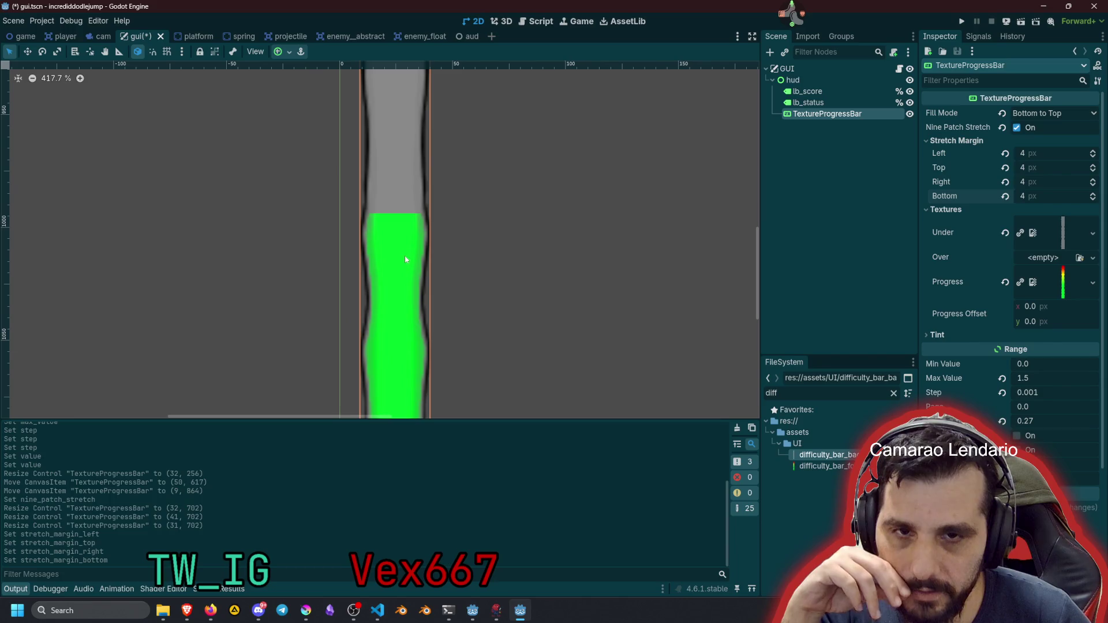
scroll(405, 260, "down", 5)
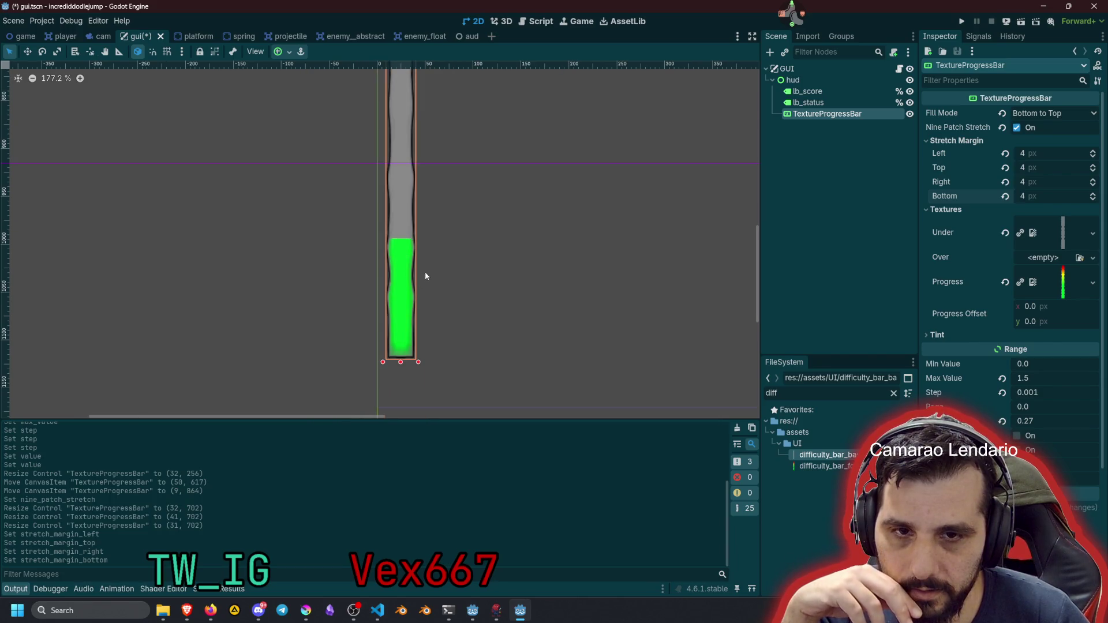
scroll(425, 196, "up", 10)
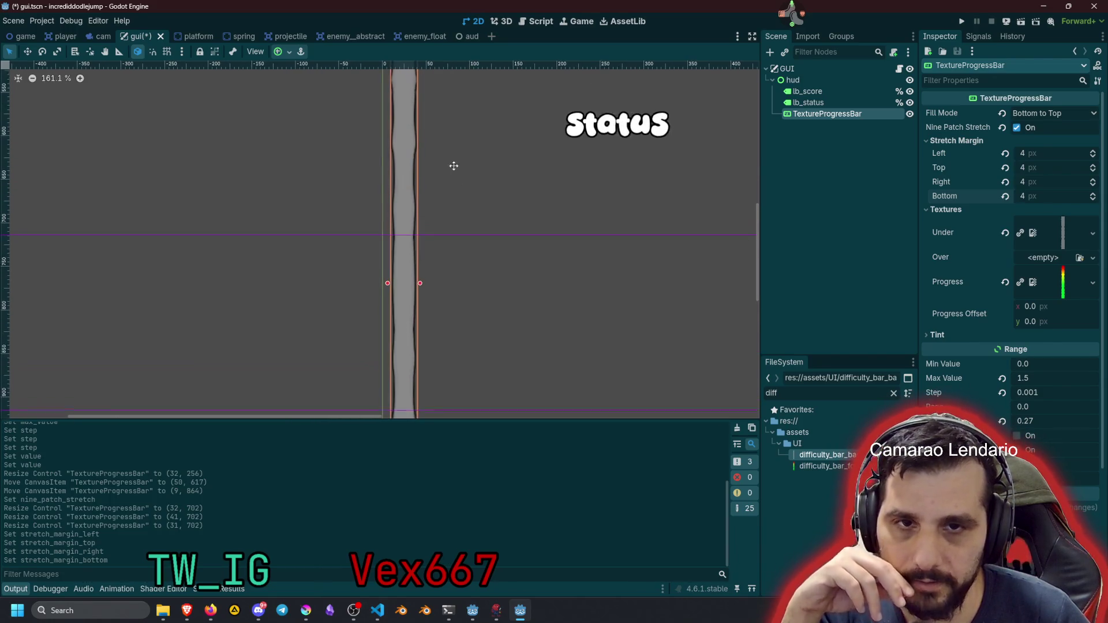
scroll(433, 237, "down", 1)
Change all four stretch margins to 6 px and collapse the Stretch Margin section
left_click(1051, 155)
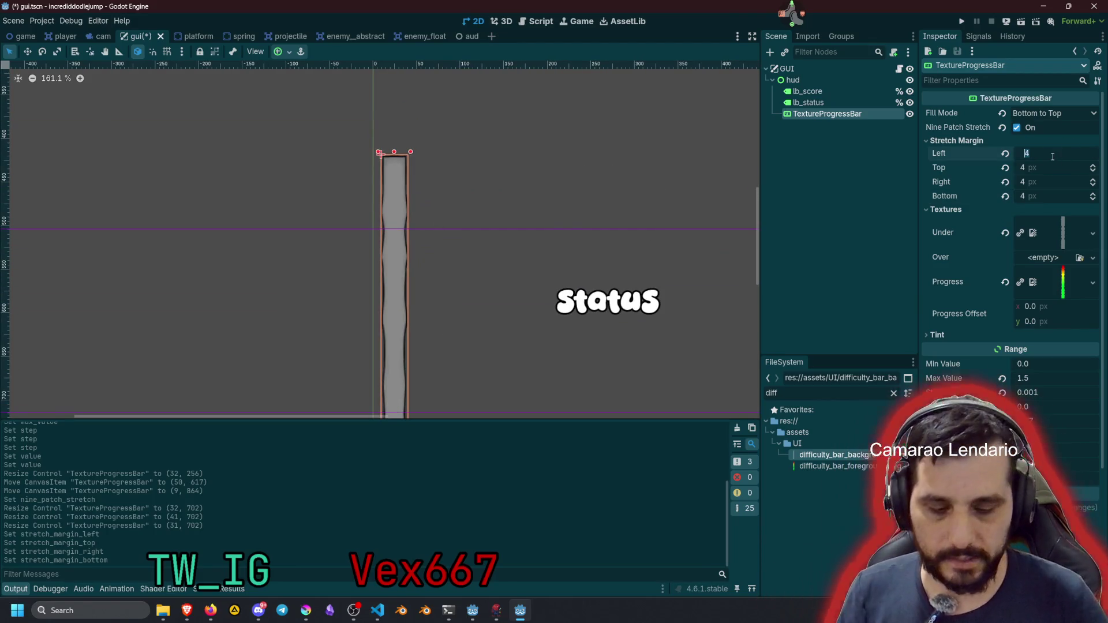
type("6")
key("Tab")
type("6")
key("Tab")
type("6")
key("Tab")
type("6")
key("Tab")
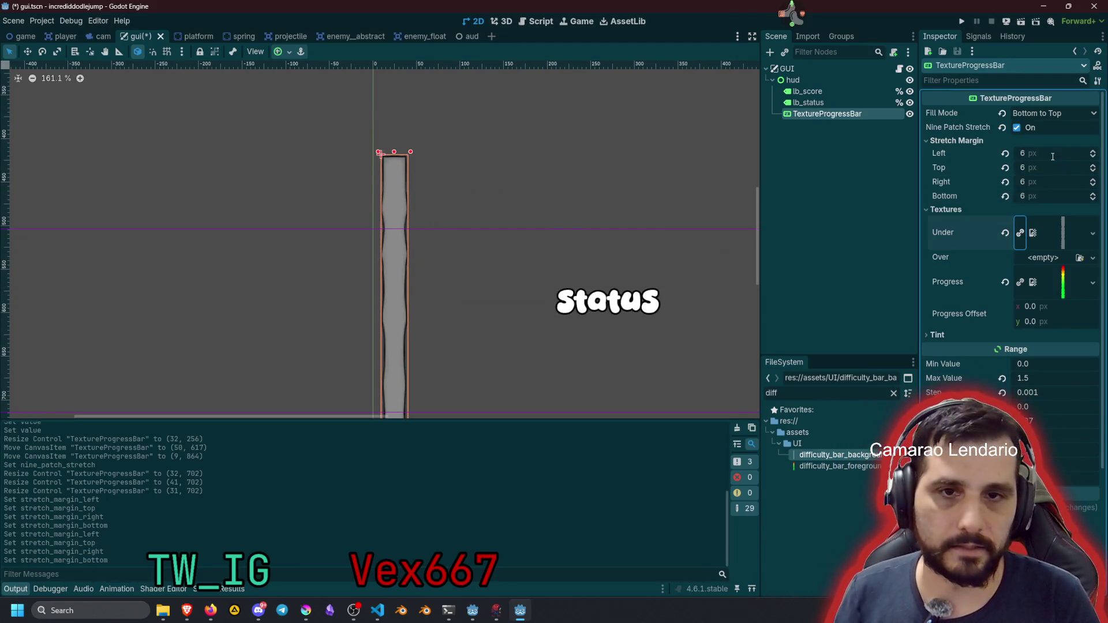
scroll(383, 347, "down", 4)
scroll(406, 316, "down", 5)
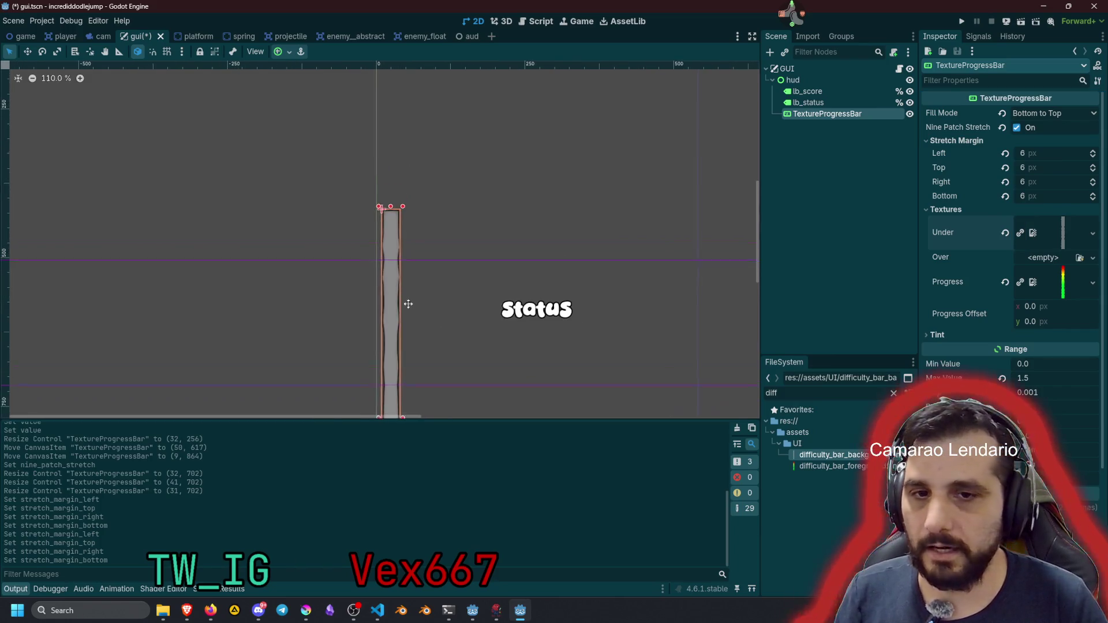
scroll(383, 359, "up", 8)
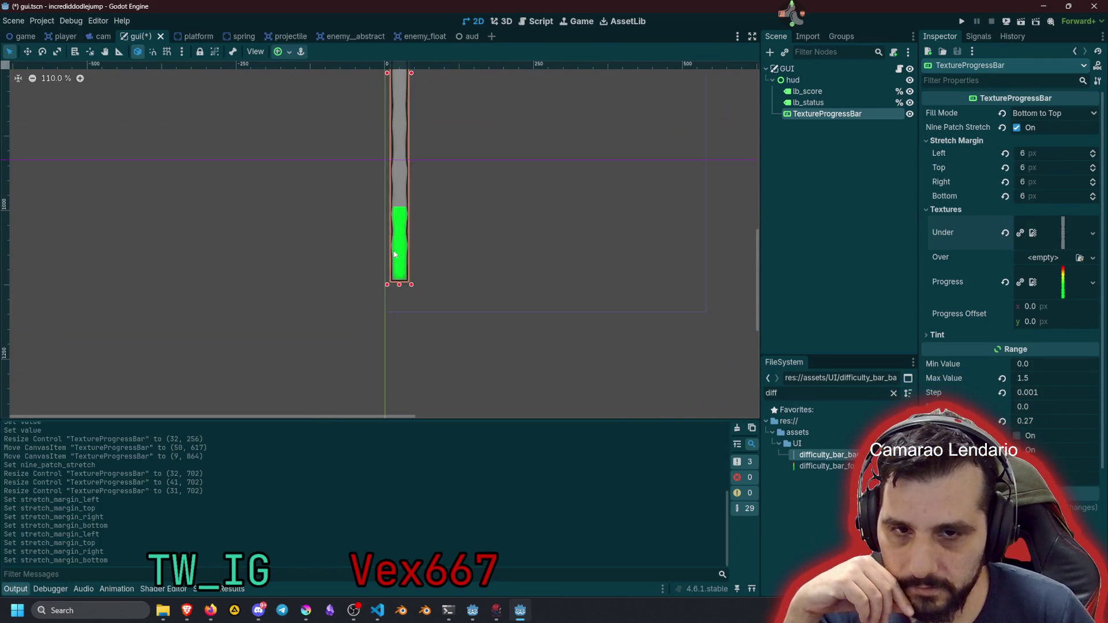
scroll(417, 193, "down", 6)
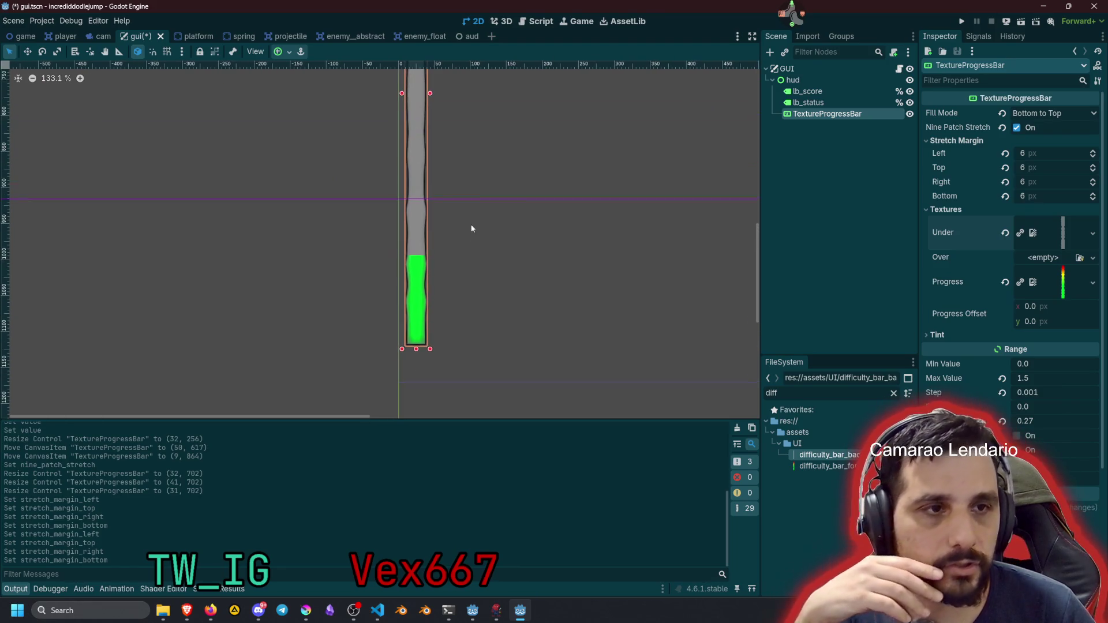
left_click(1033, 140)
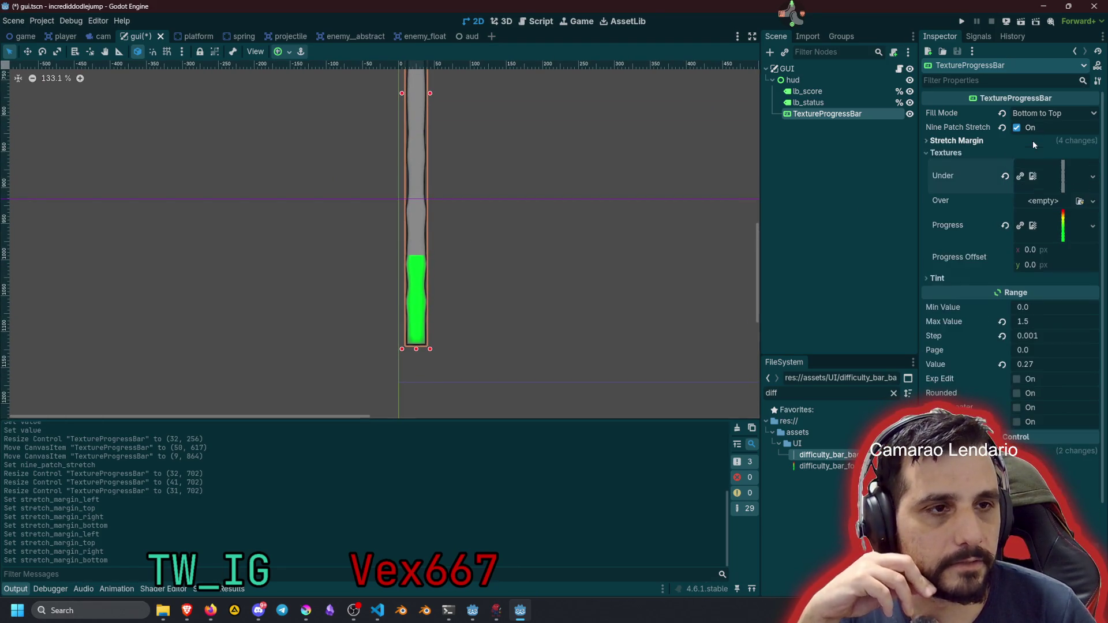
Drag the bar's Range Value to 0.635 to preview the fill
left_click(959, 153)
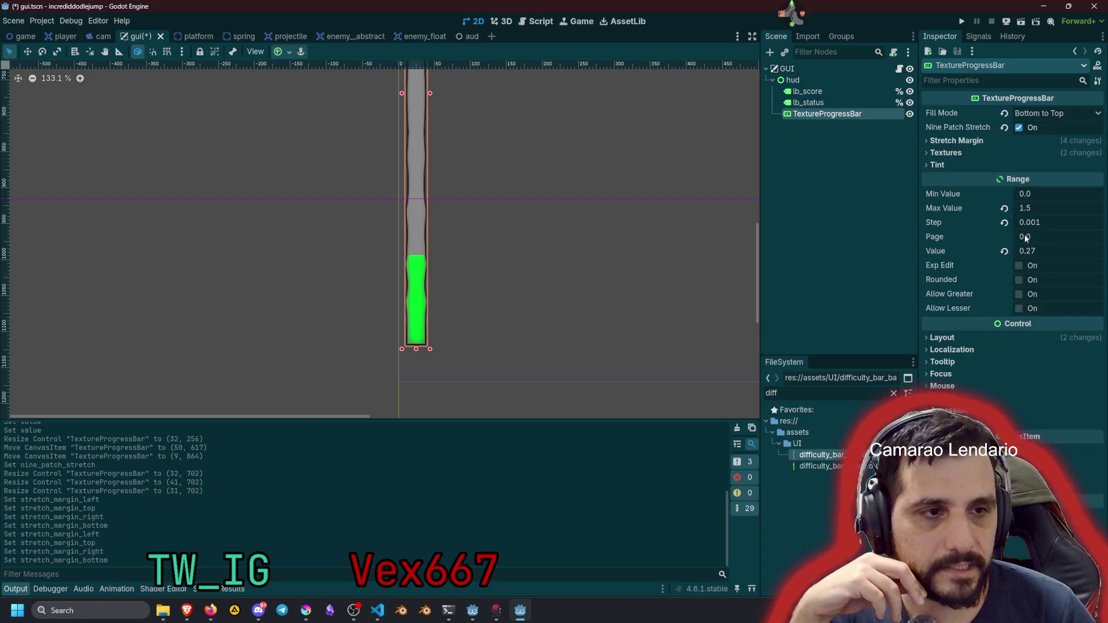
mouse_move(1037, 257)
left_mouse_down()
mouse_move(1097, 257)
mouse_move(1057, 257)
left_mouse_up()
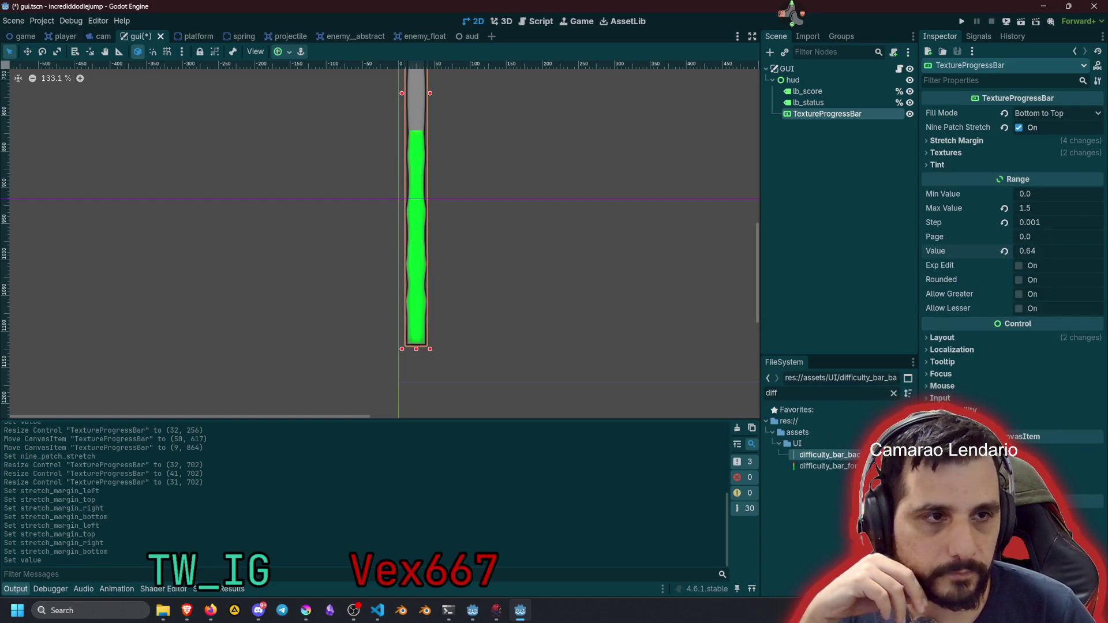
left_click(973, 141)
left_click(973, 143)
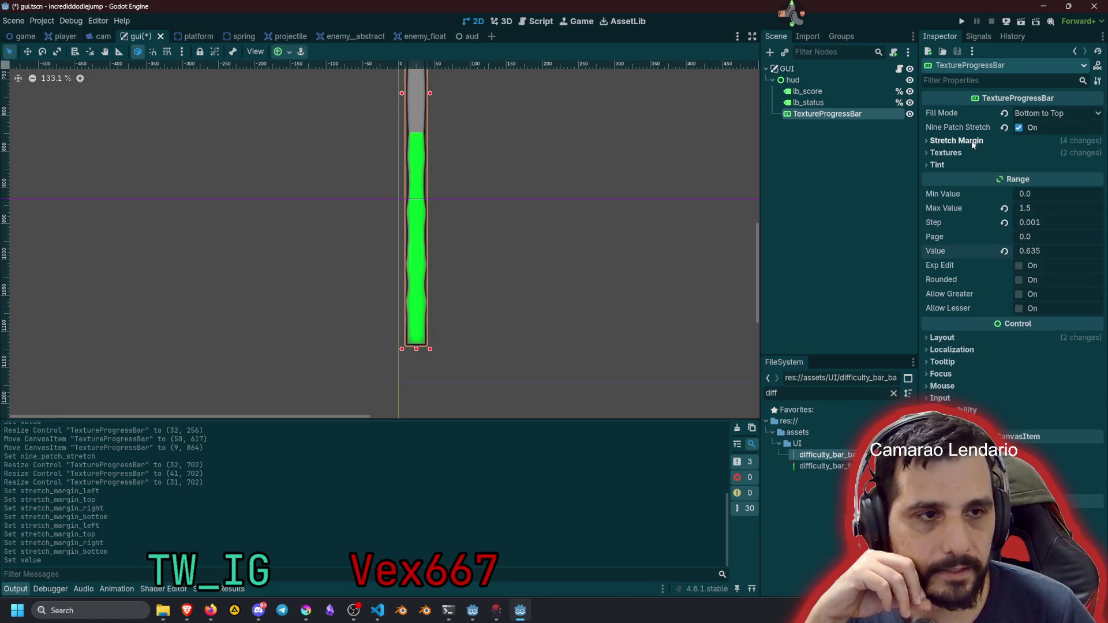
Rearrange the texture slots so the background stays as Under and Over is empty, then deselect
left_click(968, 153)
left_click_drag(1062, 176, 1047, 206)
left_click(1005, 177)
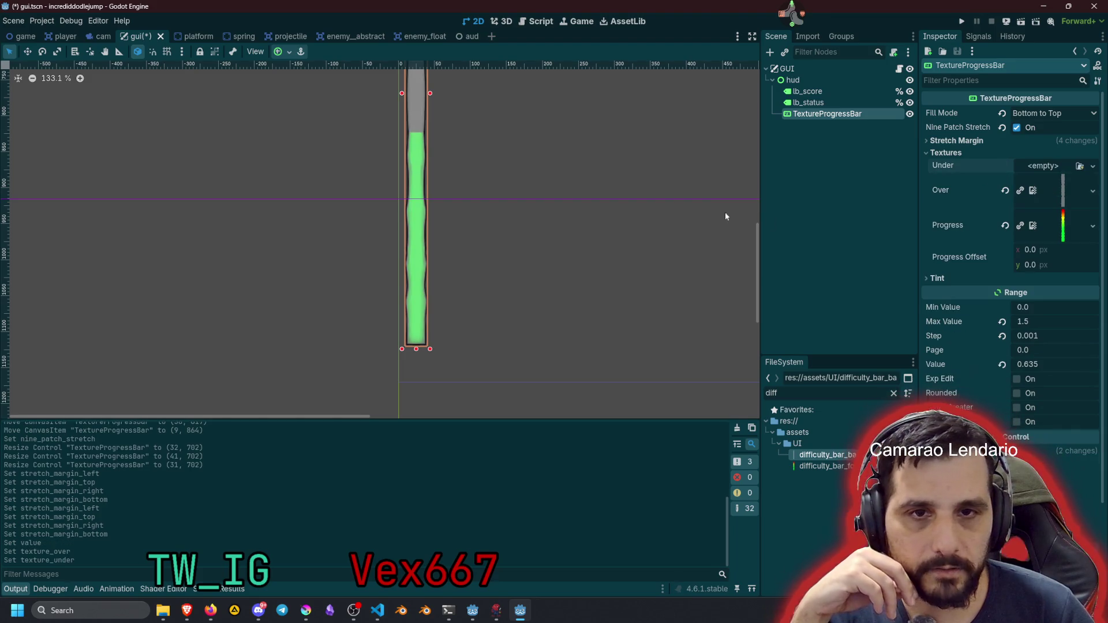
scroll(522, 284, "up", 5)
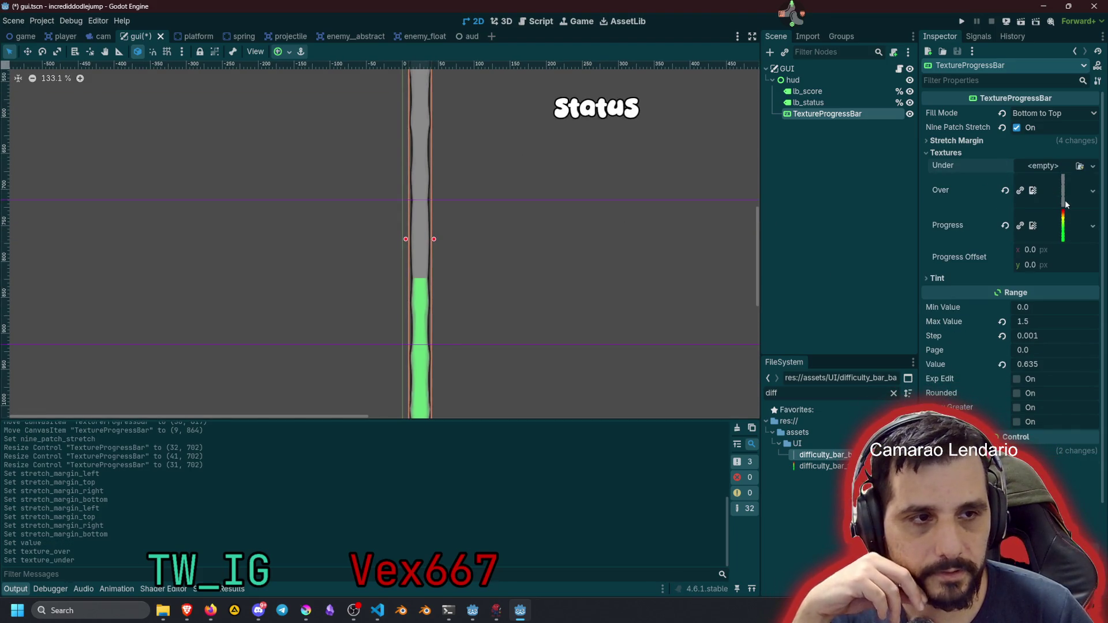
left_click_drag(1064, 191, 1063, 168)
left_click(1005, 211)
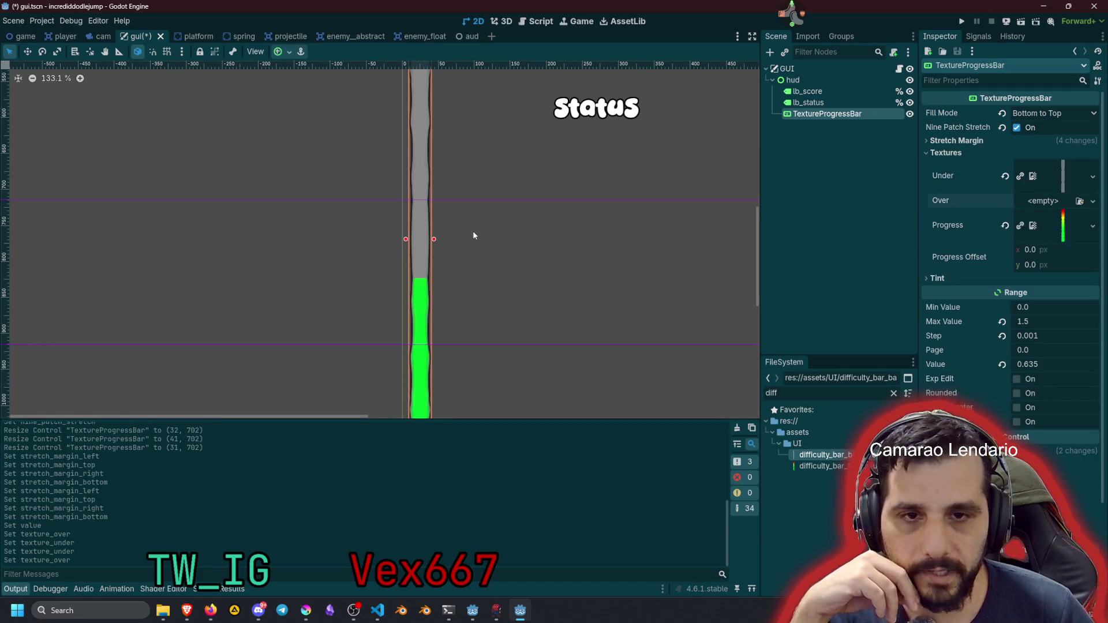
scroll(473, 233, "down", 6)
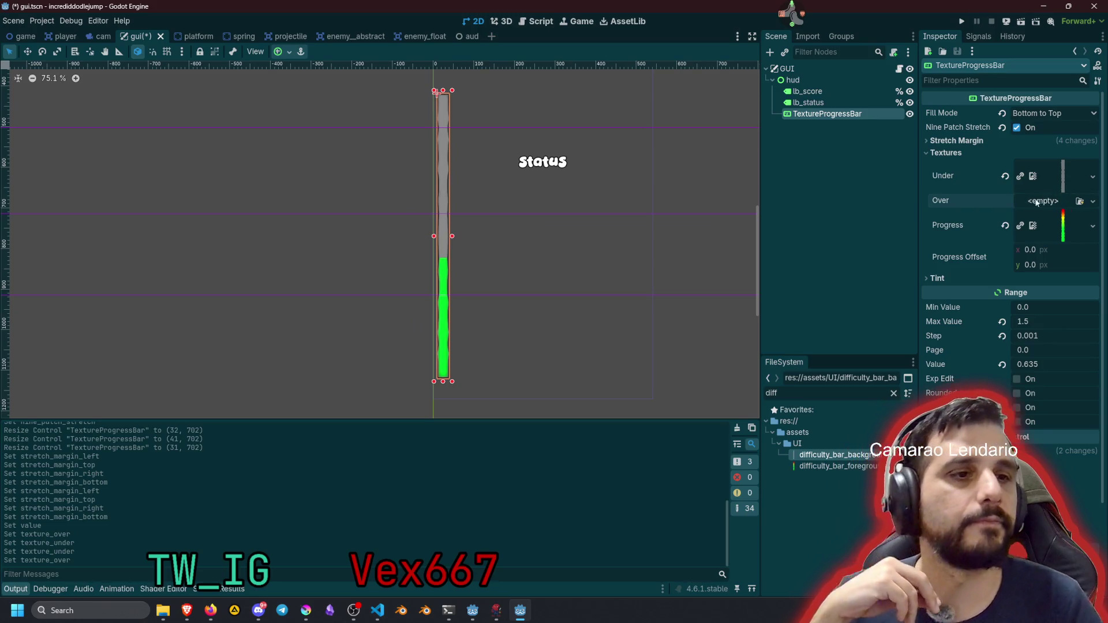
left_click(825, 145)
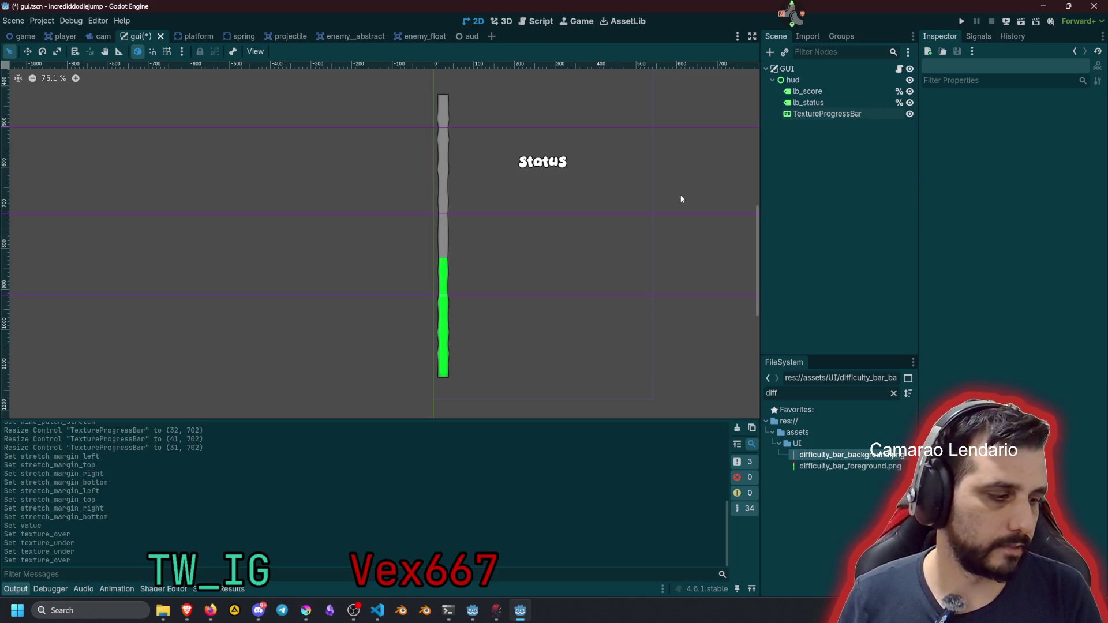
Rename the TextureProgressBar node to prog_difficulty
left_click(820, 114)
double_click(824, 114)
type("difficulty")
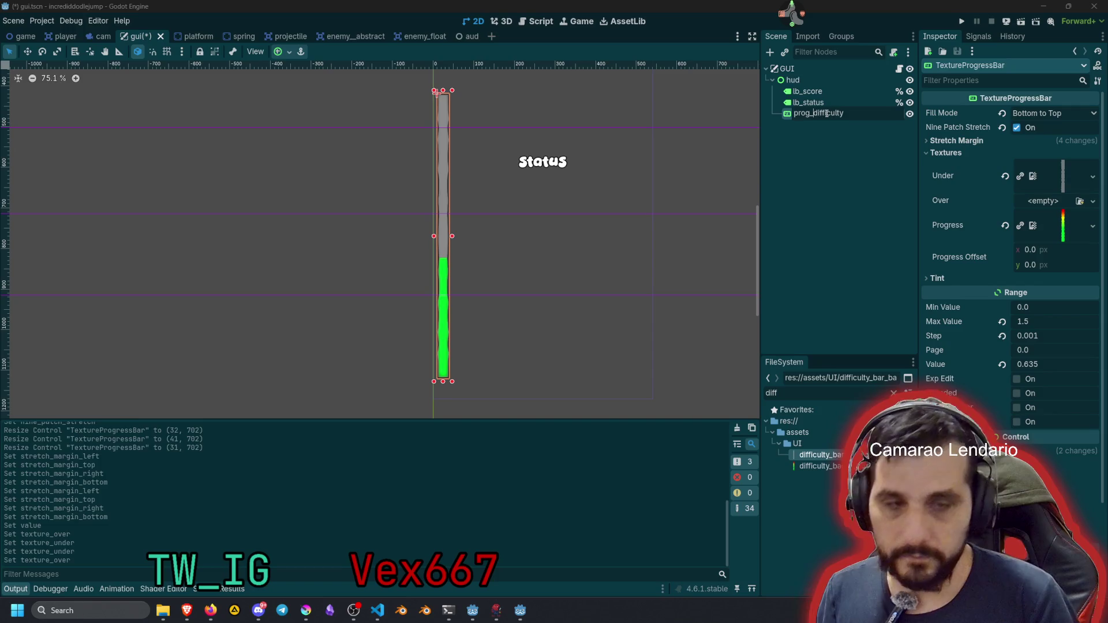
key("Return")
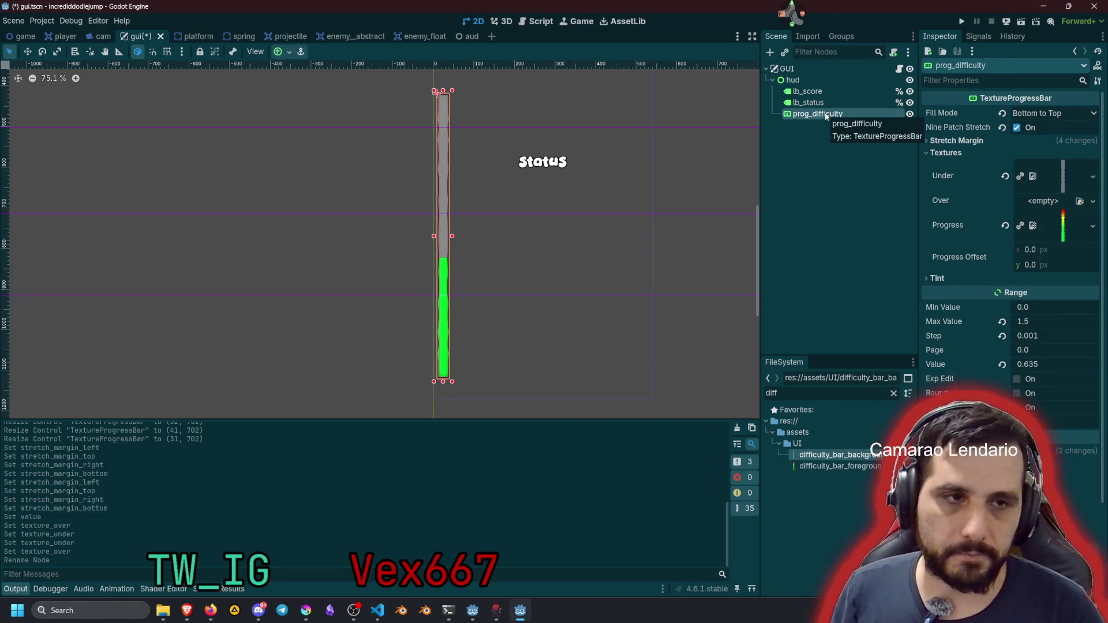
double_click(825, 113)
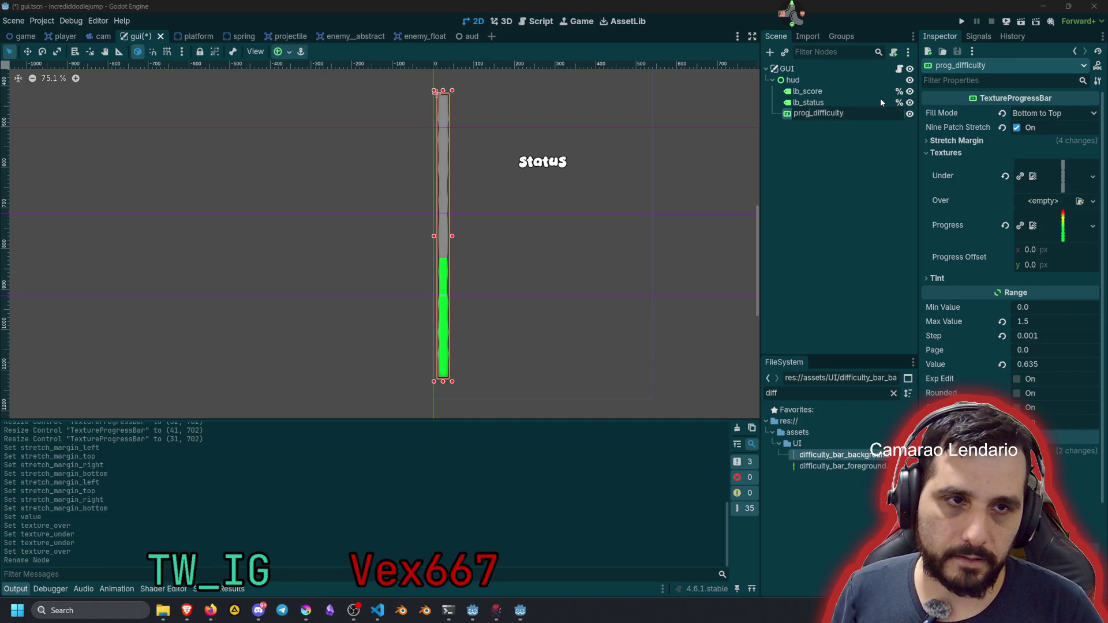
key("Return")
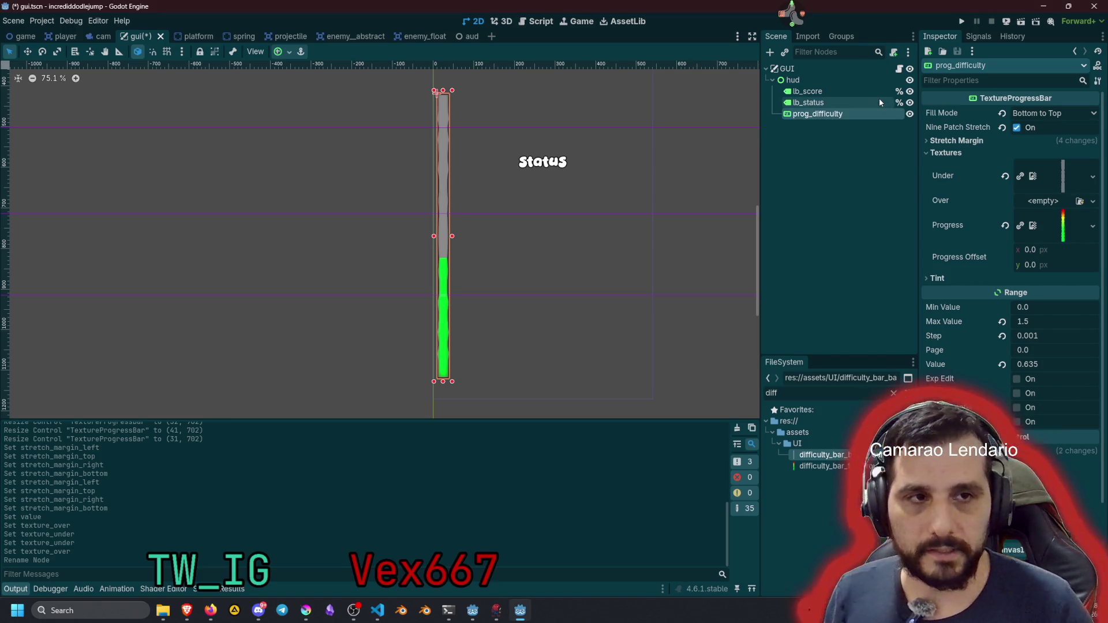
Make prog_difficulty accessible as a unique name and open the gui.gd script
right_click(840, 114)
left_click(906, 320)
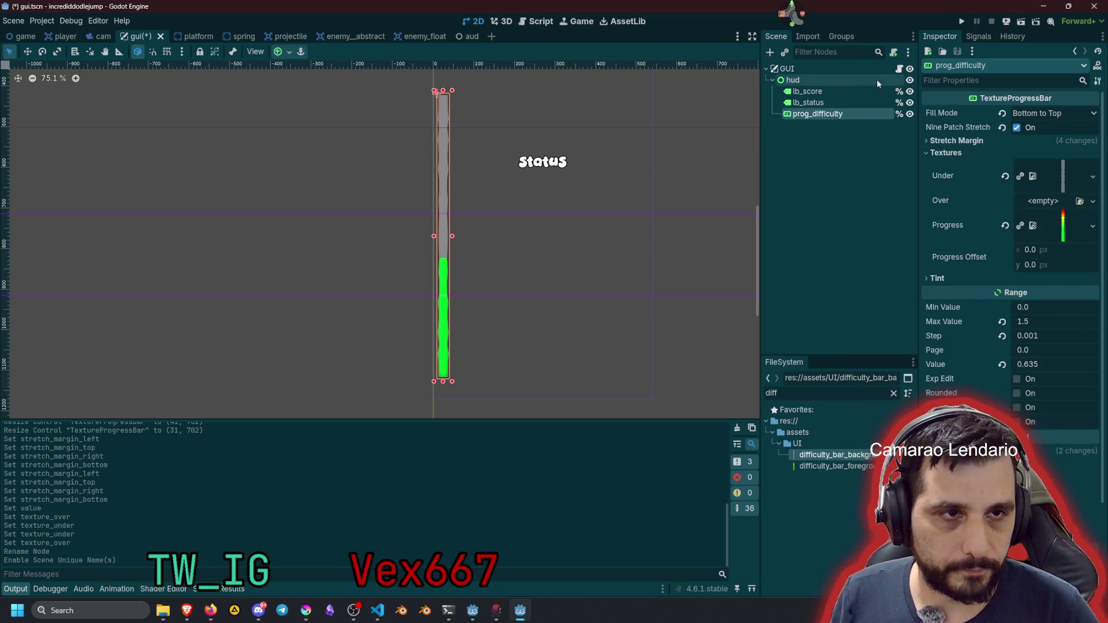
left_click(899, 69)
left_click(443, 130)
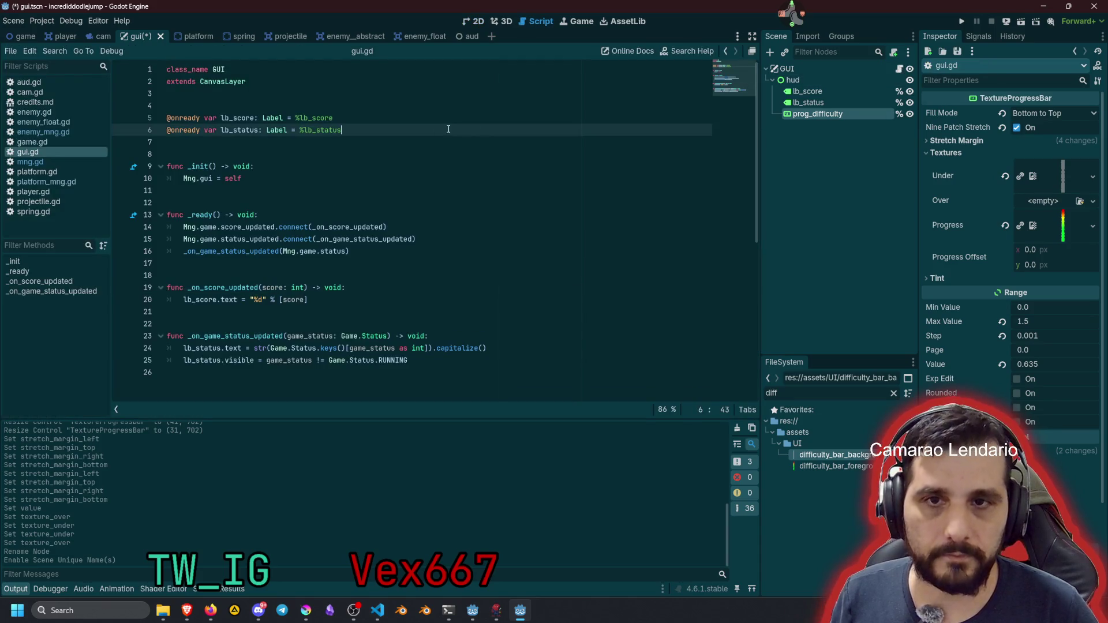
Add an onready reference to prog_difficulty in gui.gd
key("Down")
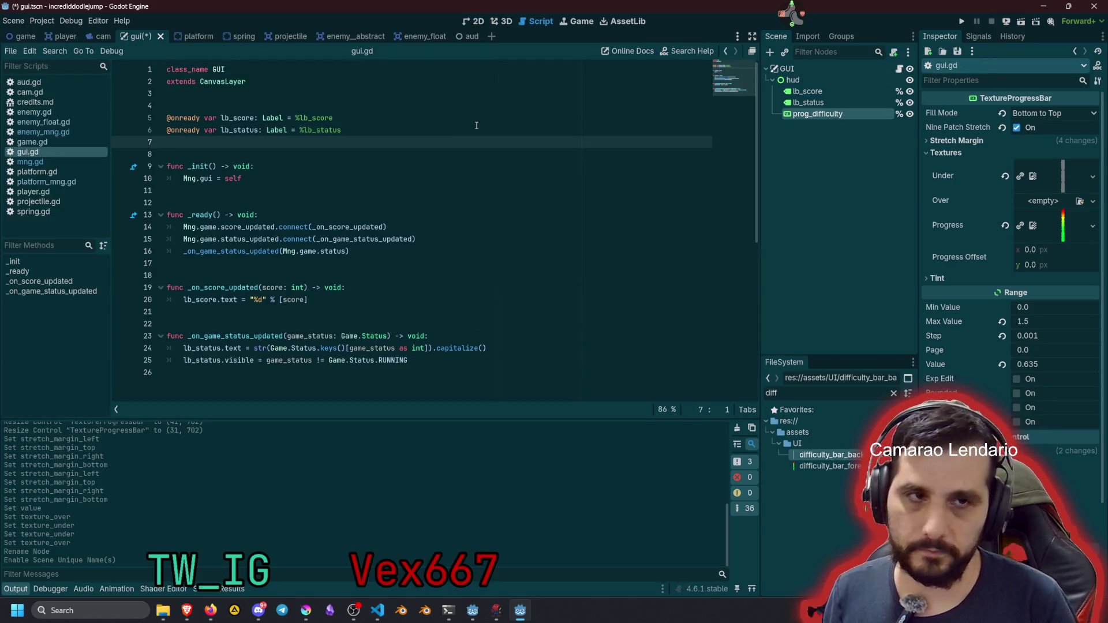
left_click_drag(394, 130, 253, 166)
double_click(257, 146)
left_click(272, 226)
scroll(259, 245, "down", 2)
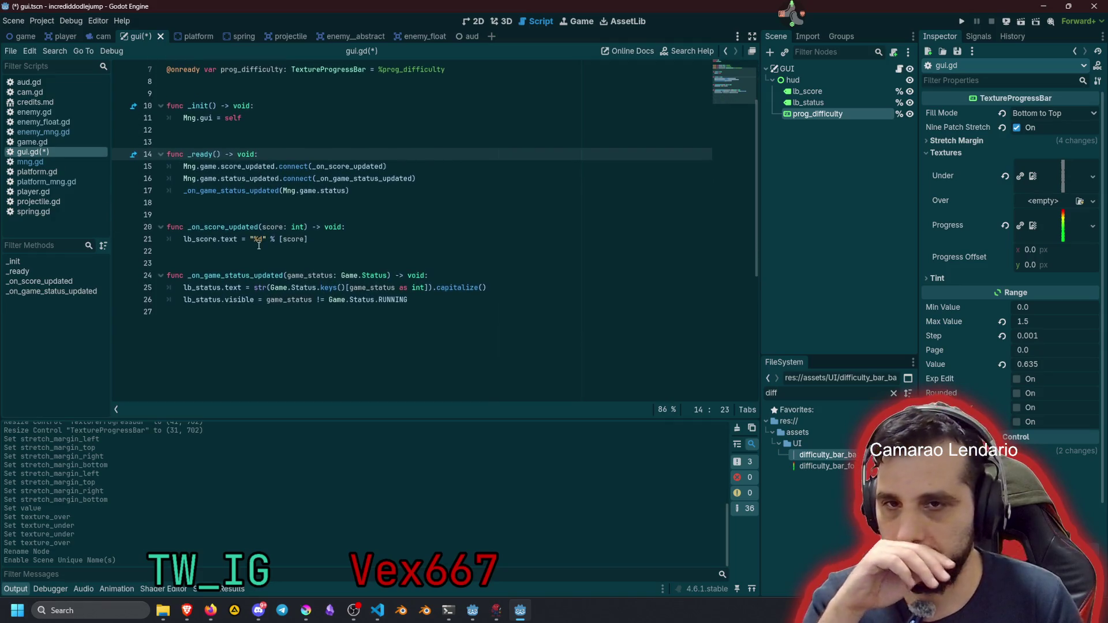
left_click(247, 179)
mouse_move(247, 183)
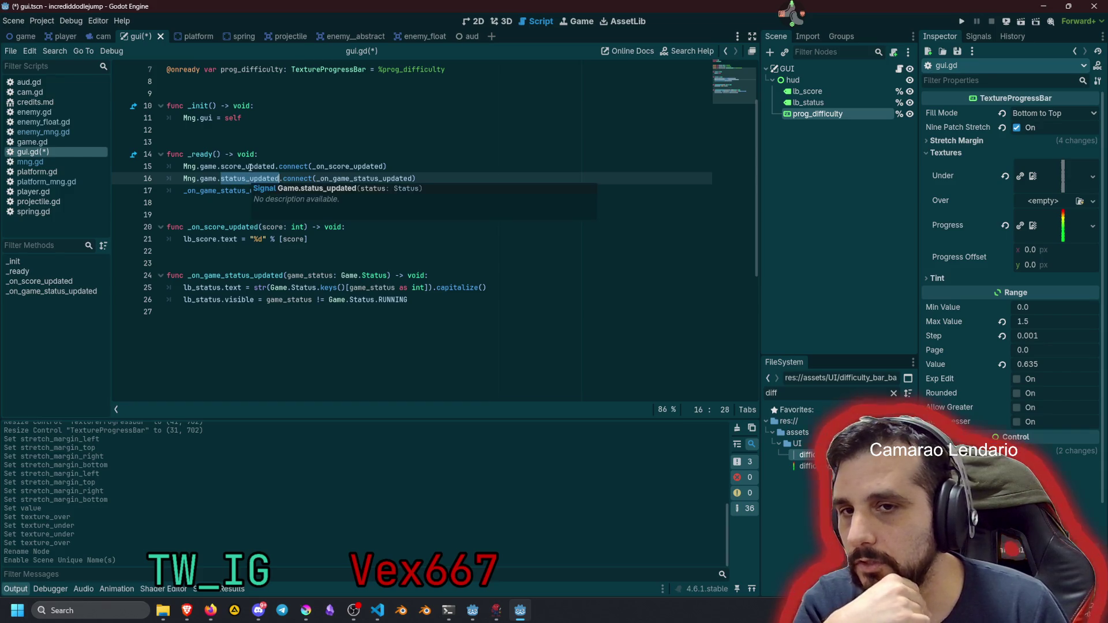
Add prog_difficulty.value = Mng.game.current_difficulty after the score update, then save and run the game
double_click(263, 167)
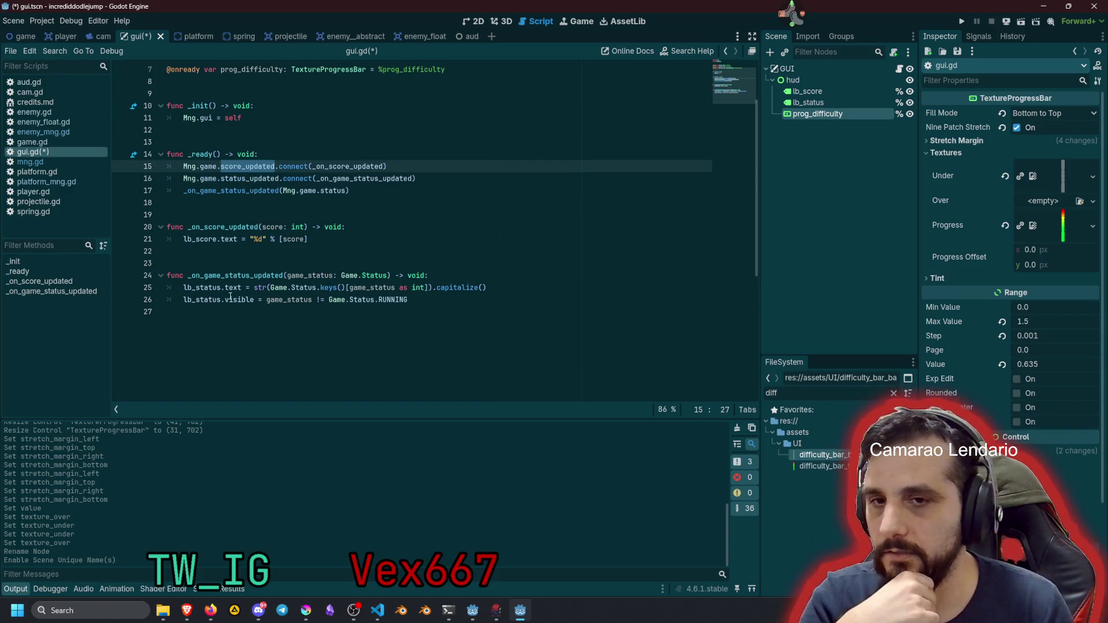
left_click(227, 239)
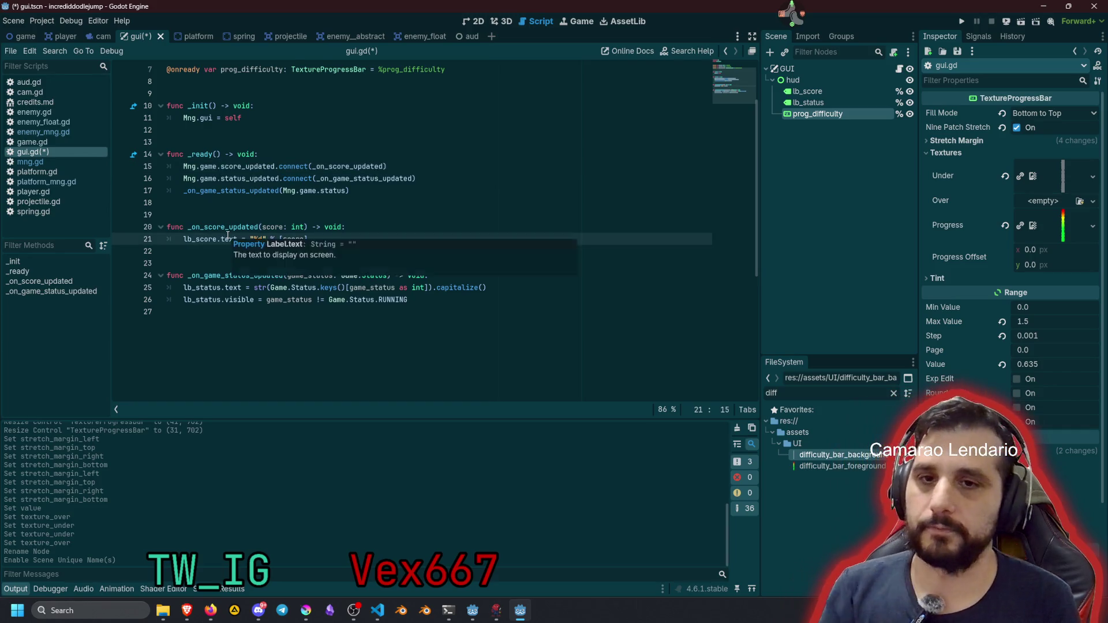
key("End")
key("Return")
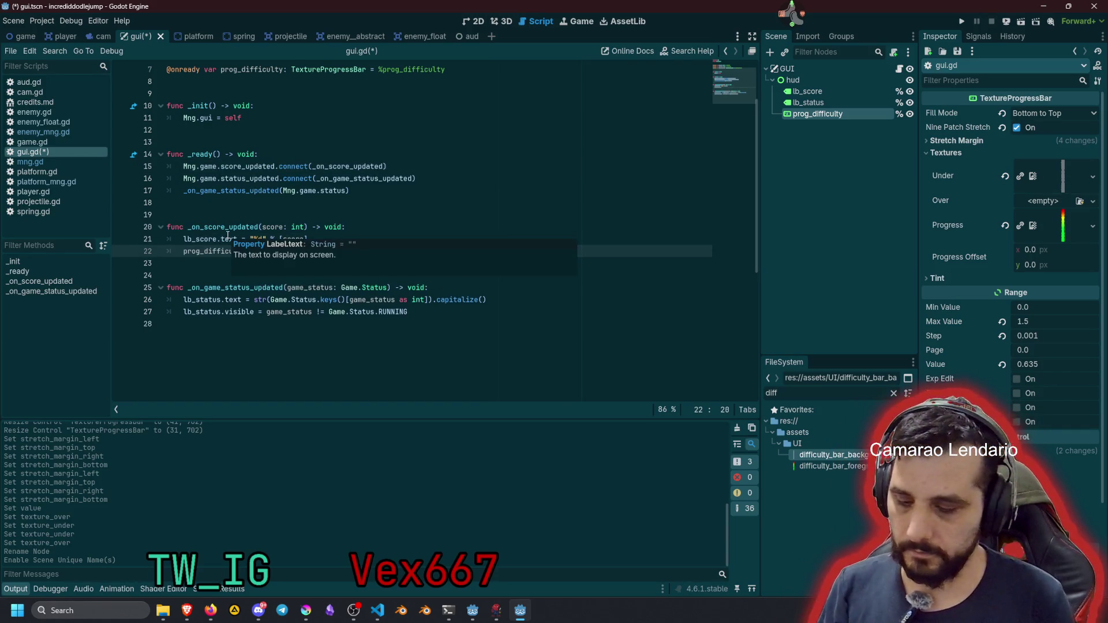
type("dif")
key("Return")
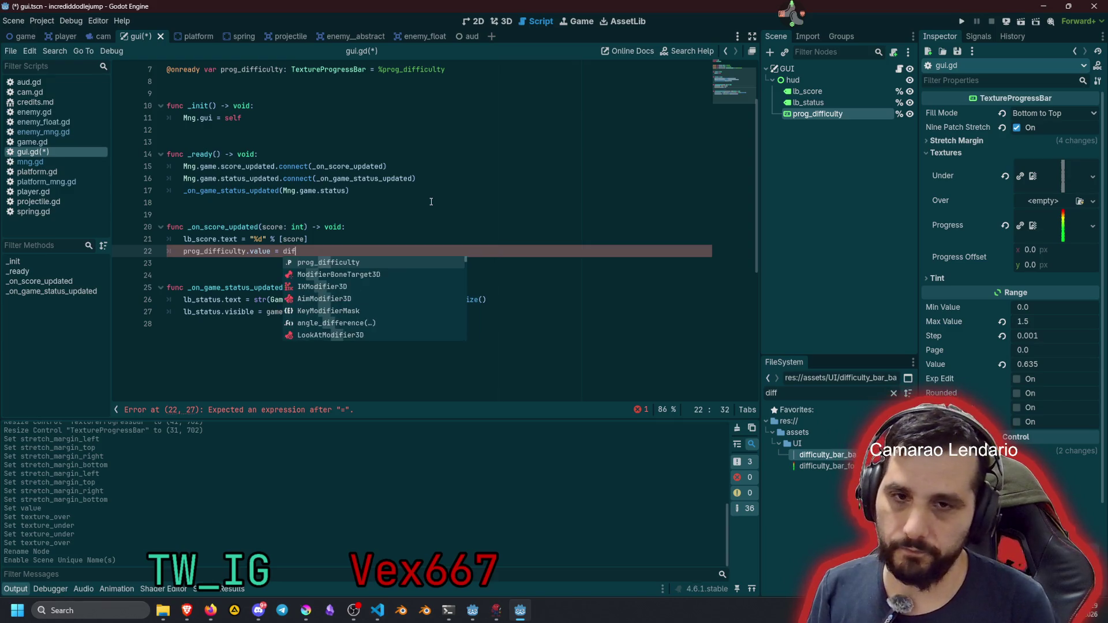
key("ctrl+shift+Left")
type("Mng.game")
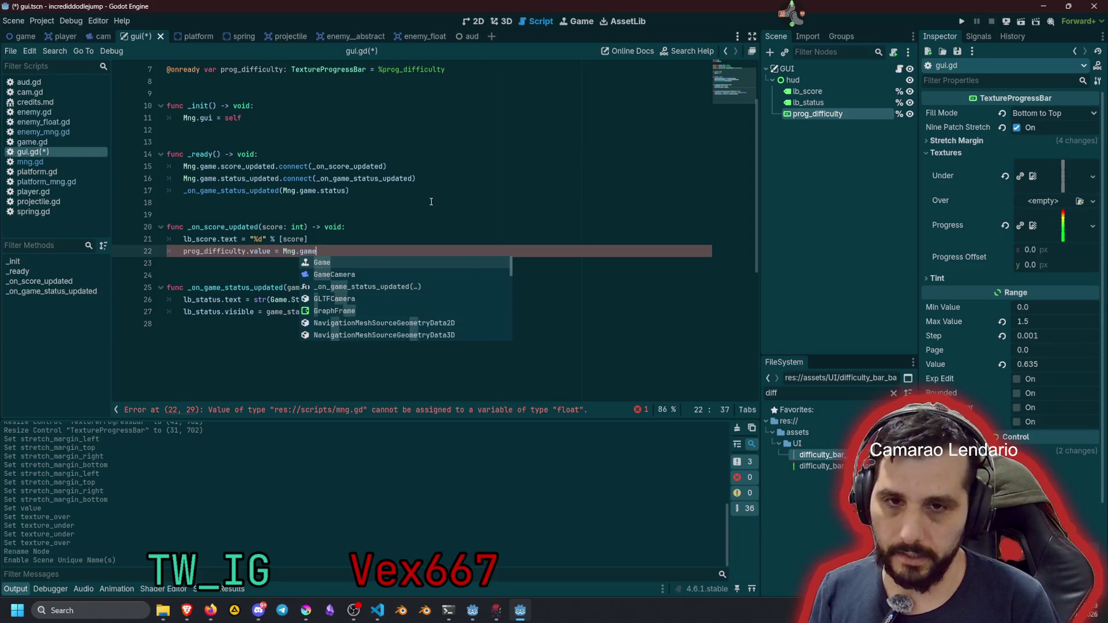
type(".current_difficulty")
key("F5")
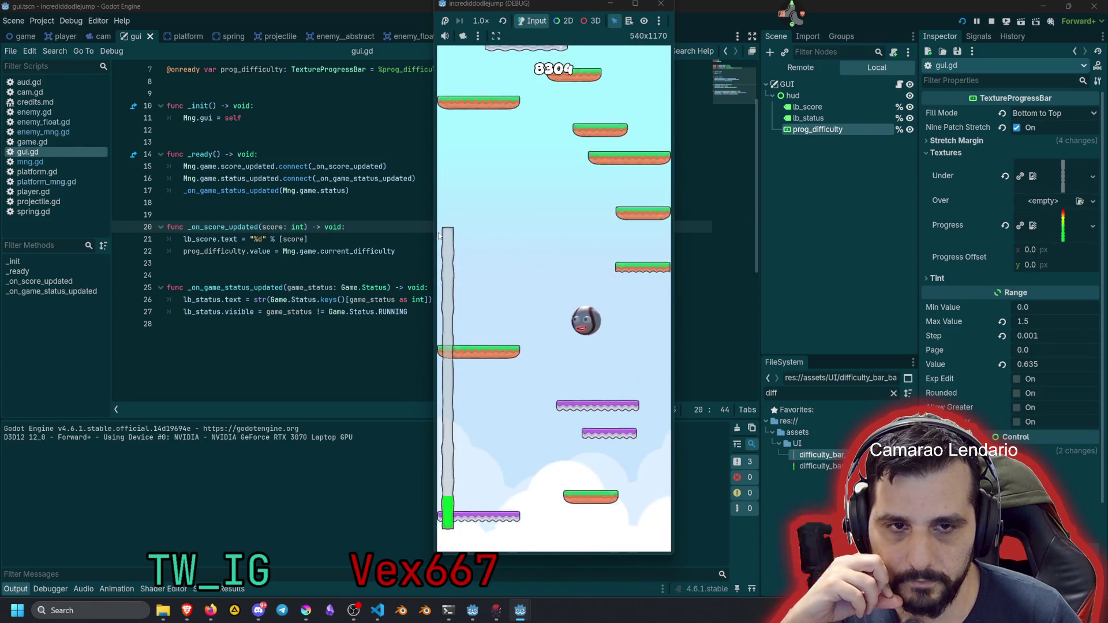
Play the test run, shooting from the ball, until Game Over at 23457, then stop it
left_click(468, 247)
left_click(472, 251)
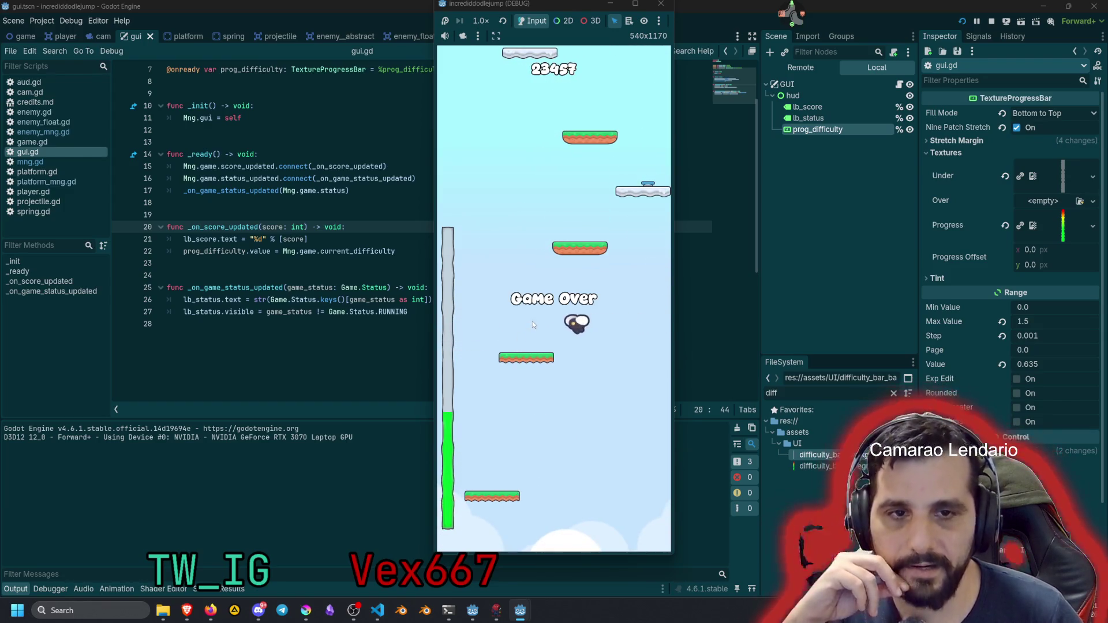
key("F8")
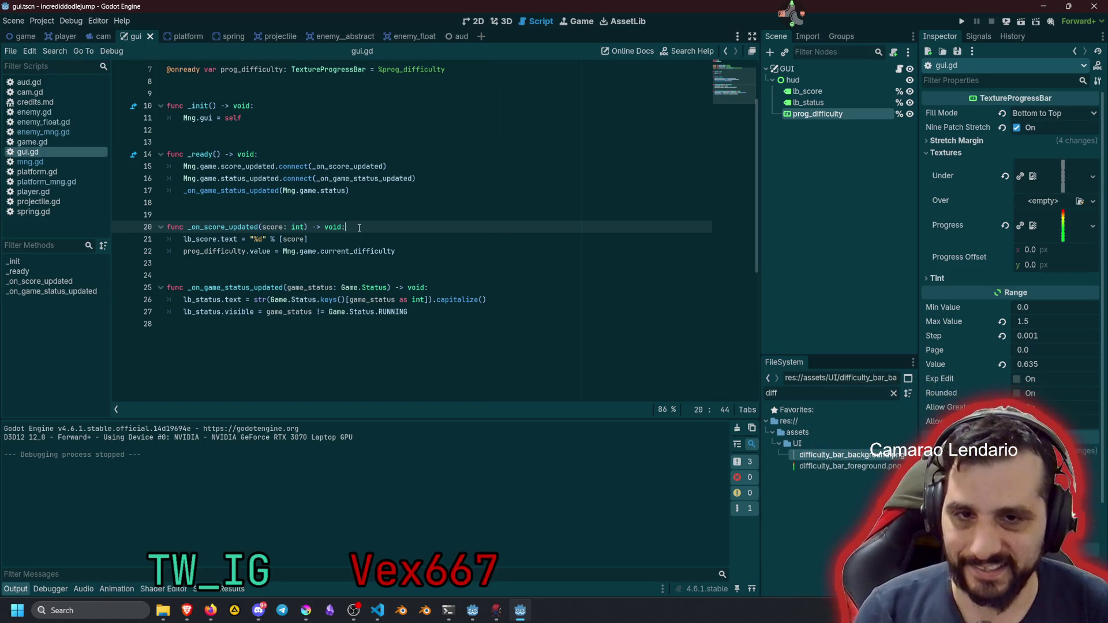
In the 2D view of the GUI scene, narrow the difficulty bar to 31 px wide
scroll(359, 228, "down", 3)
scroll(359, 228, "up", 5)
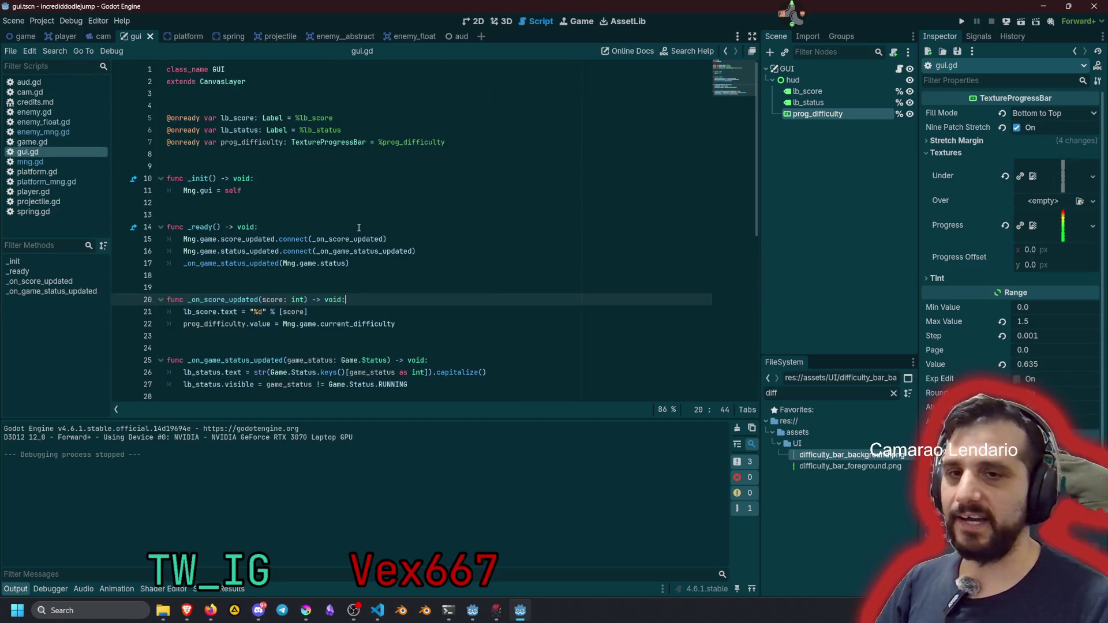
left_click(359, 227)
left_click(355, 191)
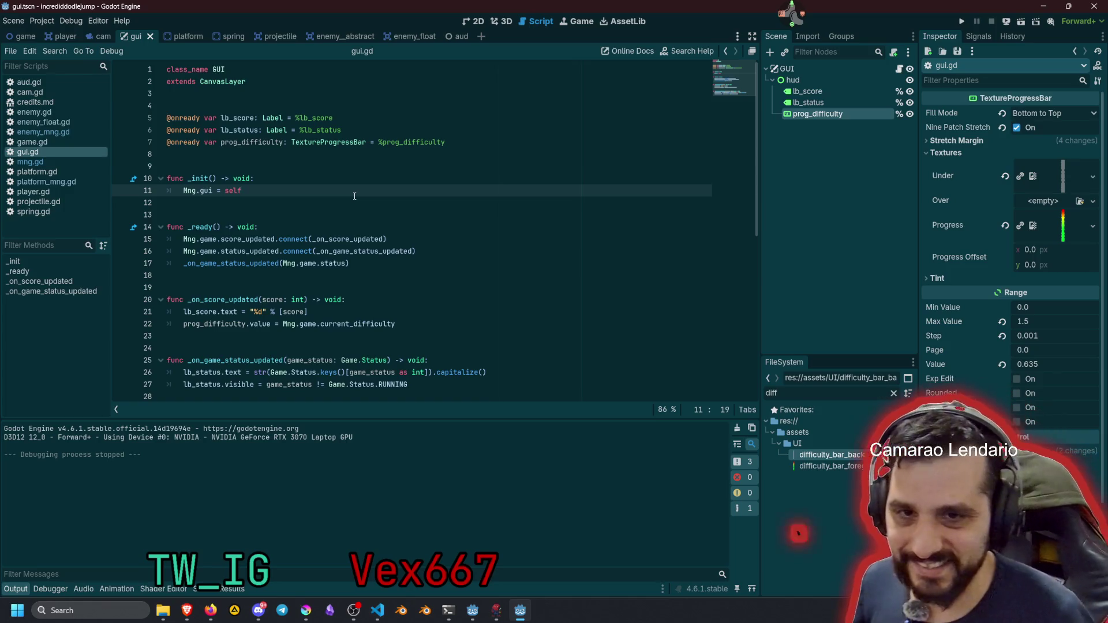
left_click(361, 155)
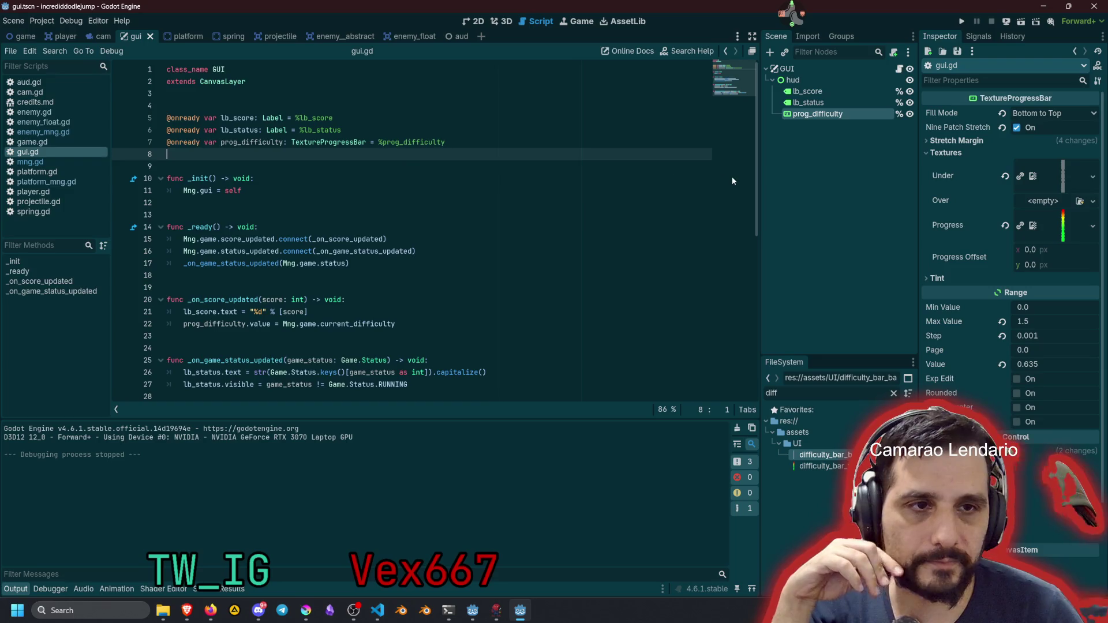
left_click(471, 21)
scroll(419, 232, "down", 5)
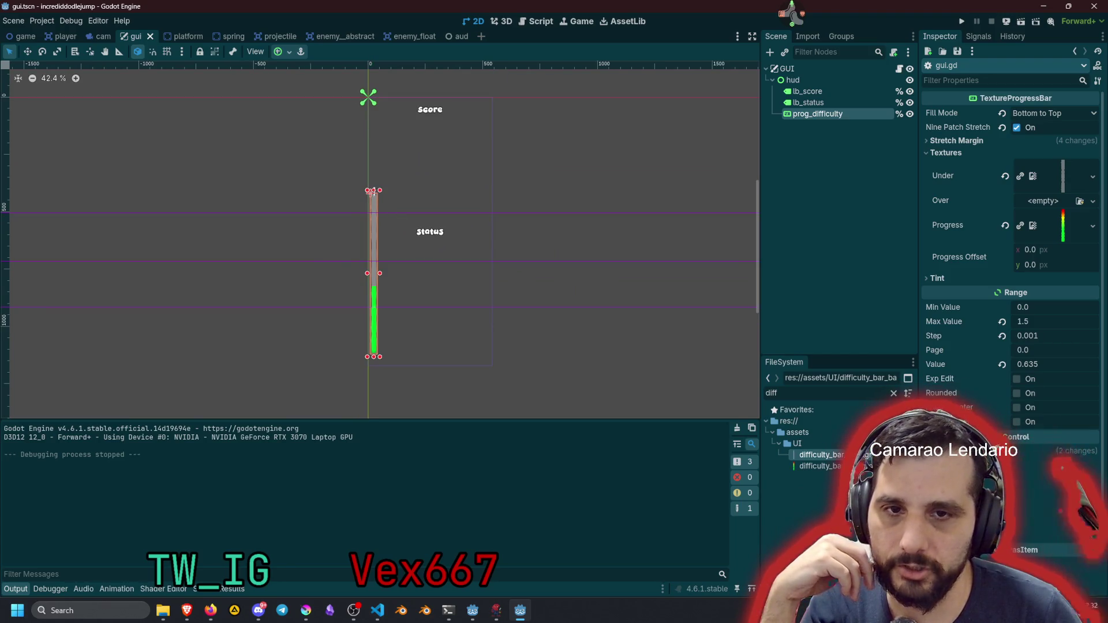
left_click_drag(380, 291, 376, 291)
scroll(376, 292, "up", 10)
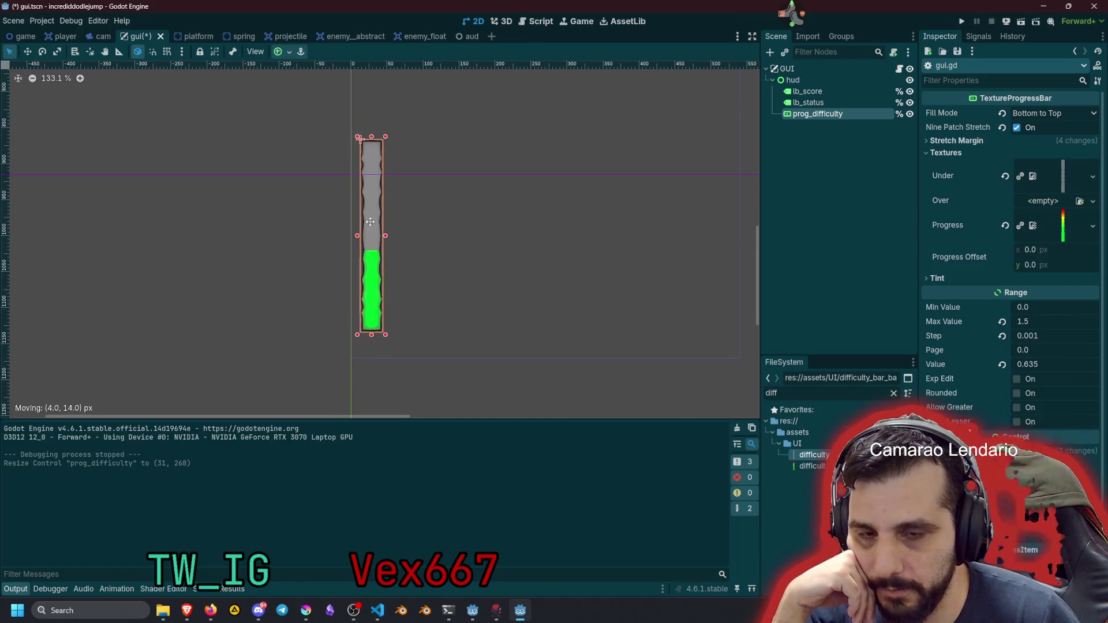
Anchor the bar Bottom Left, reposition it and make it taller to 31×313
left_click(278, 52)
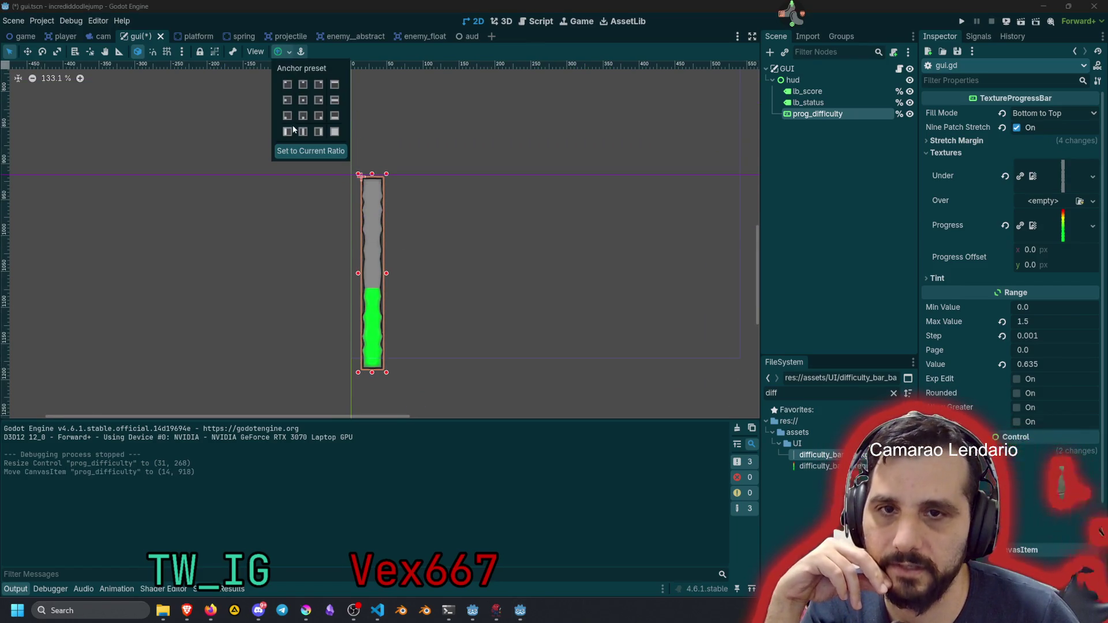
left_click(288, 116)
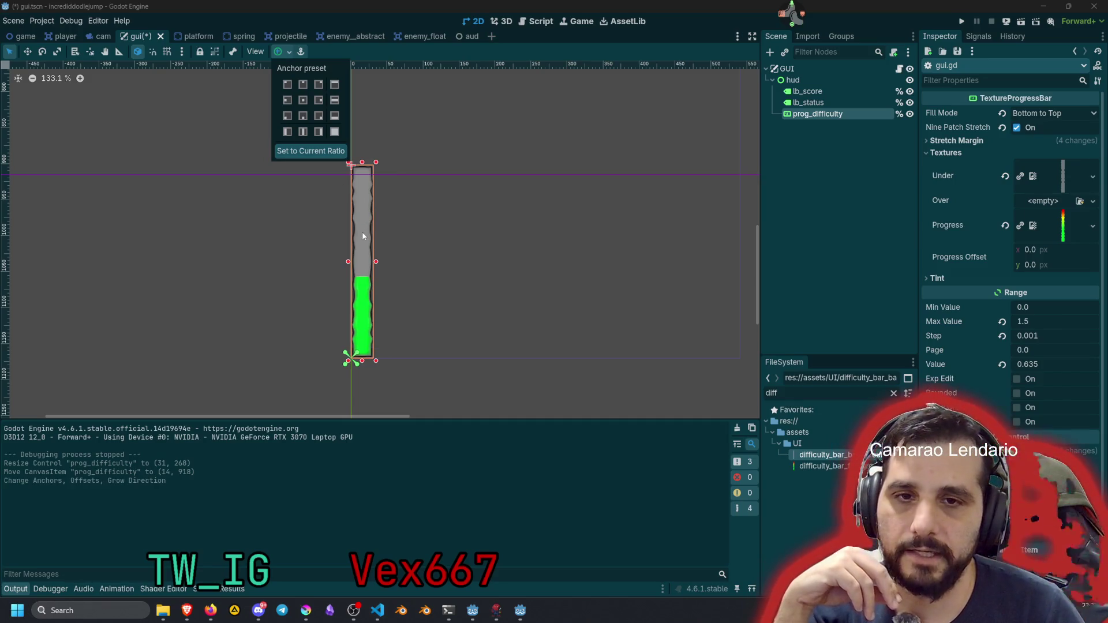
left_click(362, 231)
left_click_drag(366, 233, 373, 224)
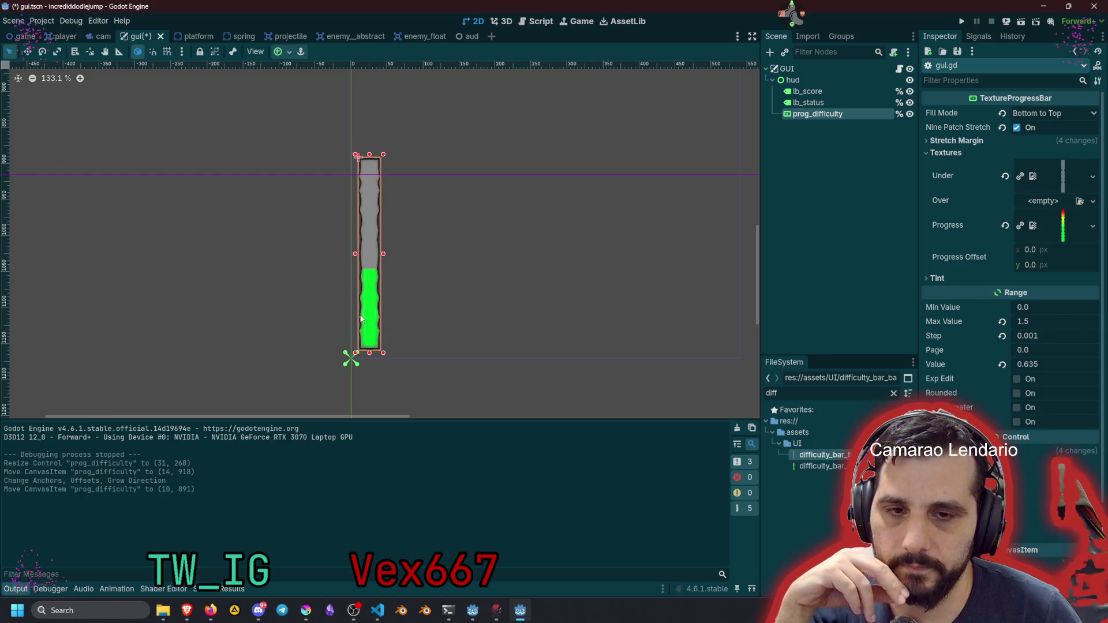
scroll(363, 318, "up", 4)
scroll(407, 231, "down", 3)
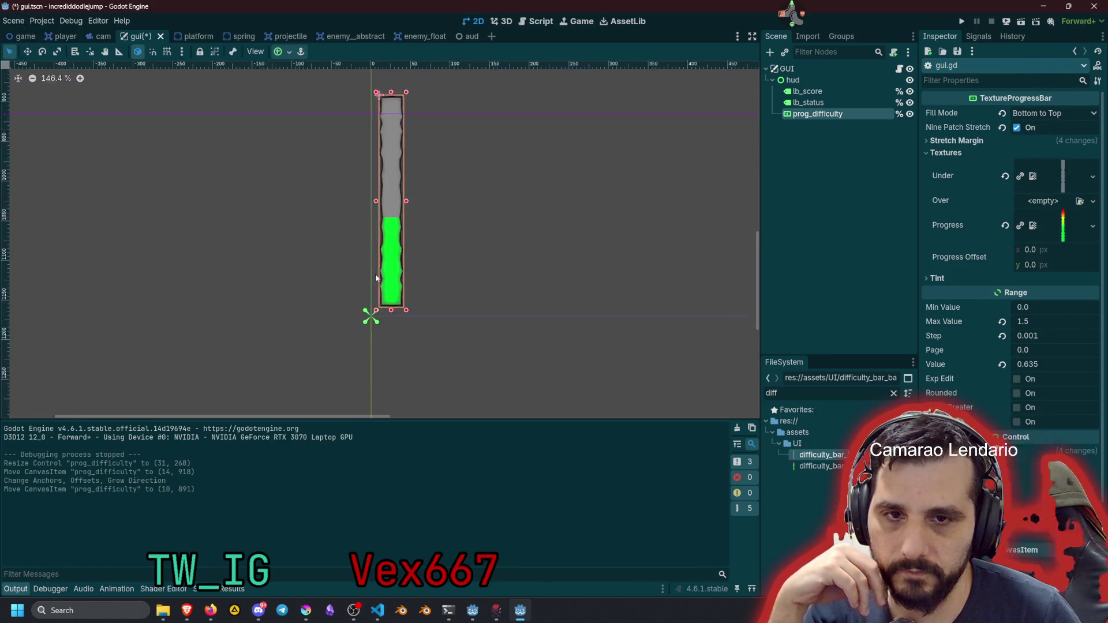
scroll(382, 277, "up", 4)
left_click_drag(408, 266, 403, 270)
scroll(416, 230, "down", 6)
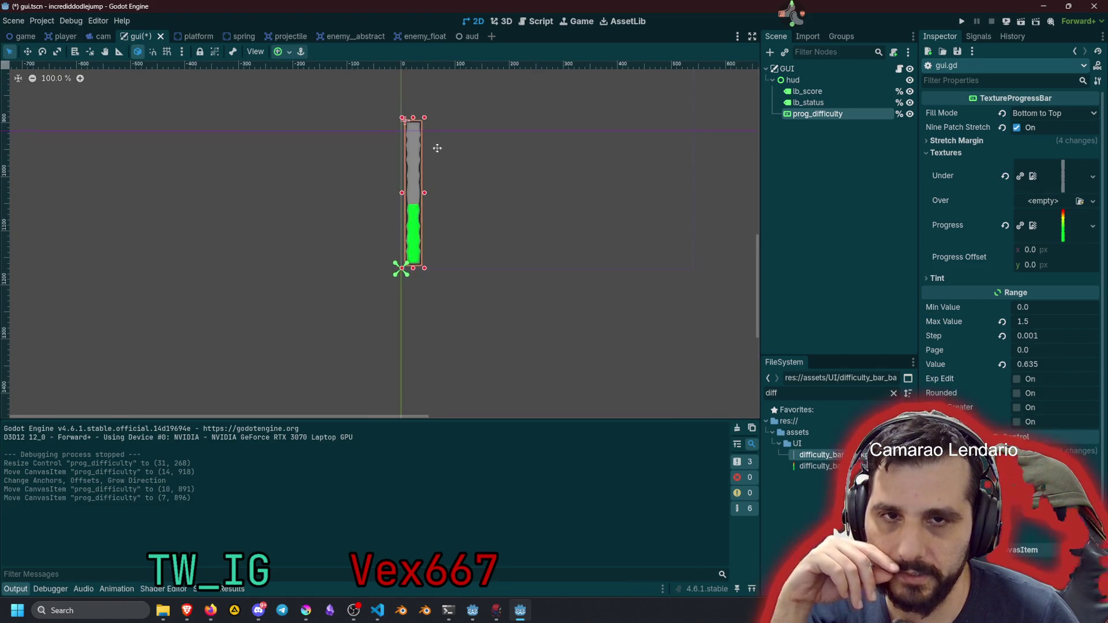
scroll(412, 251, "down", 5)
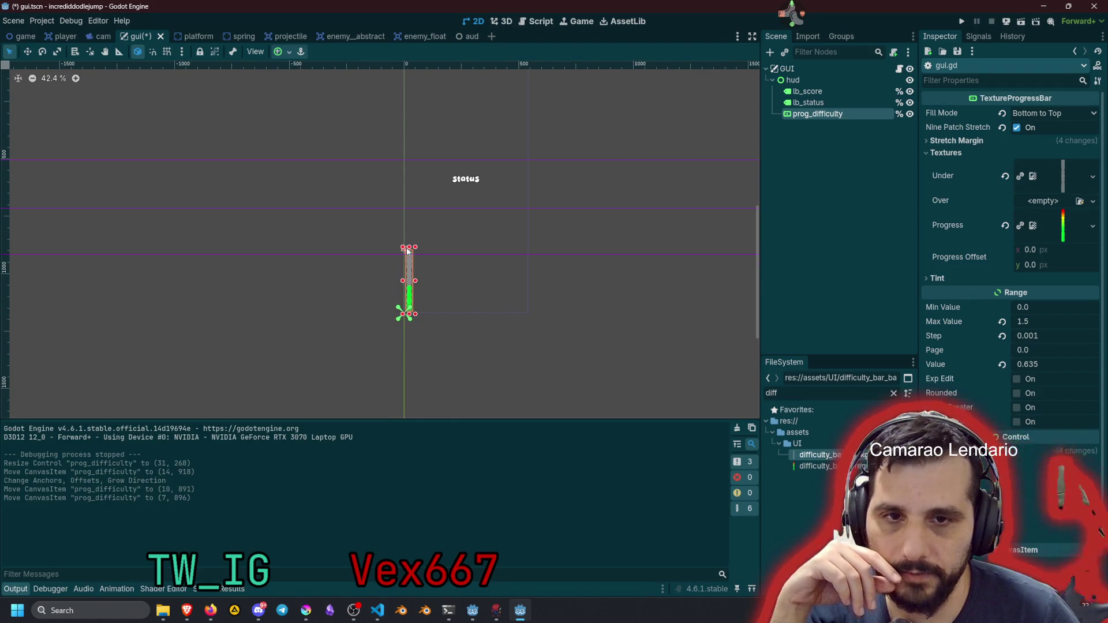
mouse_move(410, 249)
left_mouse_down()
mouse_move(406, 225)
mouse_move(407, 243)
left_mouse_up()
left_click(304, 226)
Save the GUI scene and switch to VS Code's source-control changes
scroll(421, 266, "up", 3)
scroll(420, 266, "up", 1)
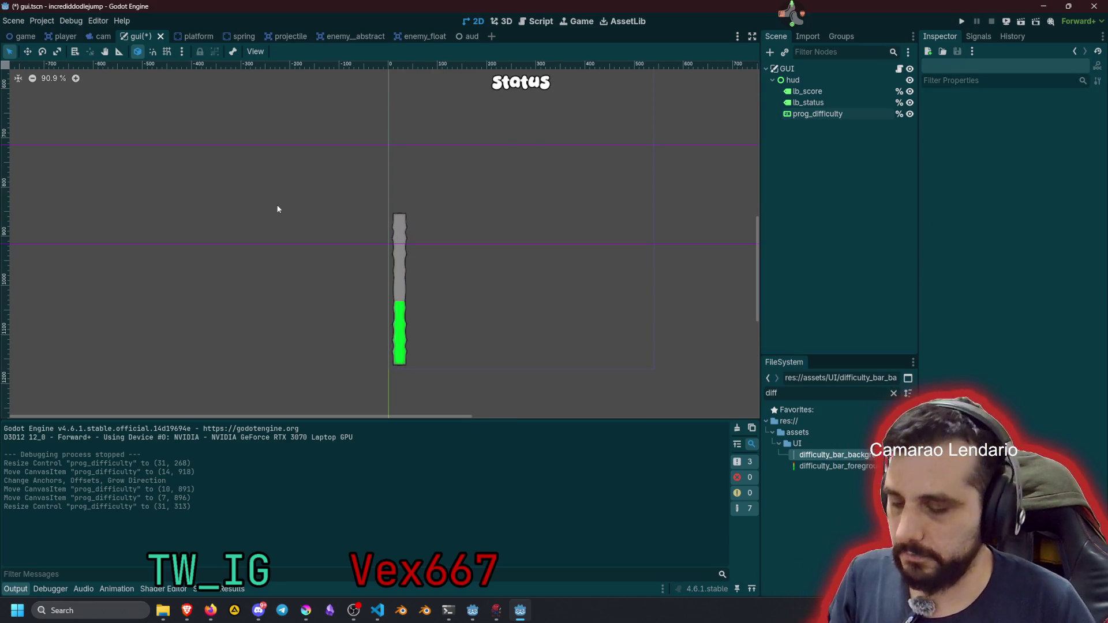
scroll(278, 209, "down", 8)
key("ctrl+s")
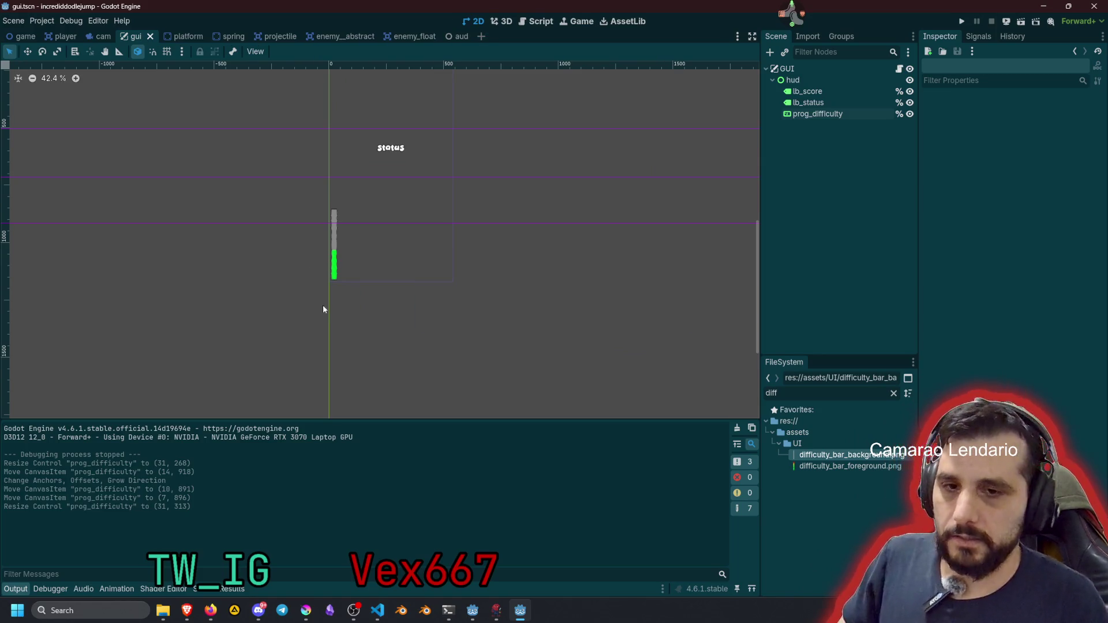
left_click(377, 611)
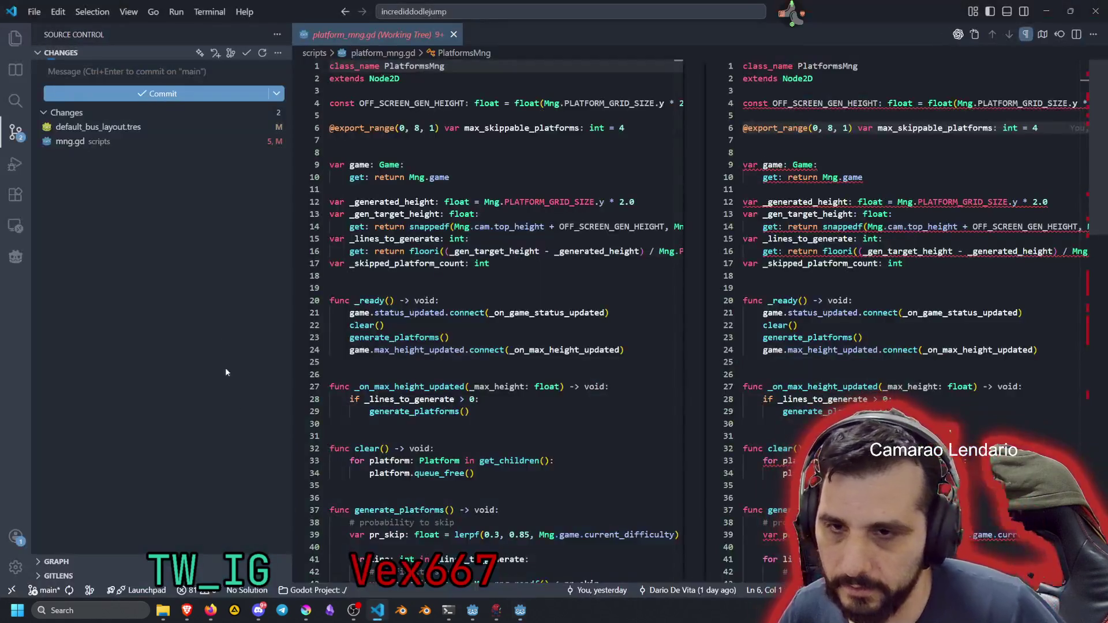
Stage the nine changed files, from the difficulty bar images through mng.gd
left_click(117, 143)
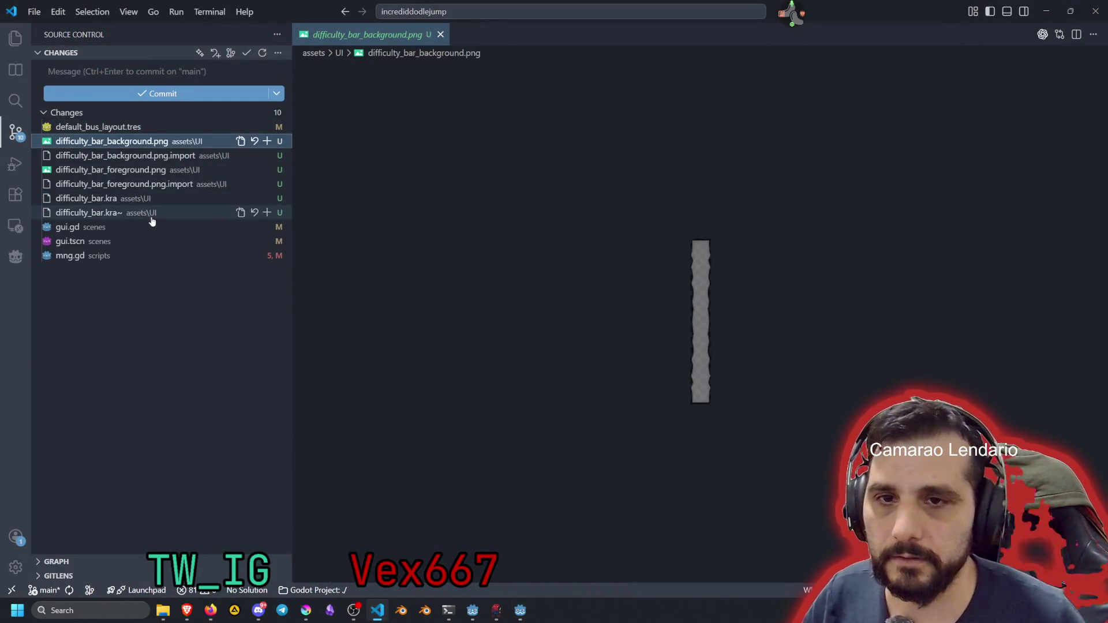
left_click(82, 255, "shift")
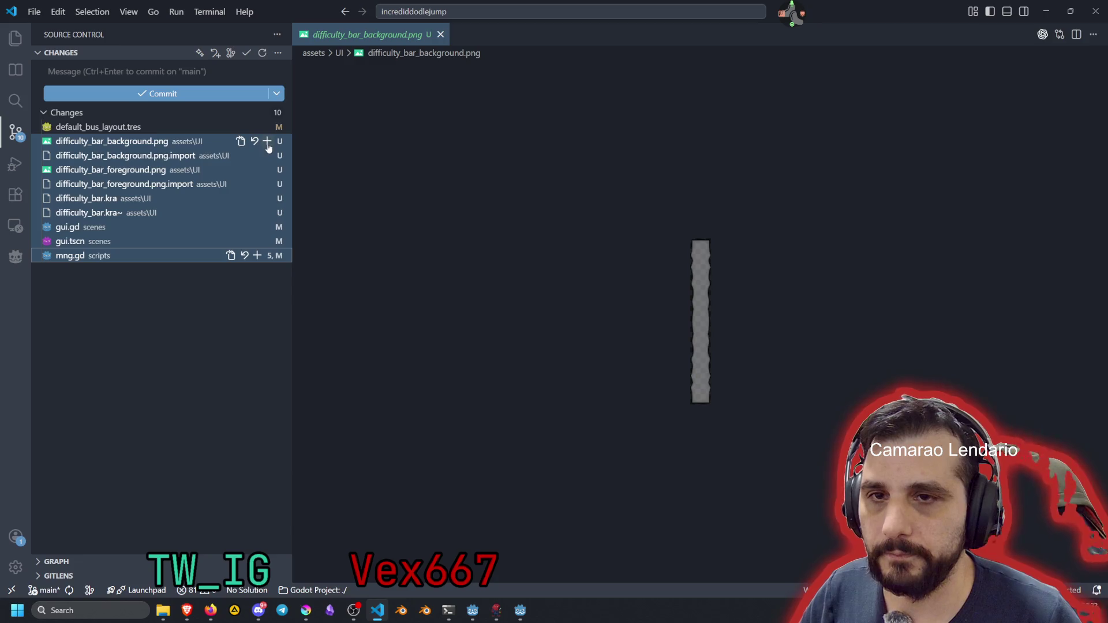
left_click(267, 142)
Commit them with the message 'feat: added UI for displaying the difficulty'
left_click(104, 76)
type("feat: added UI for displaying")
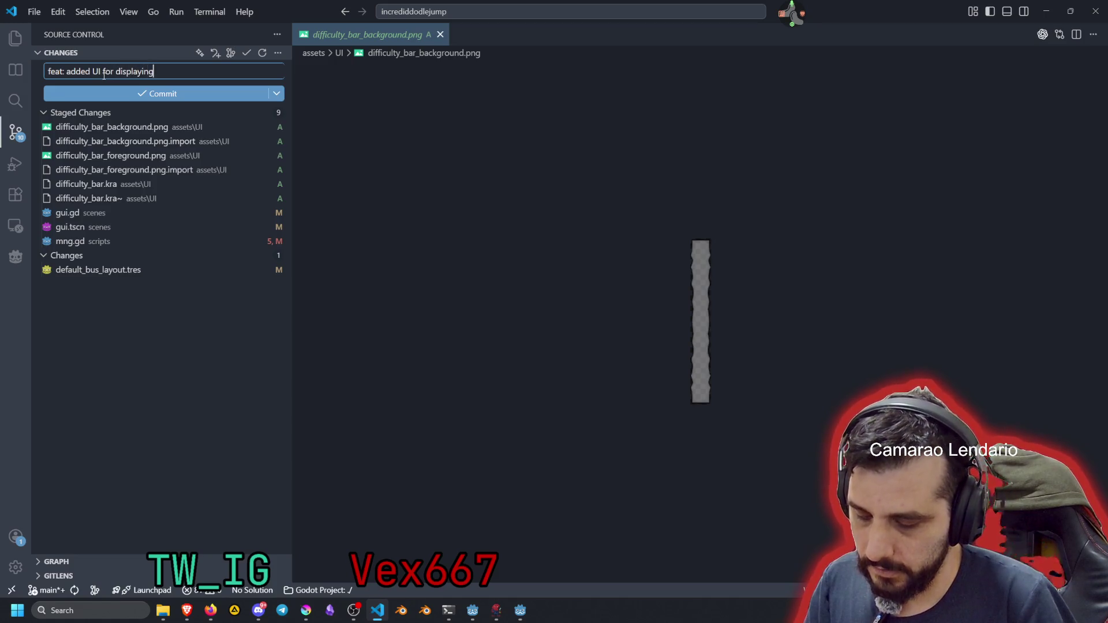
type(" the difficulty")
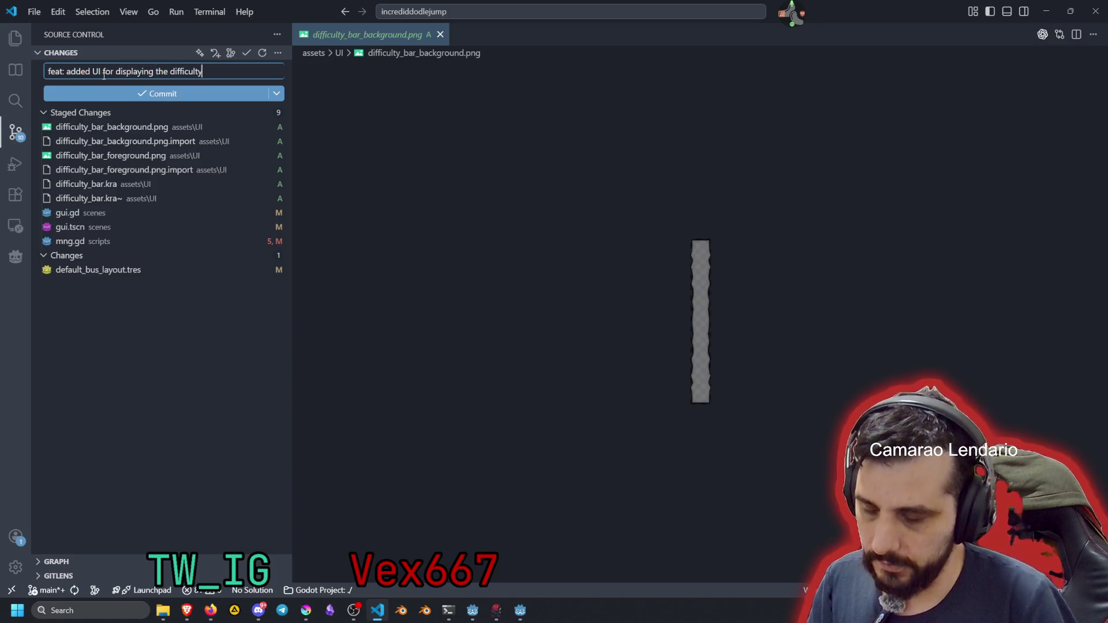
key("Return")
key("BackSpace")
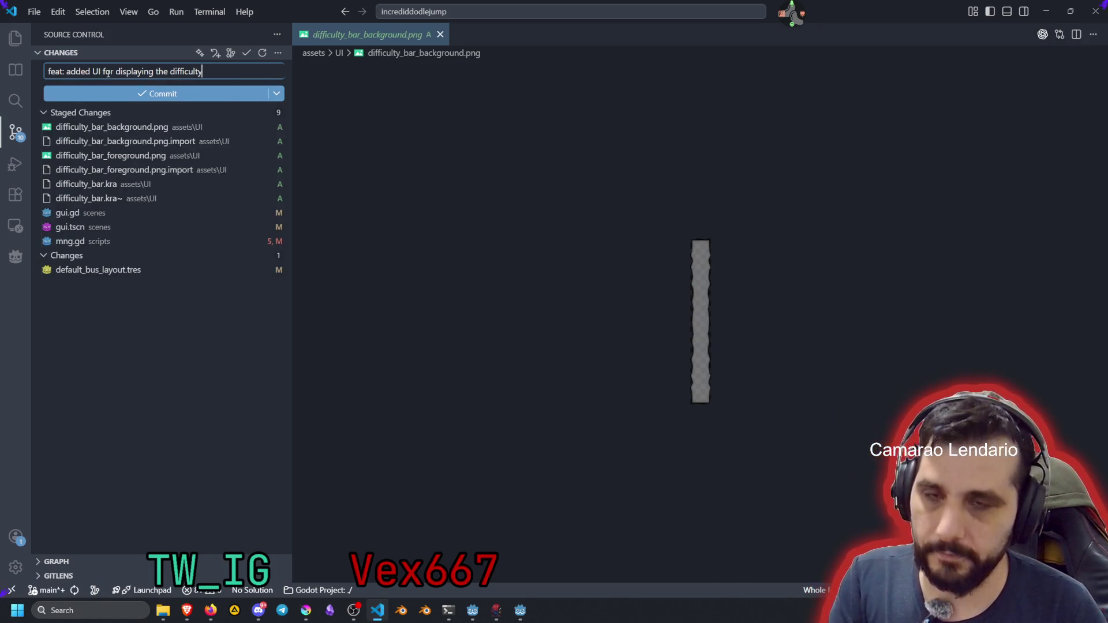
left_click(173, 93)
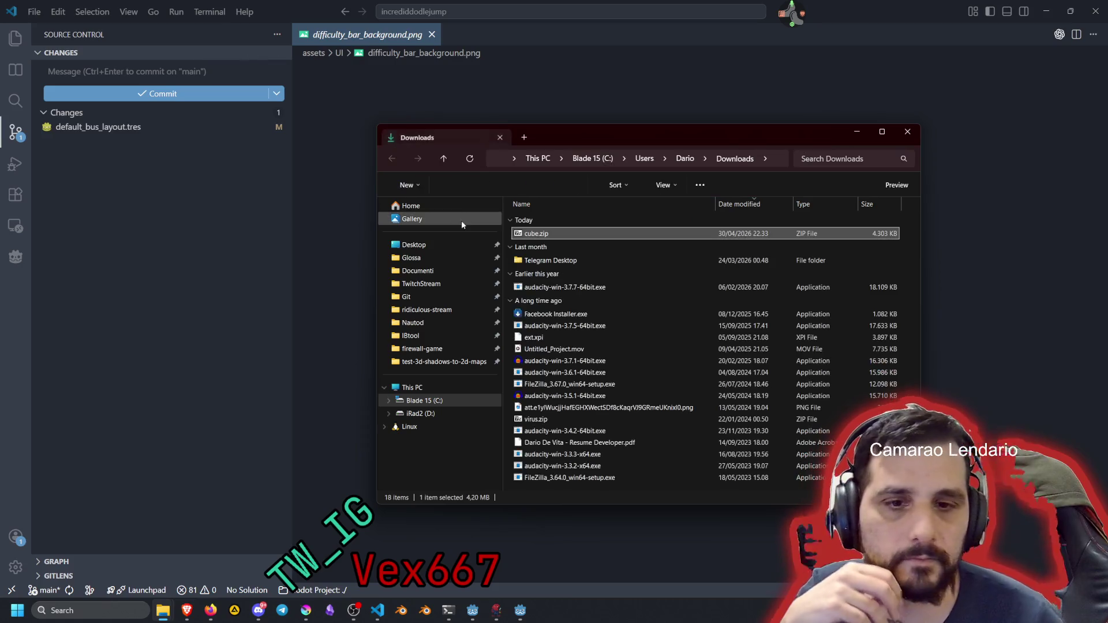
Move cube.zip to the Desktop, close Downloads, and minimize the editor, Godot, Krita and browser windows
left_click_drag(553, 233, 417, 248)
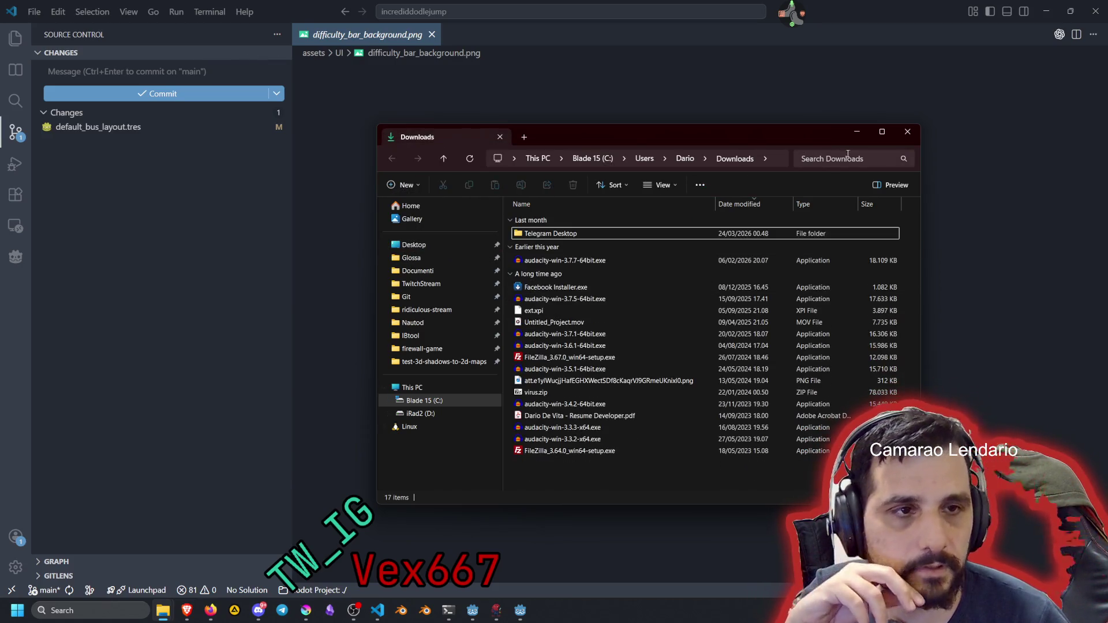
left_click(909, 132)
left_click(1044, 10)
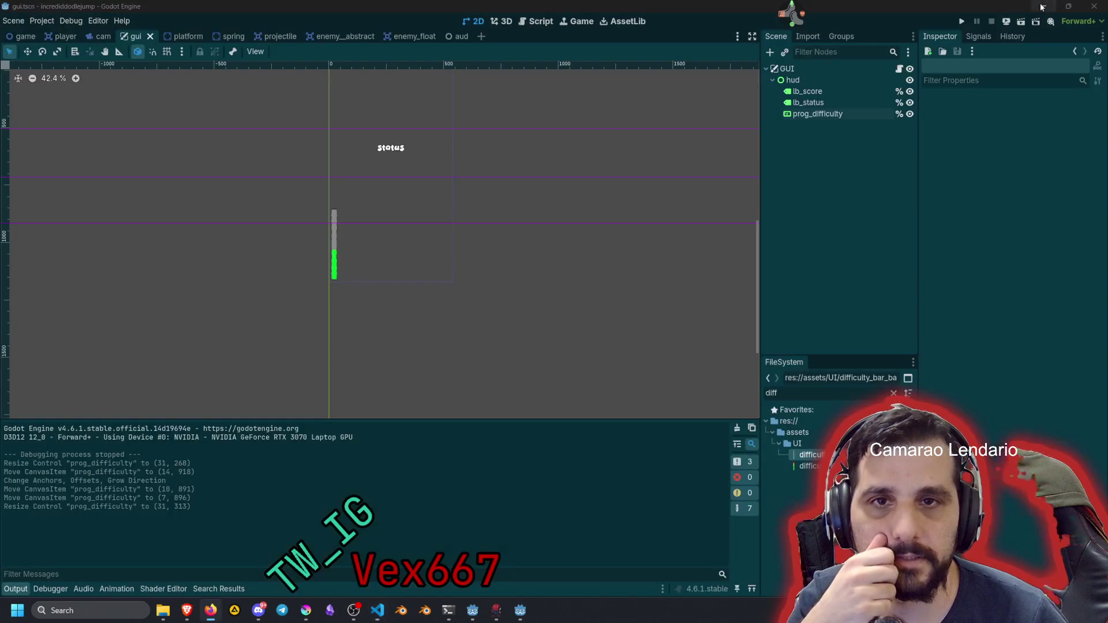
left_click(1037, 13)
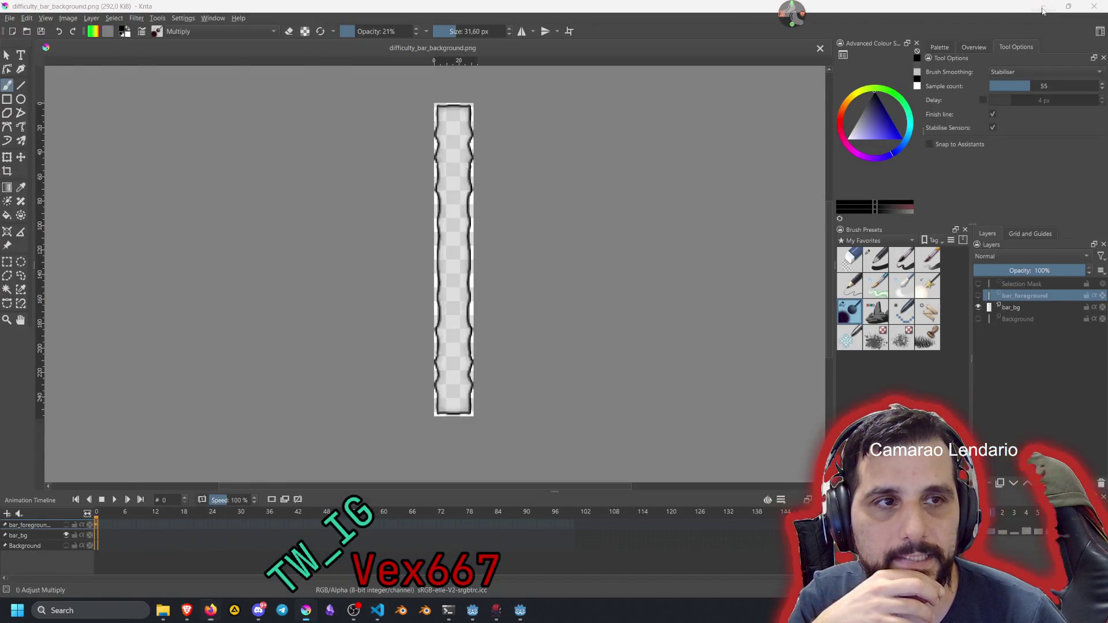
left_click(1044, 7)
left_click(1040, 8)
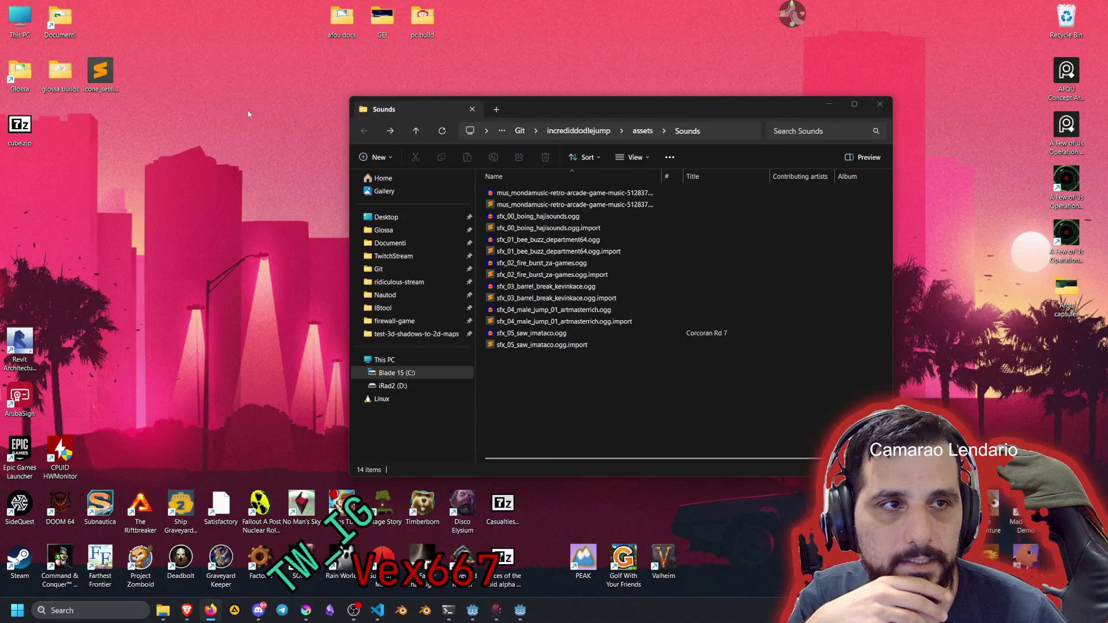
Extract the cube folder from cube.zip onto the desktop and open its license.txt
double_click(19, 127)
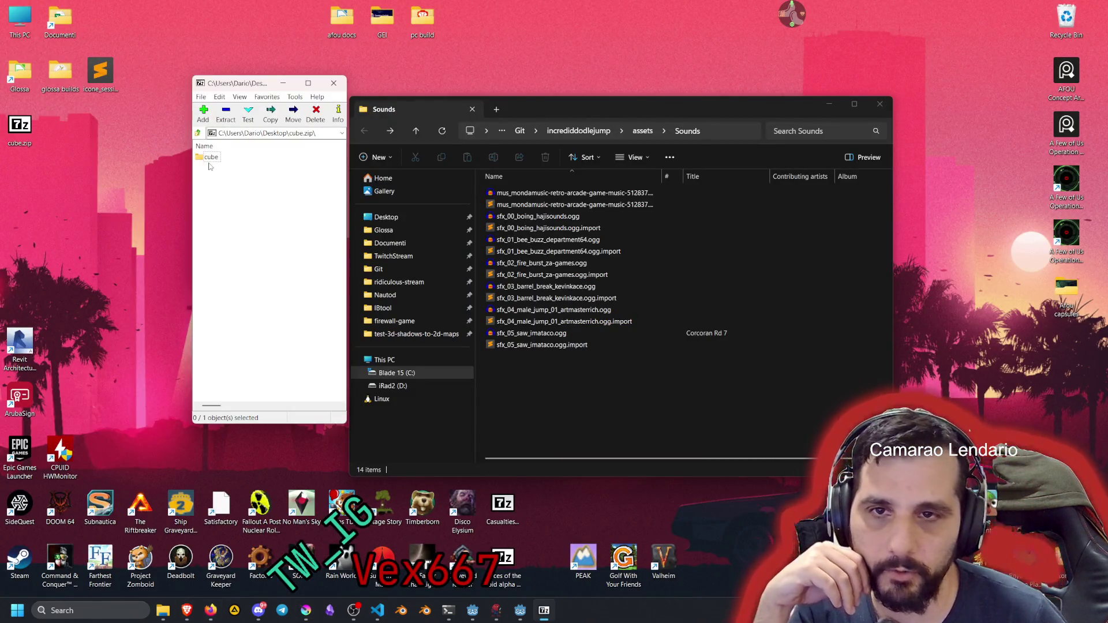
left_click_drag(209, 157, 140, 179)
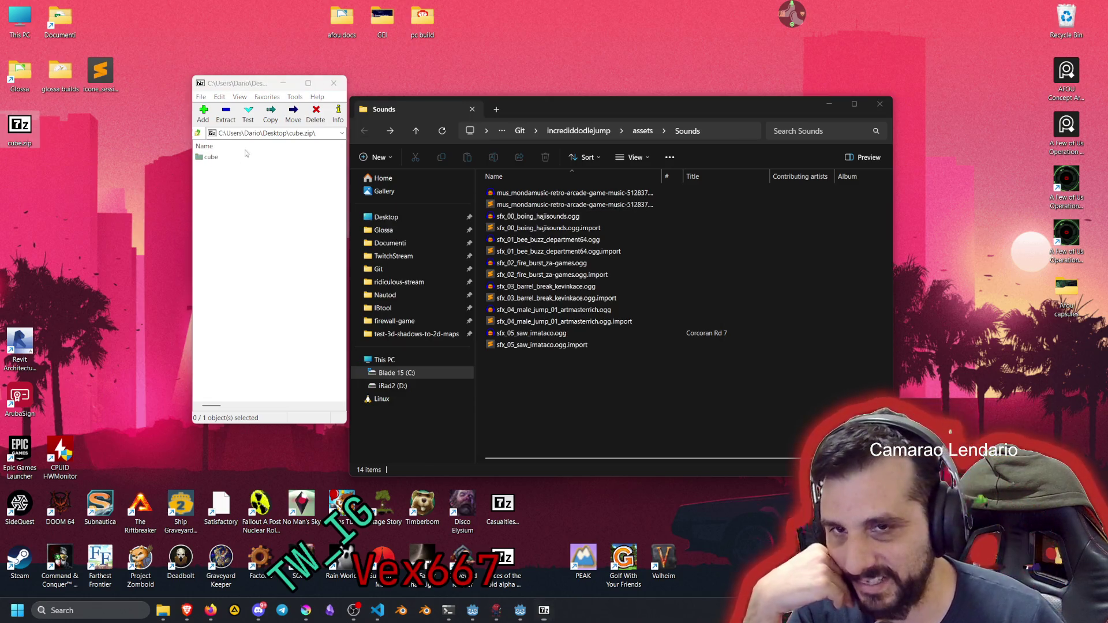
left_click(334, 83)
double_click(141, 181)
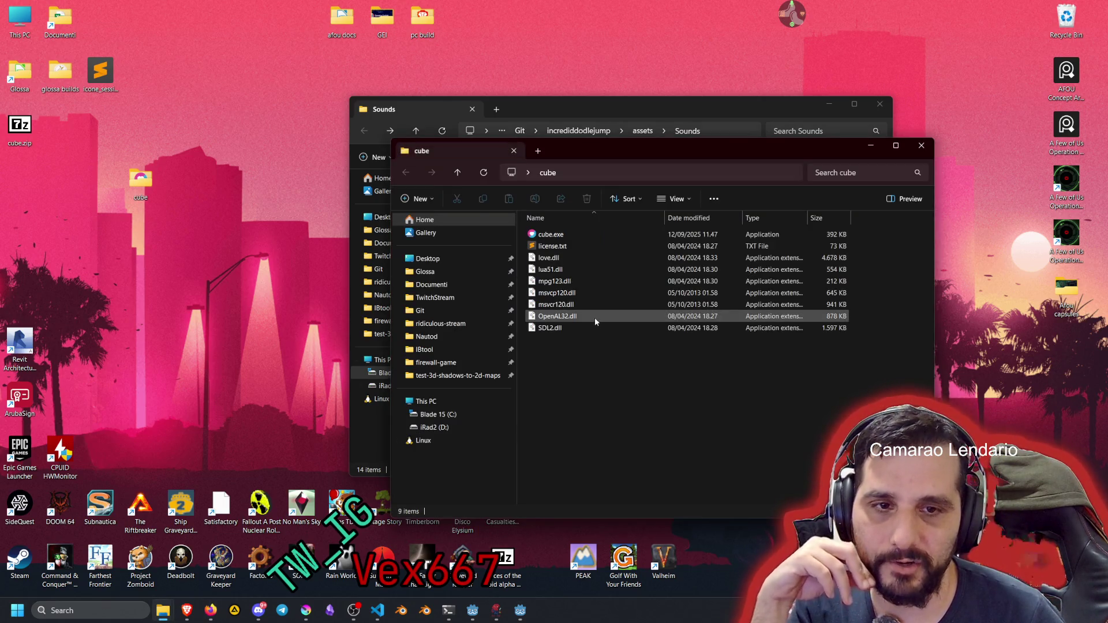
double_click(549, 246)
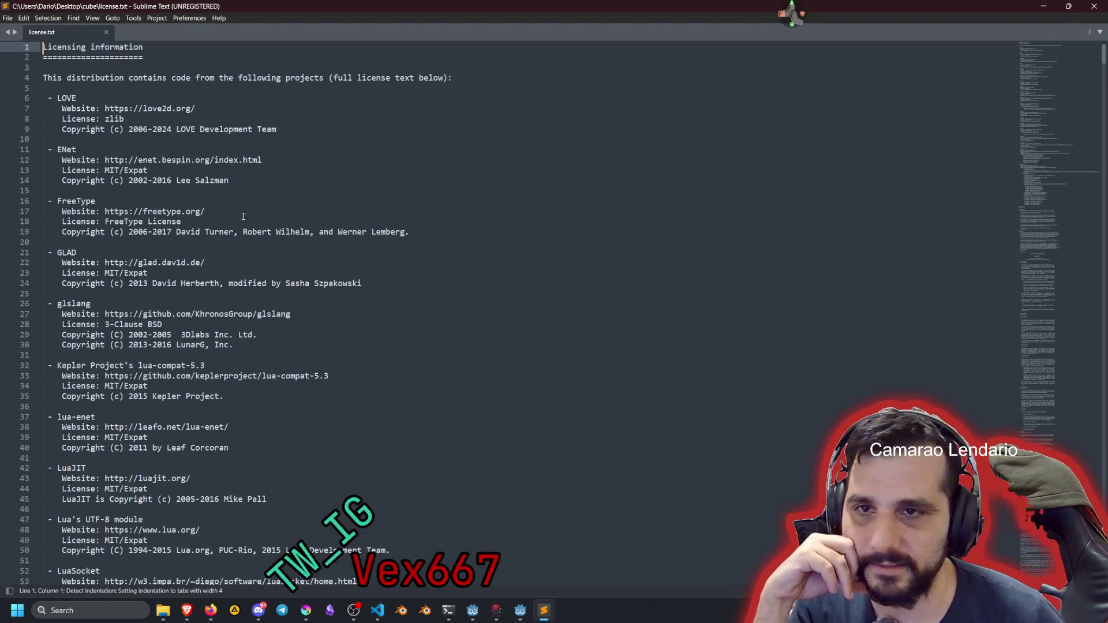
mouse_move(137, 133)
left_mouse_down()
mouse_move(173, 186)
mouse_move(120, 232)
mouse_move(105, 460)
left_mouse_up()
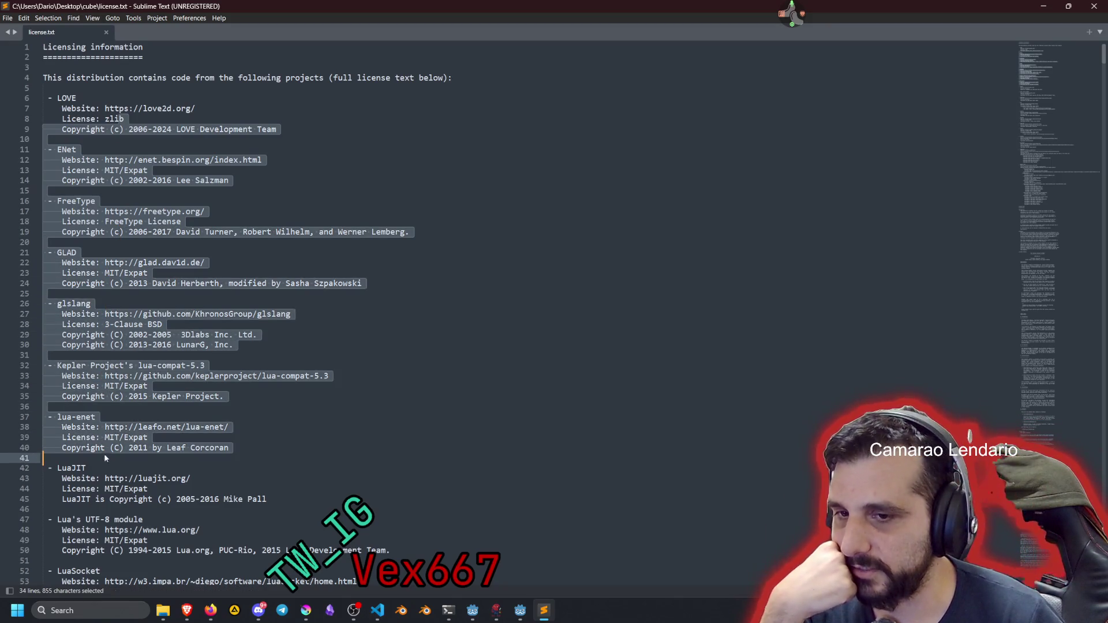
scroll(155, 340, "down", 5)
left_click(154, 339)
scroll(155, 339, "down", 7)
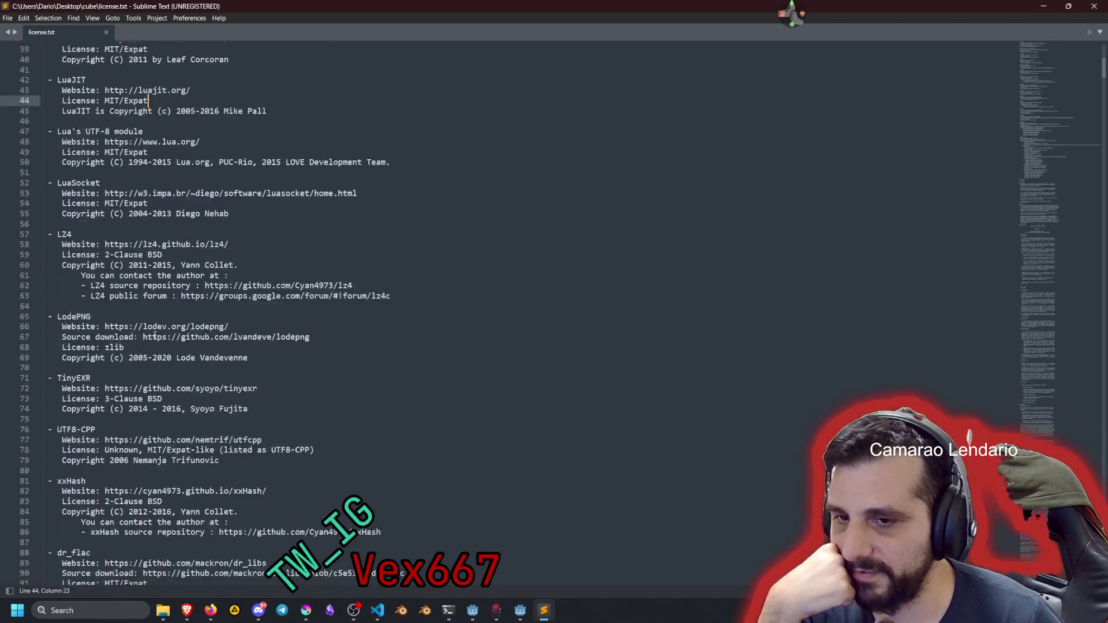
scroll(155, 335, "down", 14)
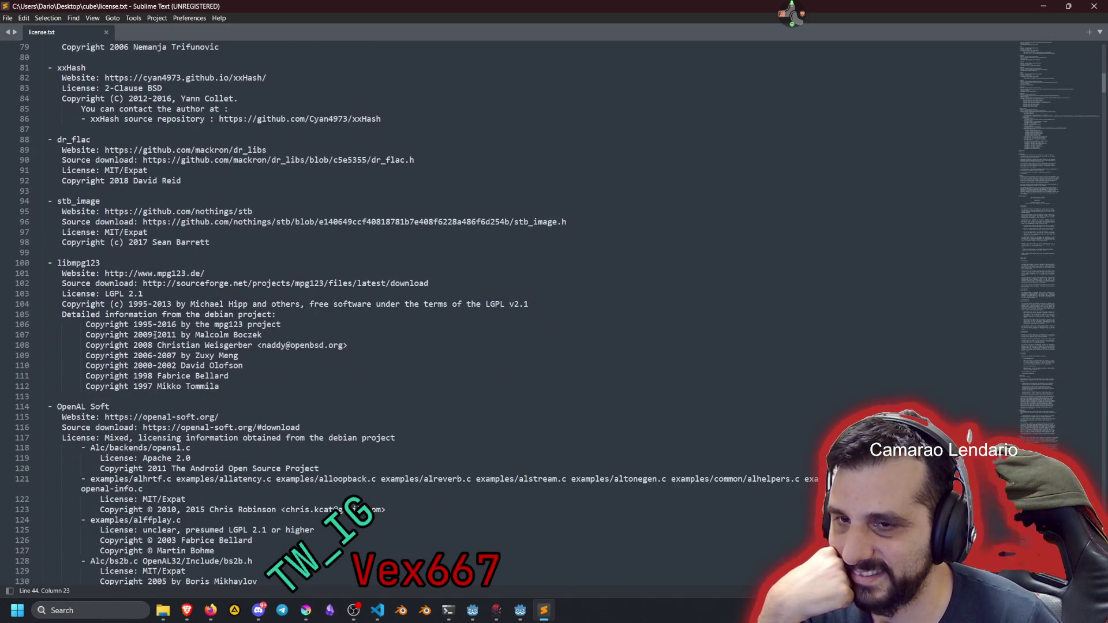
scroll(155, 335, "down", 6)
scroll(94, 281, "up", 20)
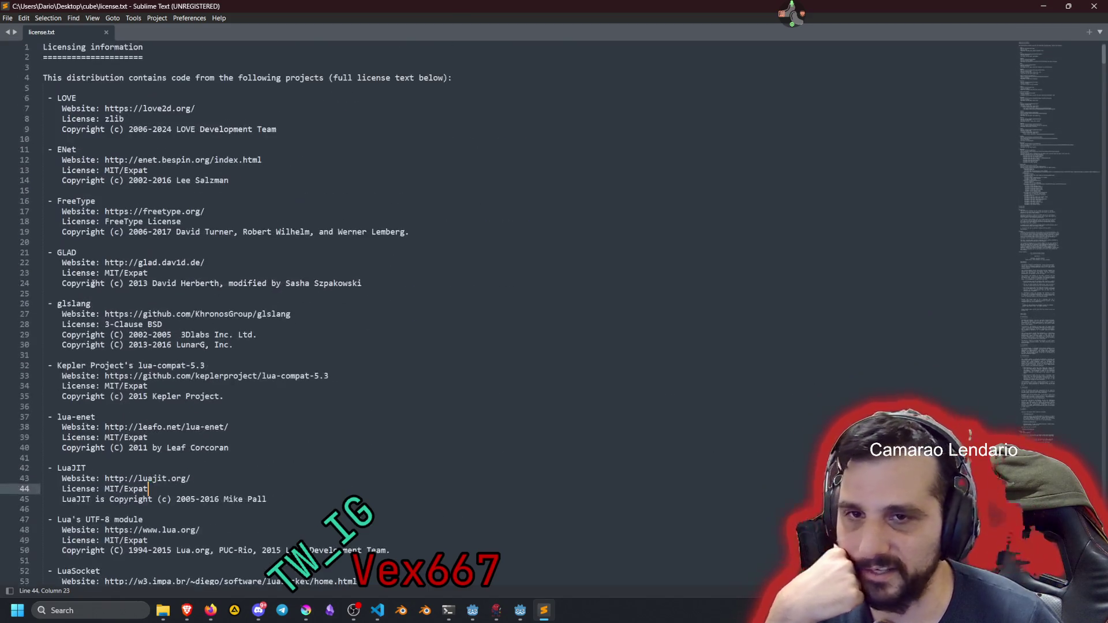
left_click(138, 170)
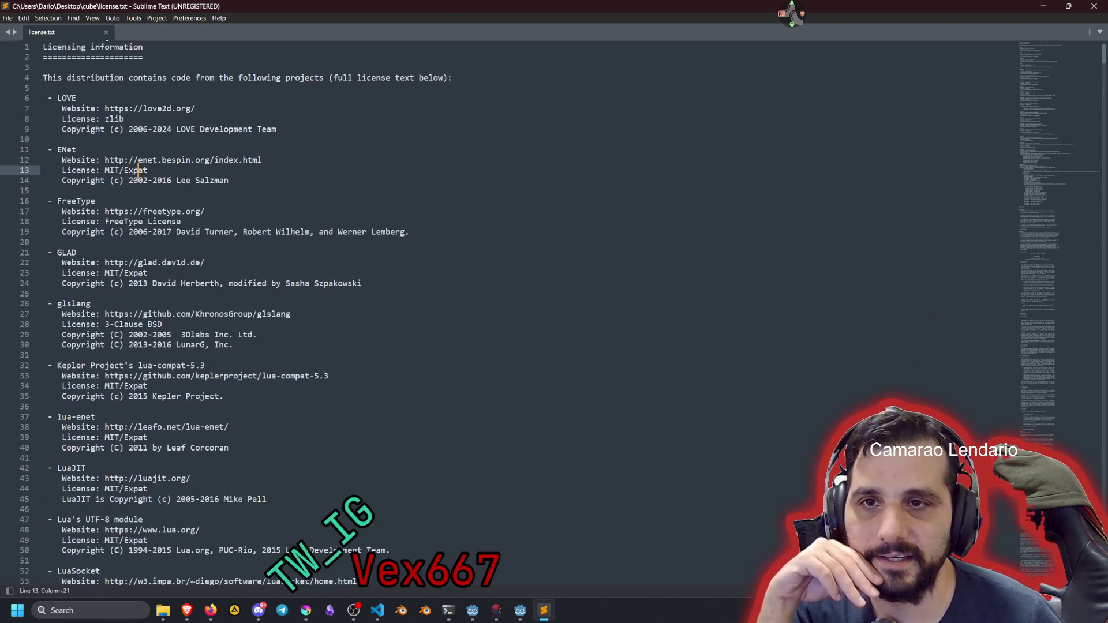
left_click(106, 31)
left_click(1094, 6)
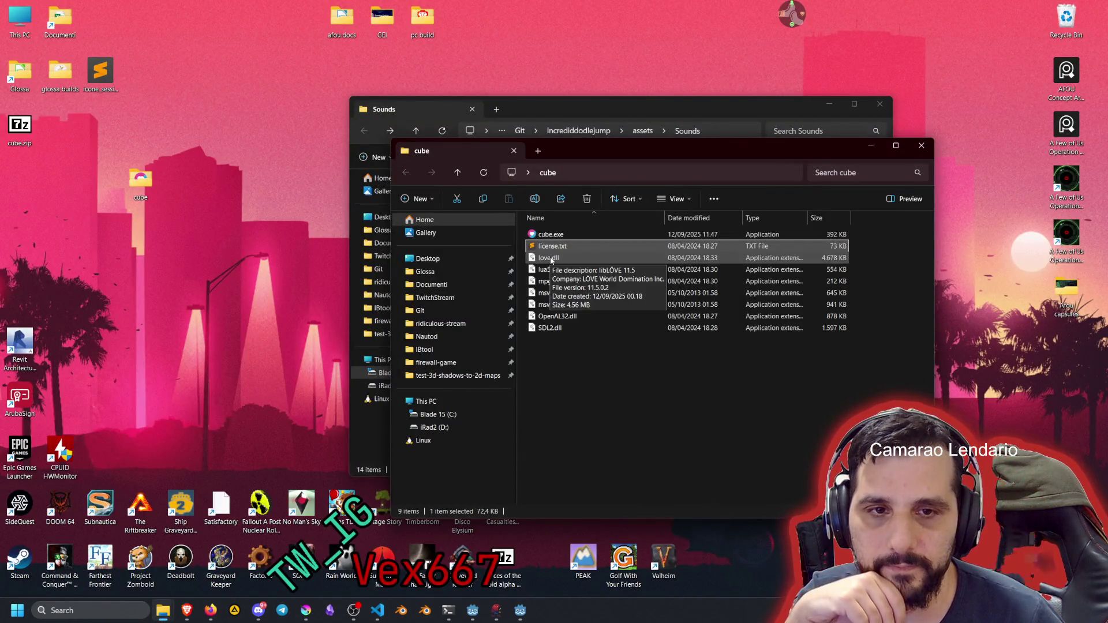
left_click(546, 281)
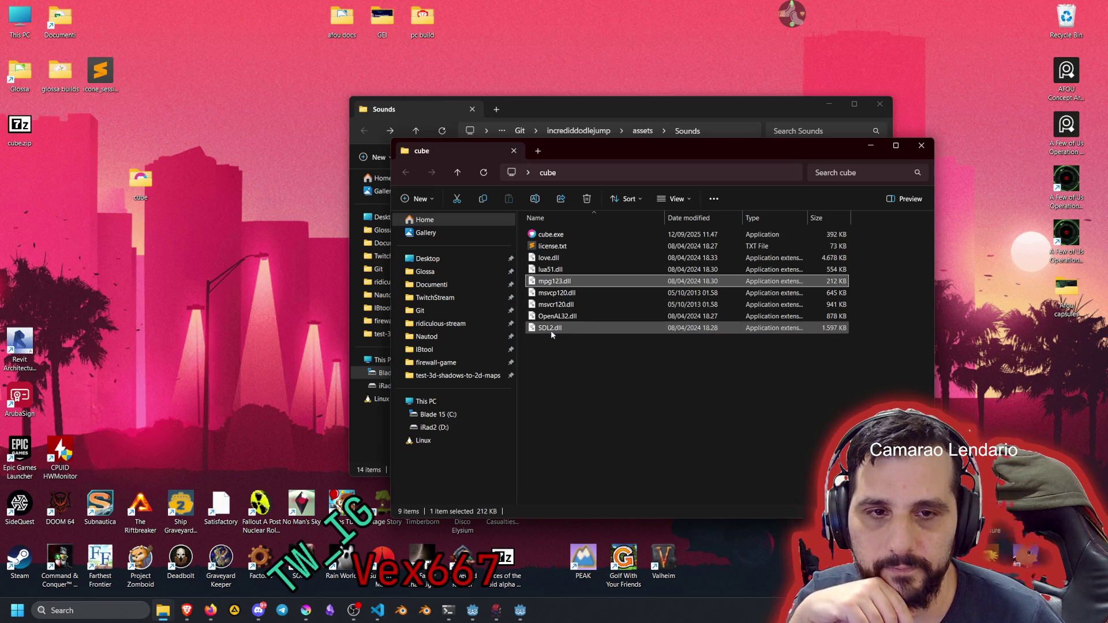
left_click(548, 293)
left_click(548, 275)
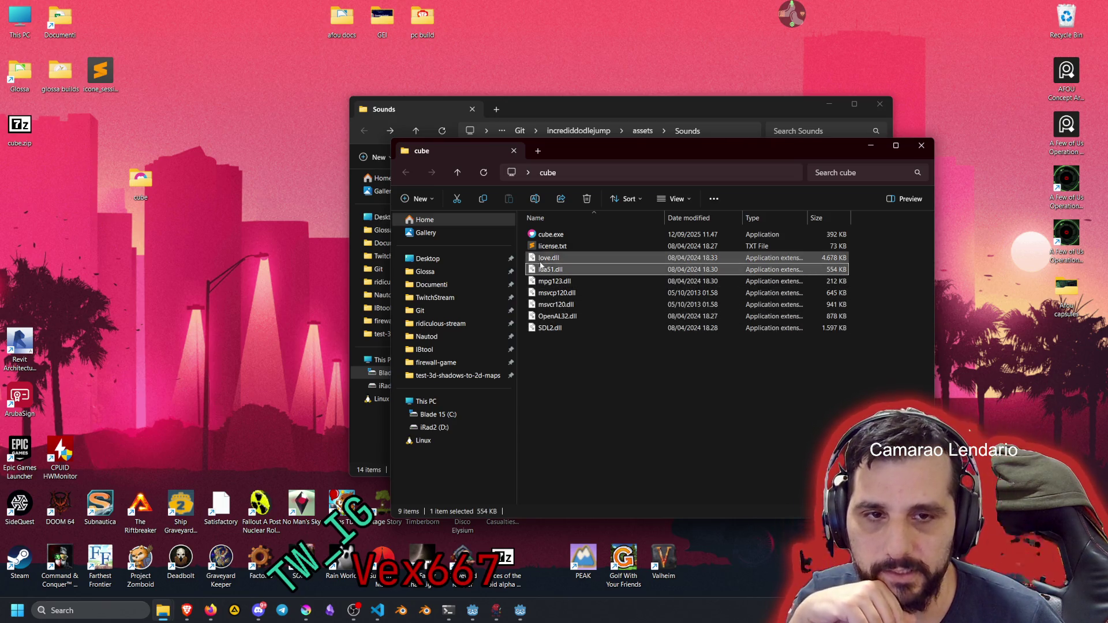
double_click(533, 244)
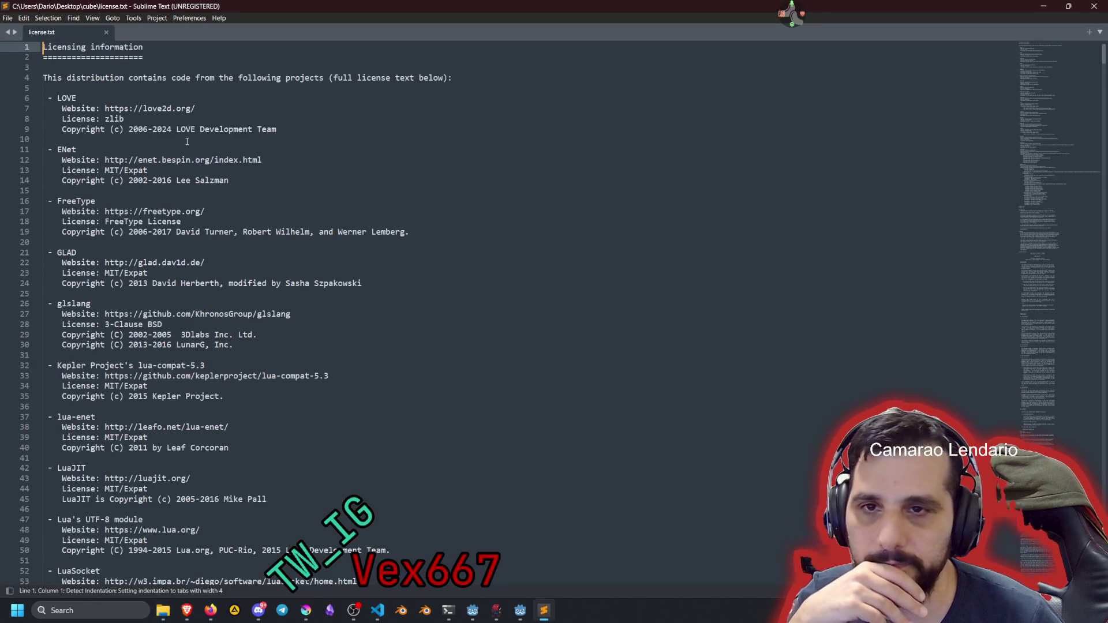
scroll(188, 215, "down", 19)
scroll(188, 215, "down", 20)
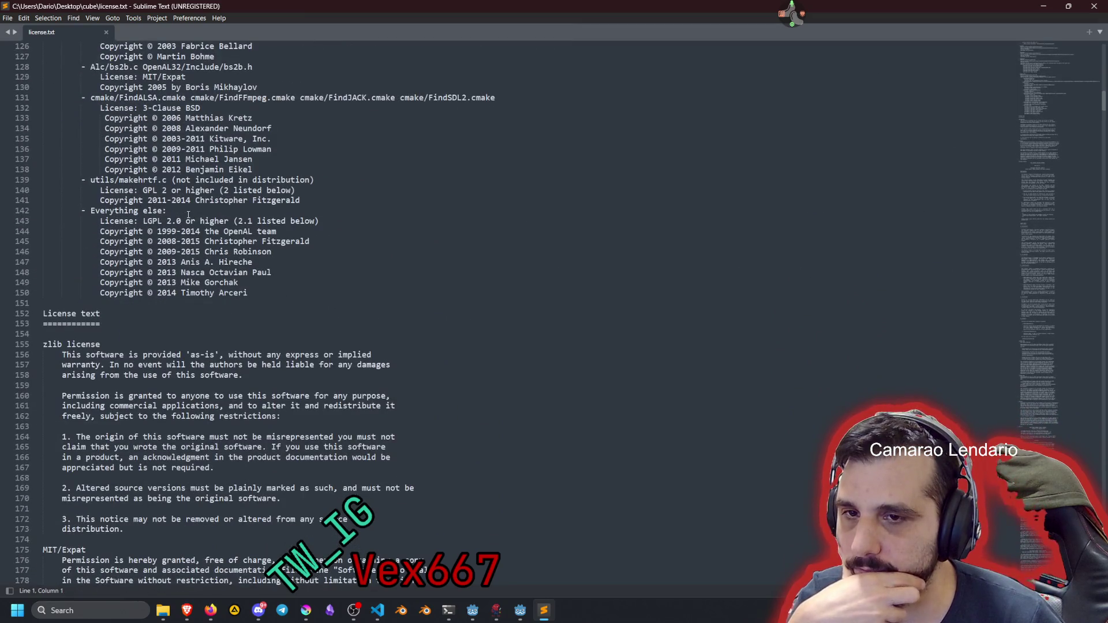
scroll(189, 214, "down", 3)
left_click(123, 267)
scroll(127, 266, "down", 12)
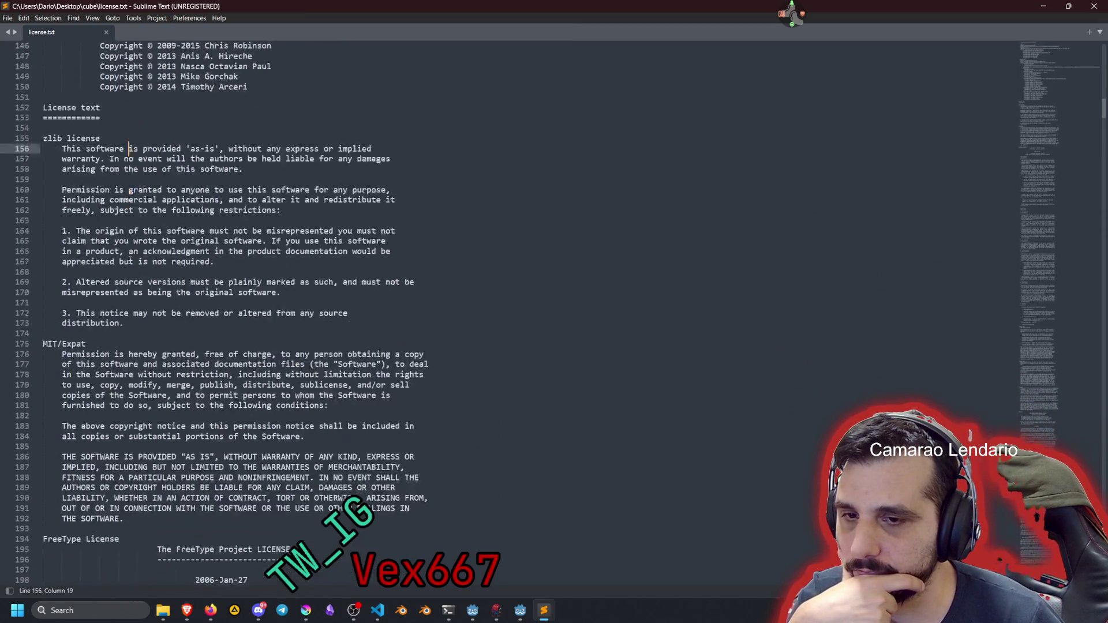
scroll(130, 260, "down", 3)
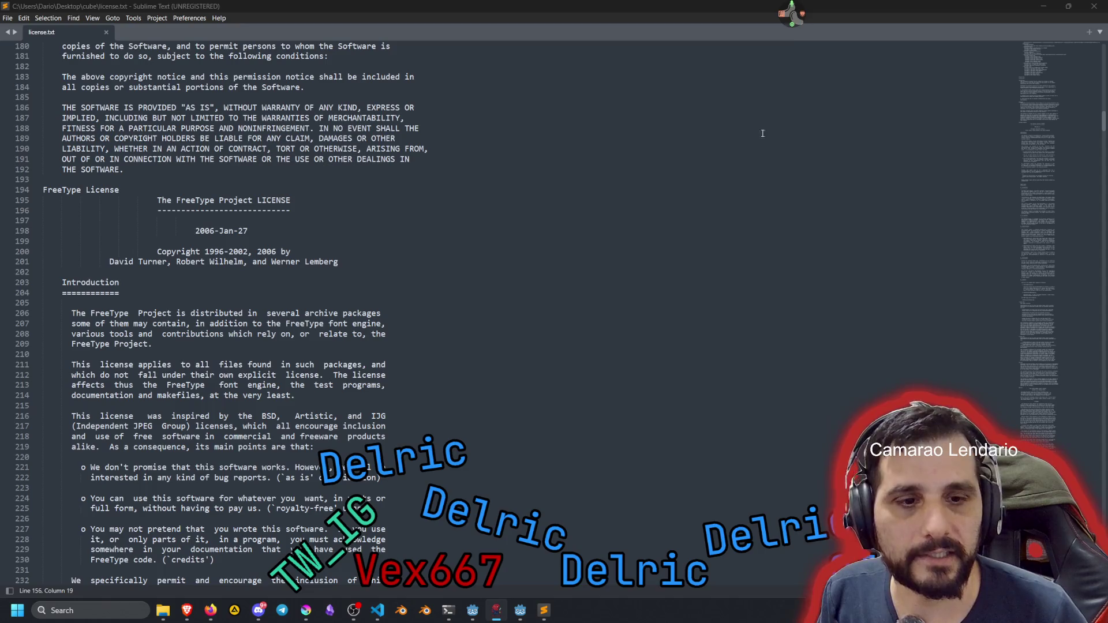
key("alt+Tab")
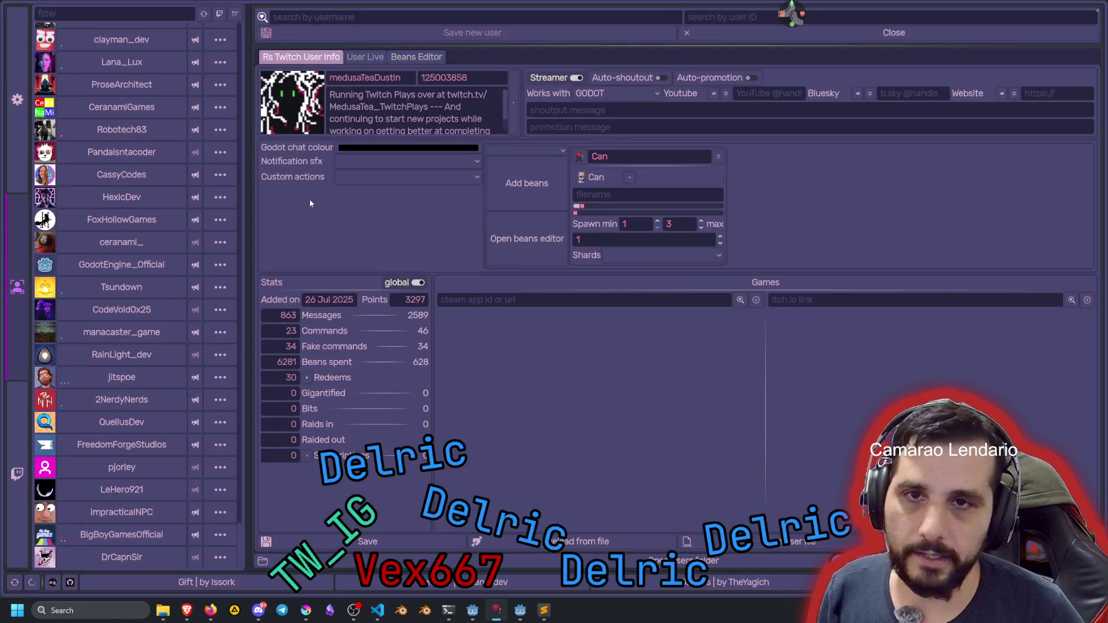
key("alt+Tab")
left_click(117, 14)
type("delr")
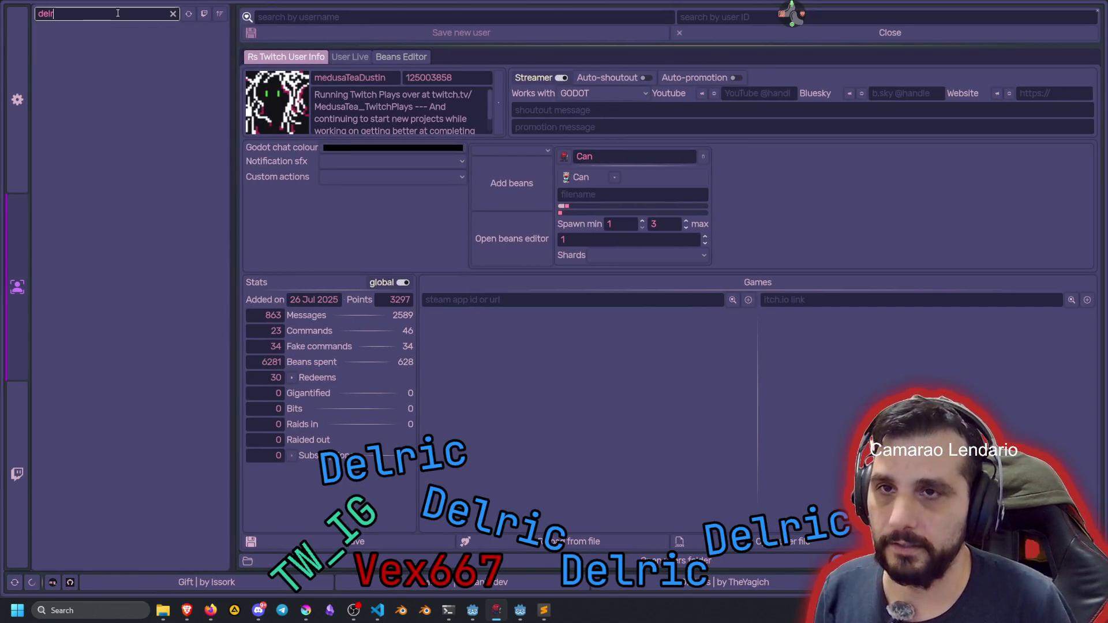
key("BackSpace")
key("BackSpace")
key("BackSpace")
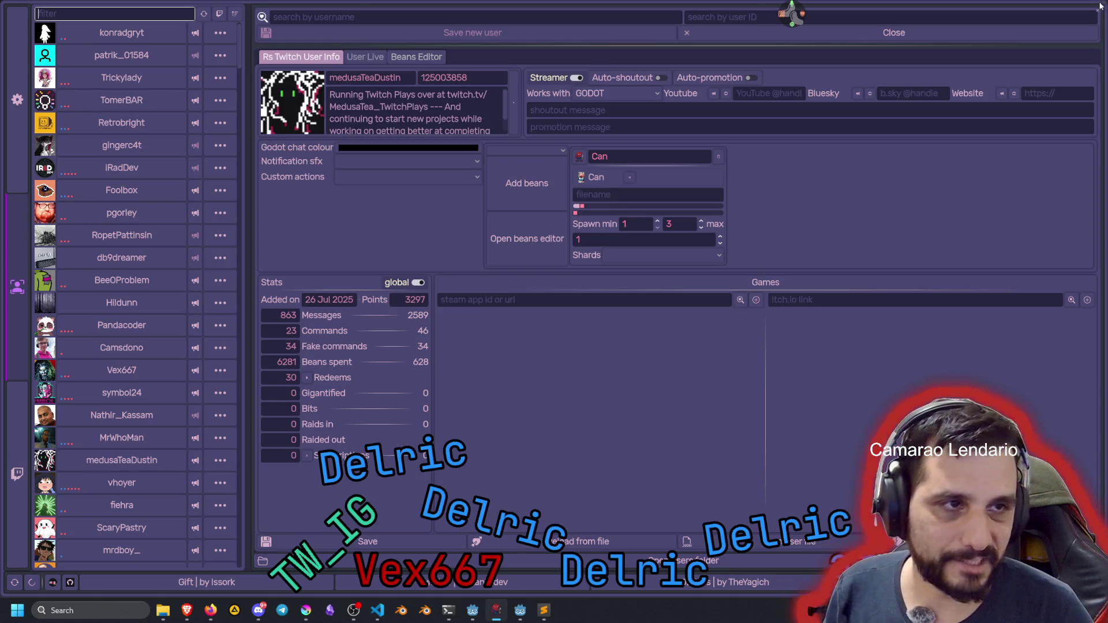
left_click(1098, 11)
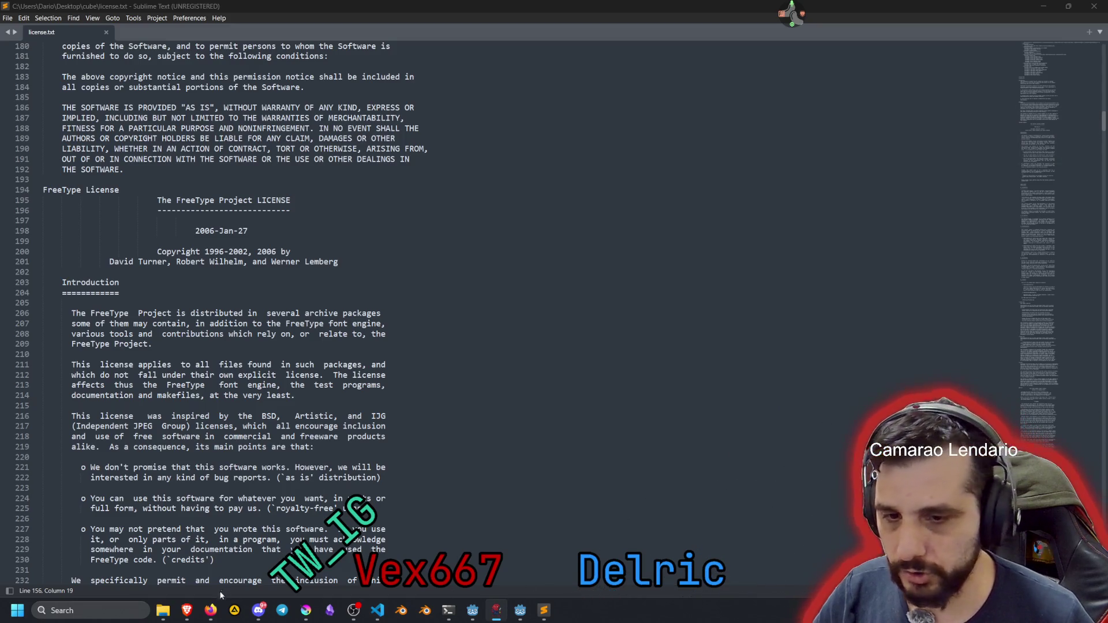
Bring Brave to the front and load the streamer's Twitch channel page
mouse_move(190, 612)
left_click(128, 554)
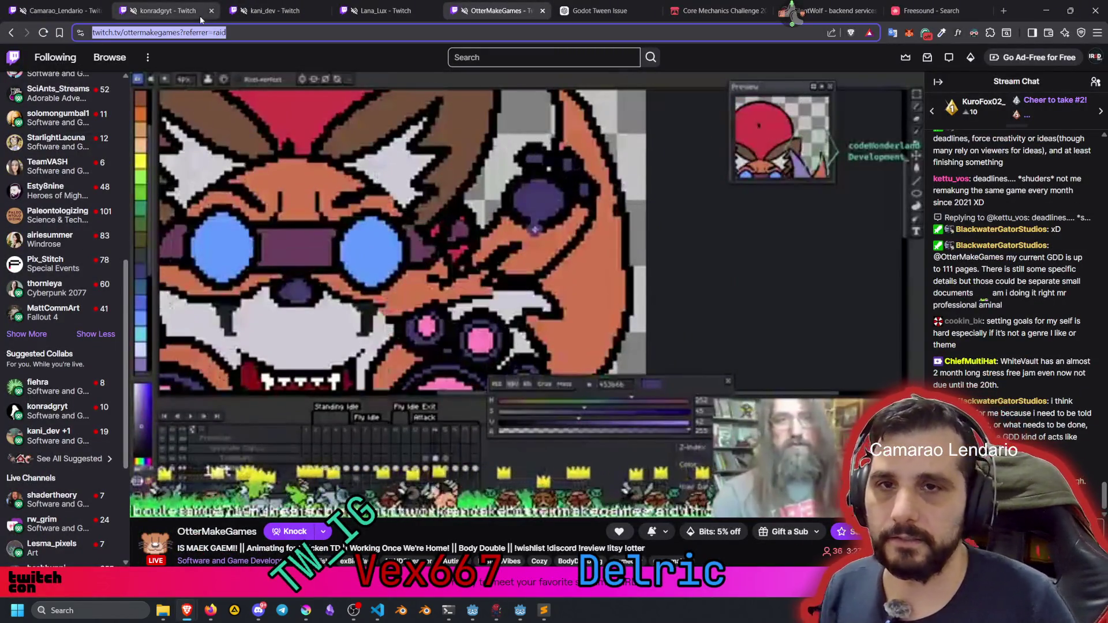
type("delric")
key("Return")
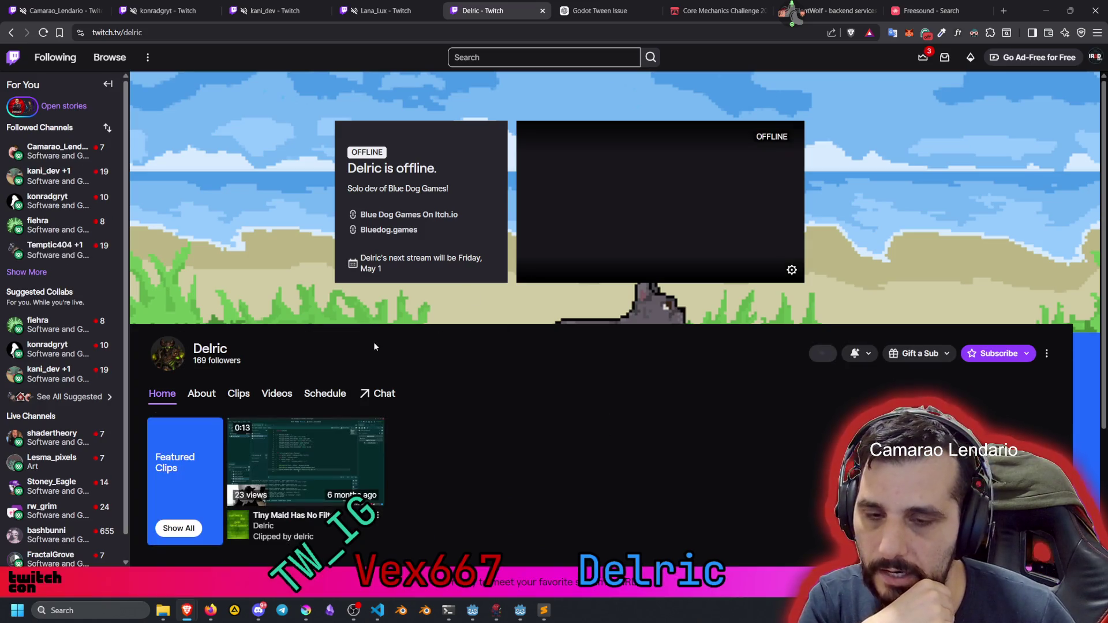
scroll(373, 342, "down", 3)
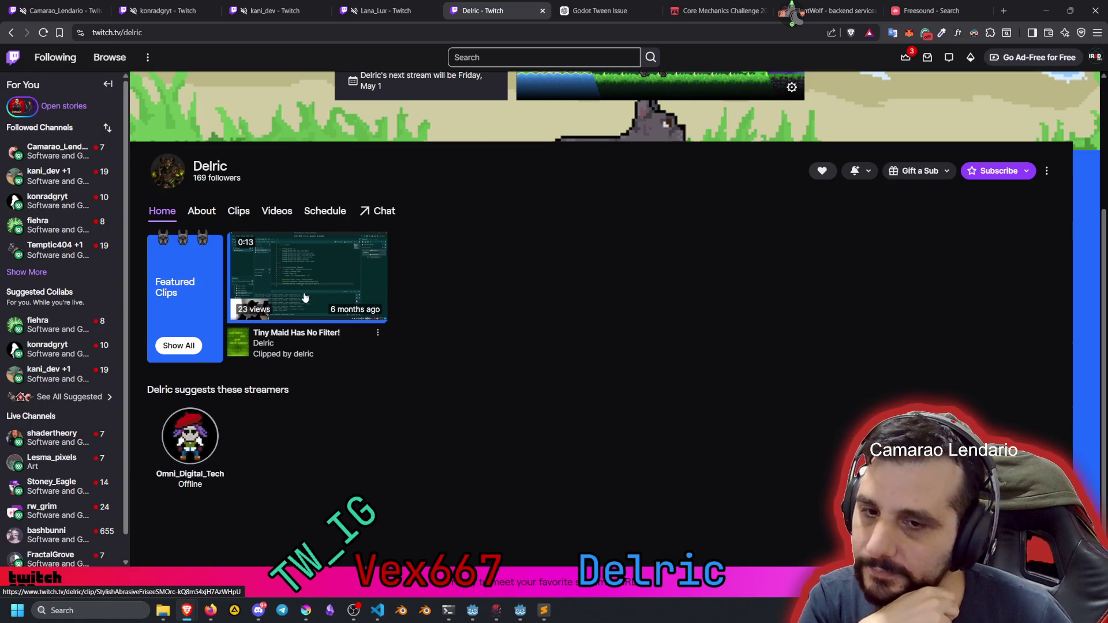
scroll(305, 297, "up", 3)
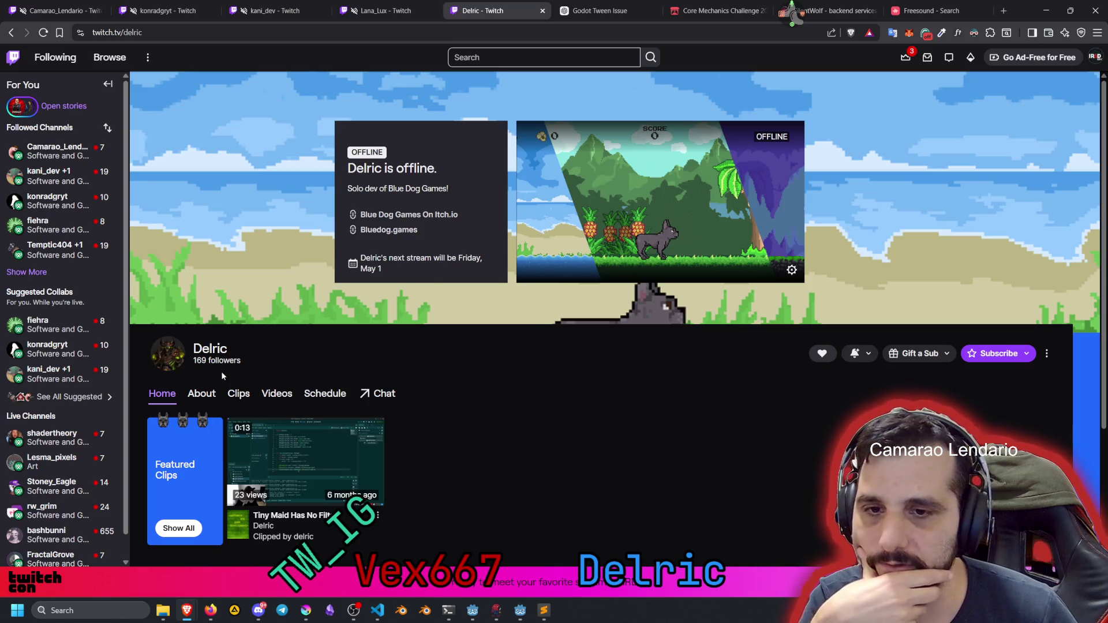
Browse the channel's Videos page, then switch to the Core Mechanics Challenge jam tab
left_click(278, 393)
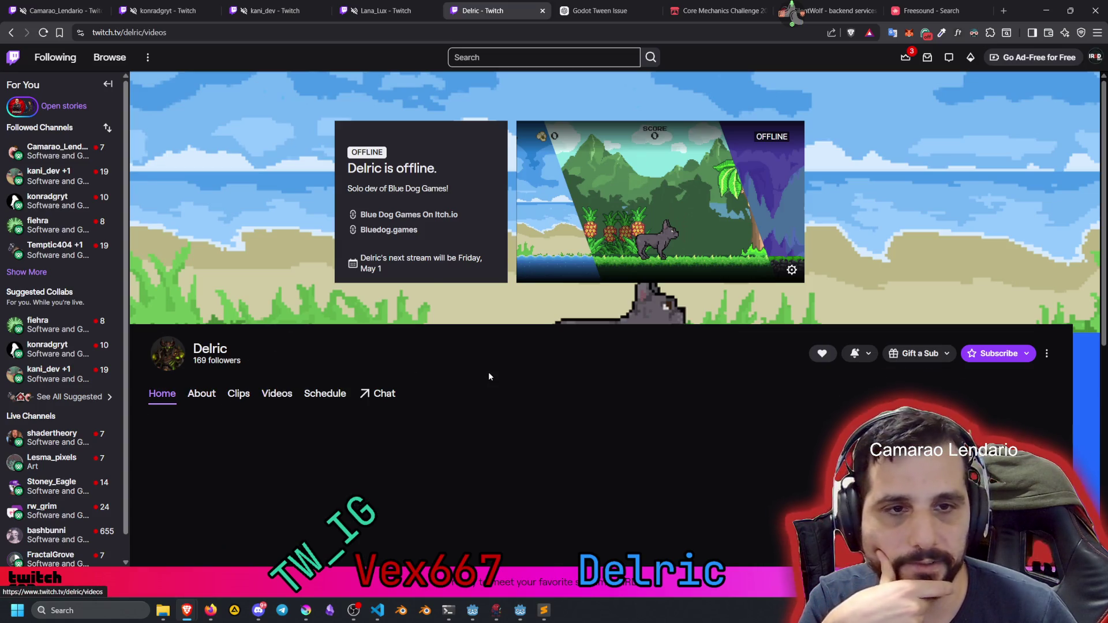
scroll(488, 377, "down", 3)
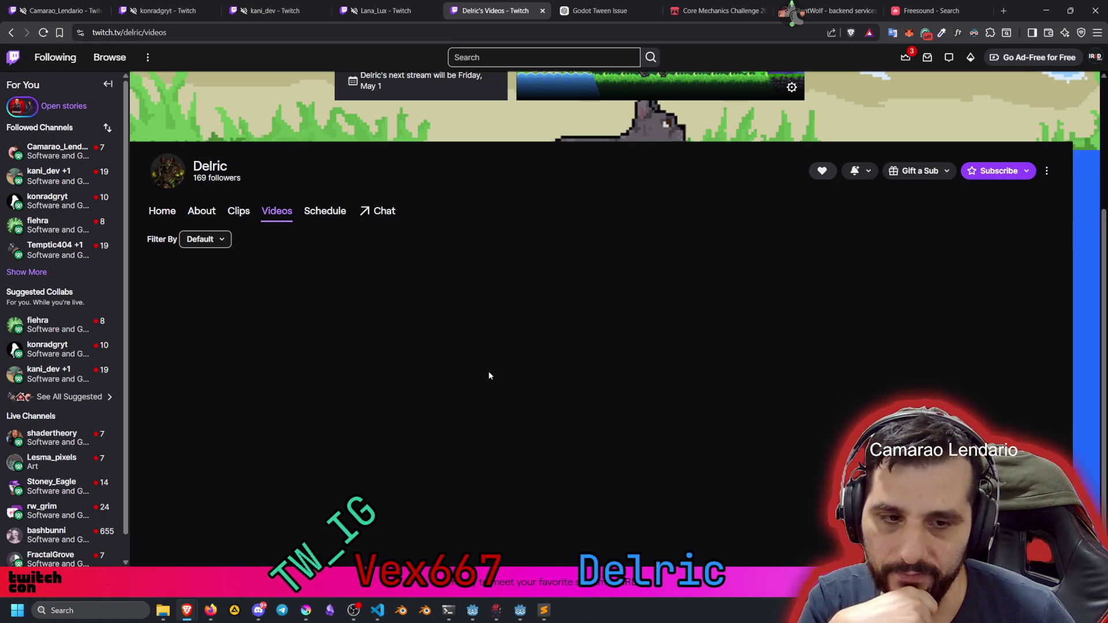
scroll(489, 323, "up", 3)
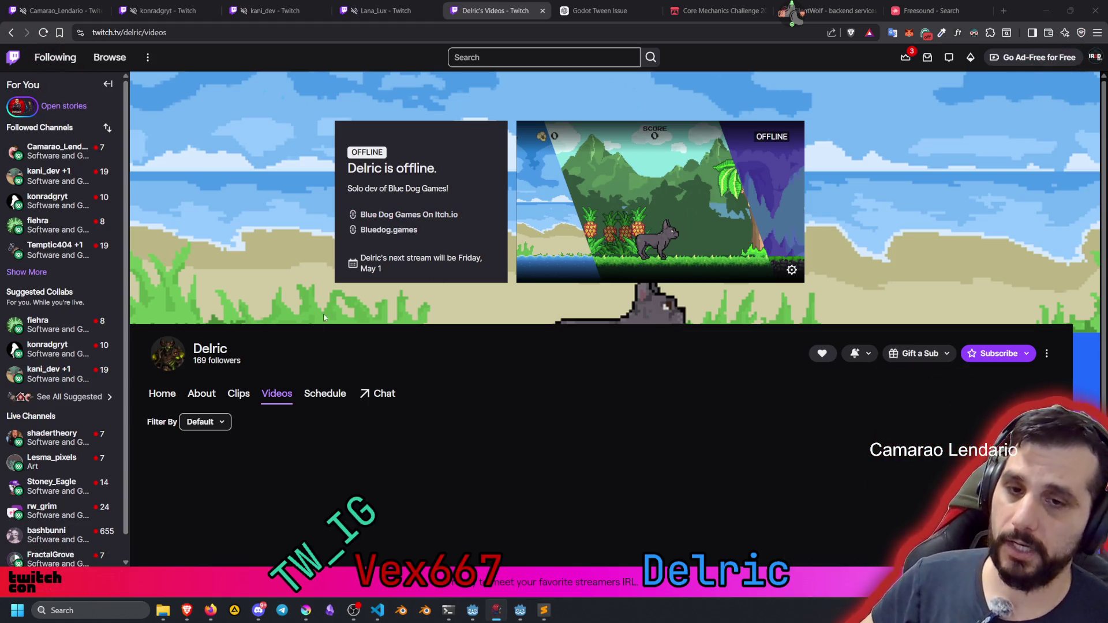
scroll(299, 379, "down", 3)
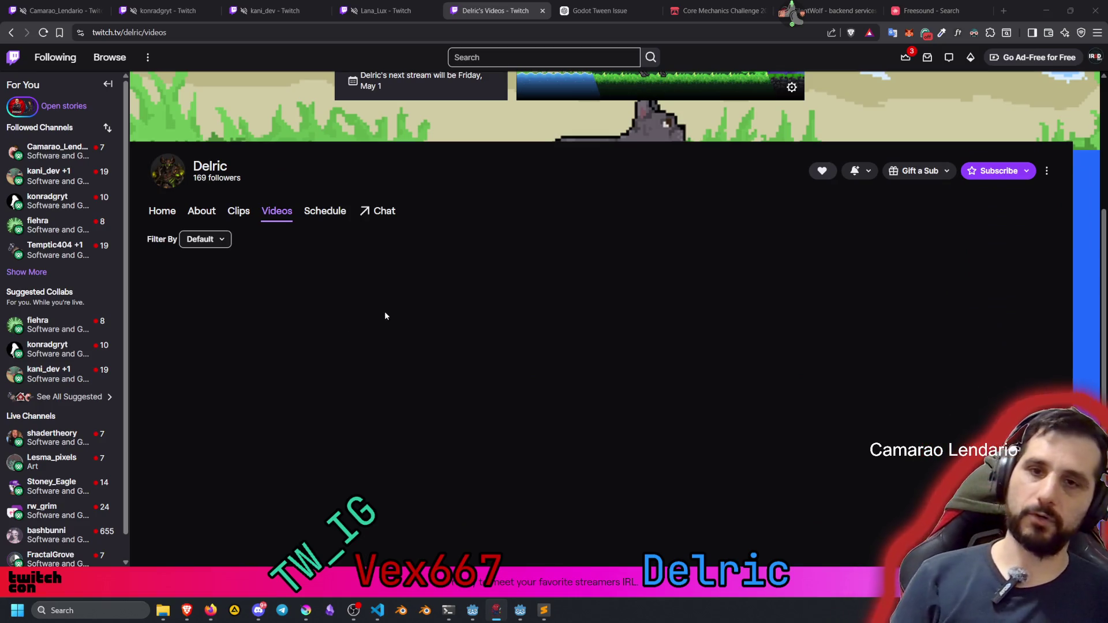
scroll(431, 303, "up", 3)
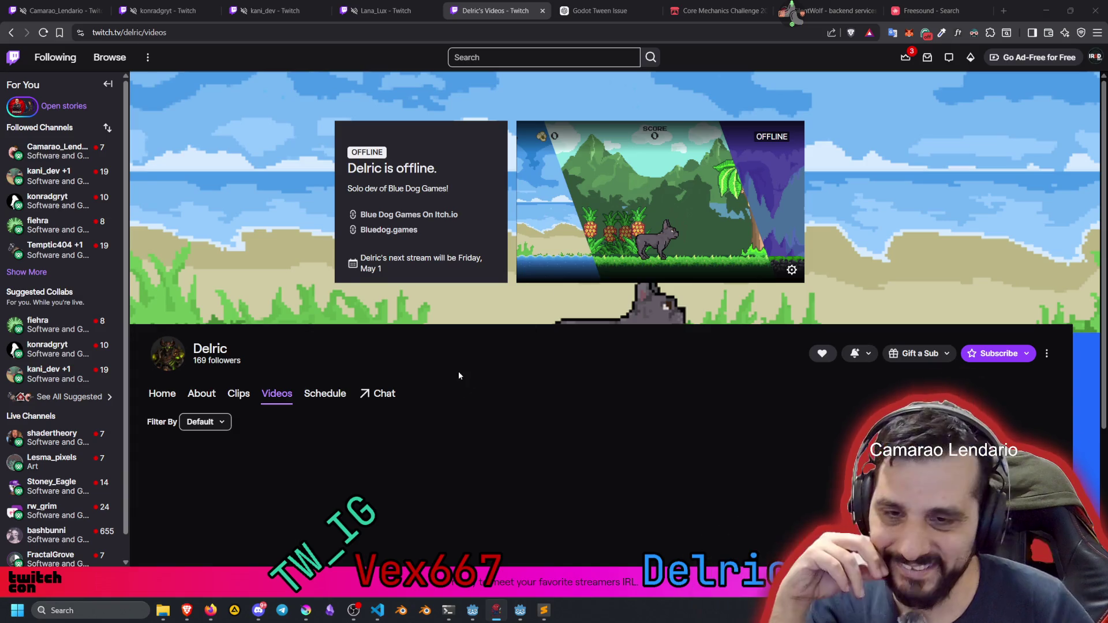
scroll(458, 372, "down", 3)
scroll(347, 335, "up", 3)
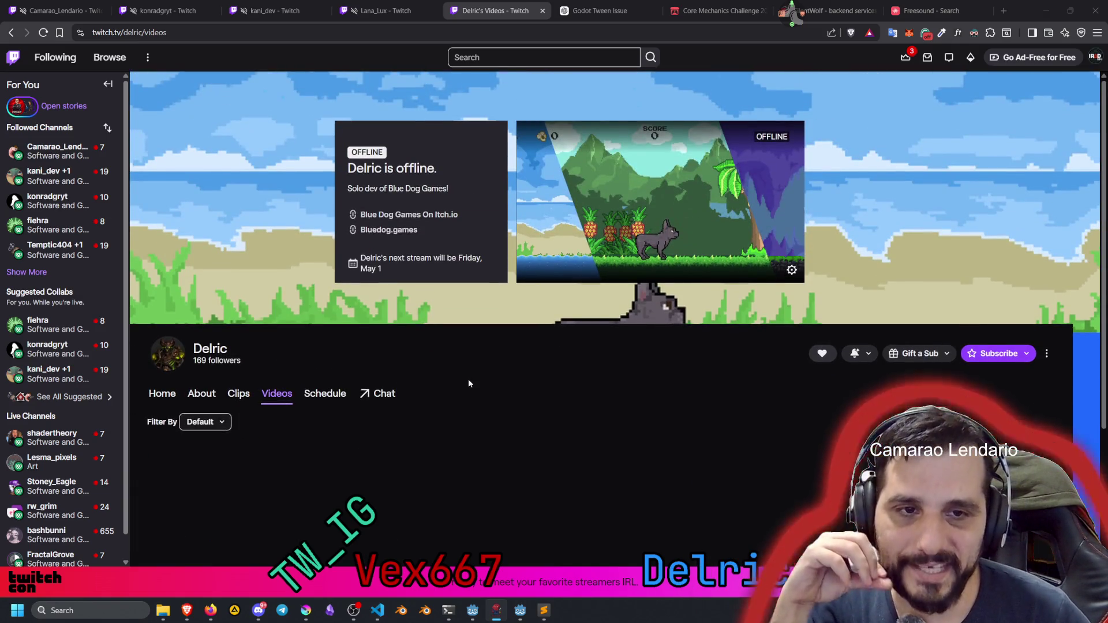
left_click(690, 12)
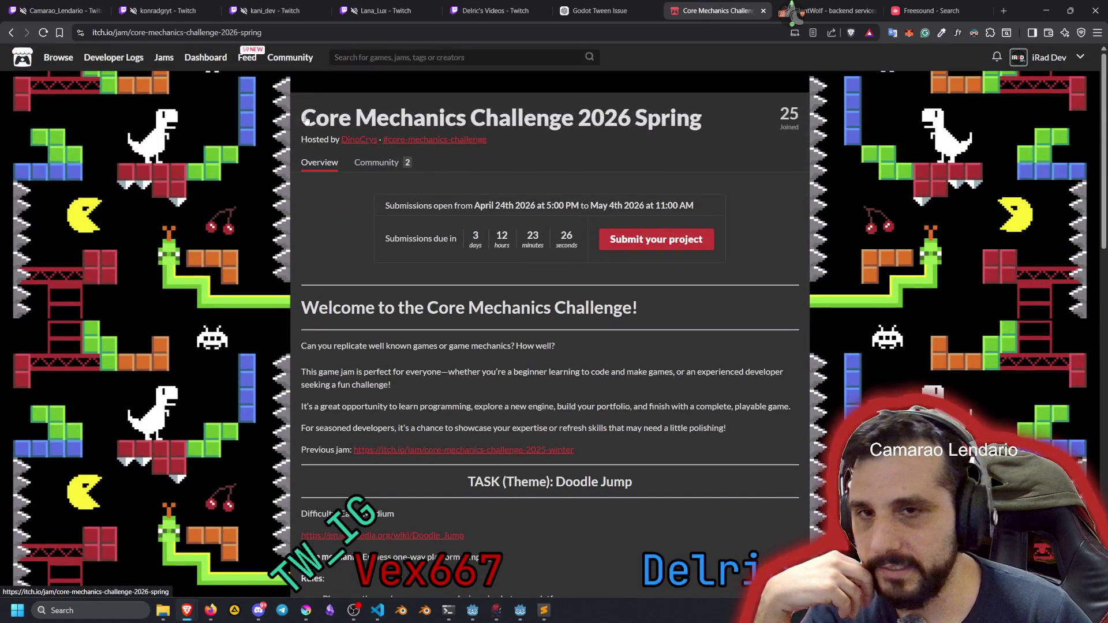
Select the jam page's title line and its web address
mouse_move(299, 118)
left_mouse_down()
mouse_move(596, 137)
mouse_move(537, 147)
mouse_move(303, 115)
left_mouse_up()
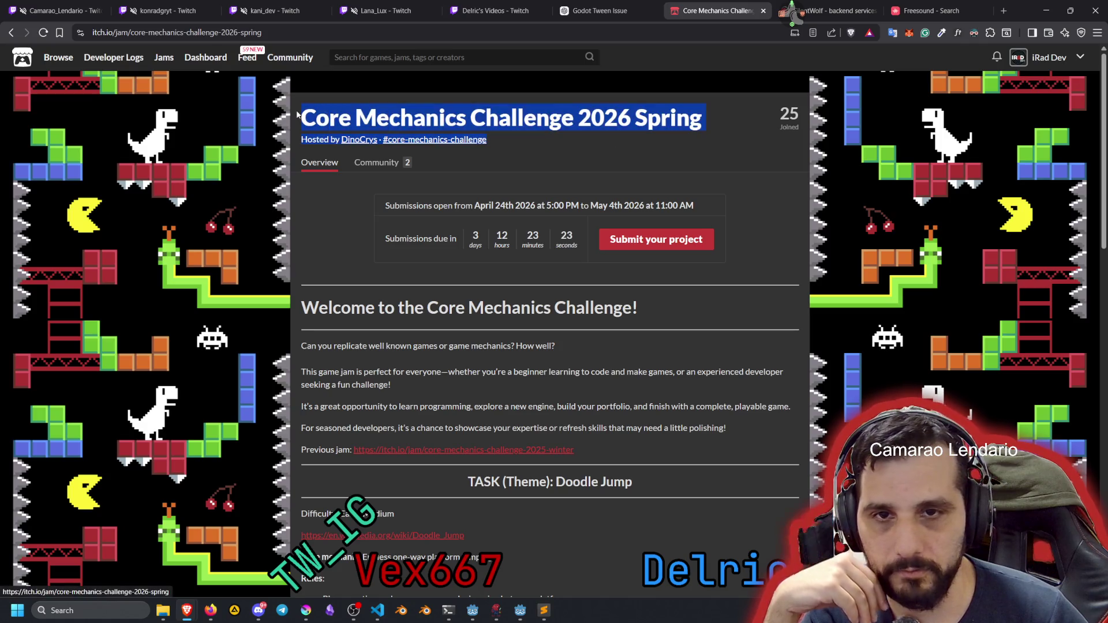
left_click(200, 31)
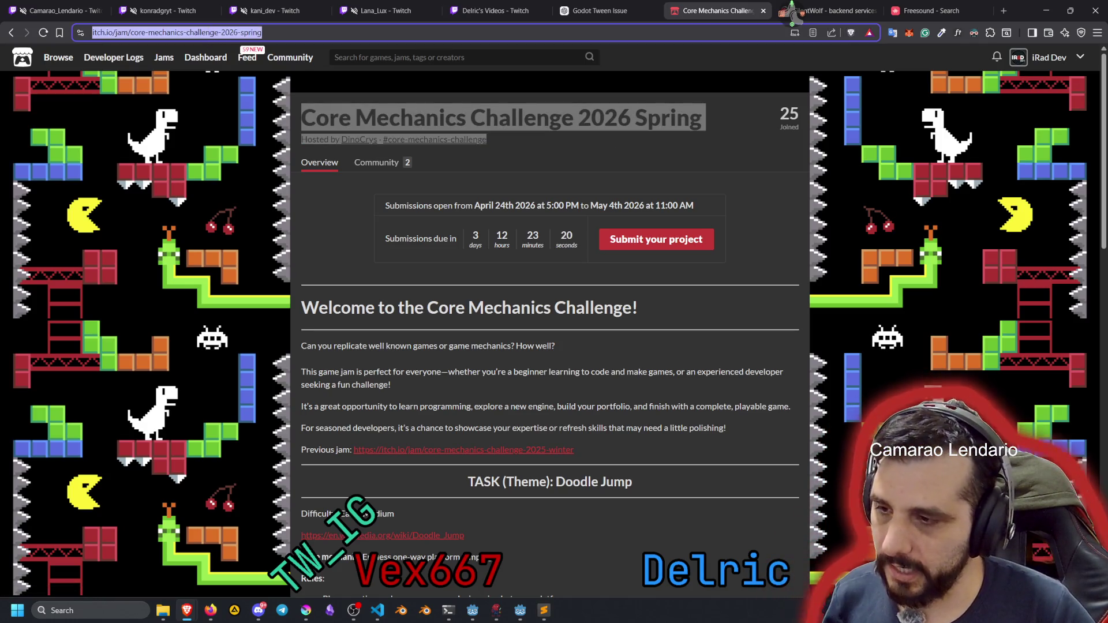
key("alt+Tab")
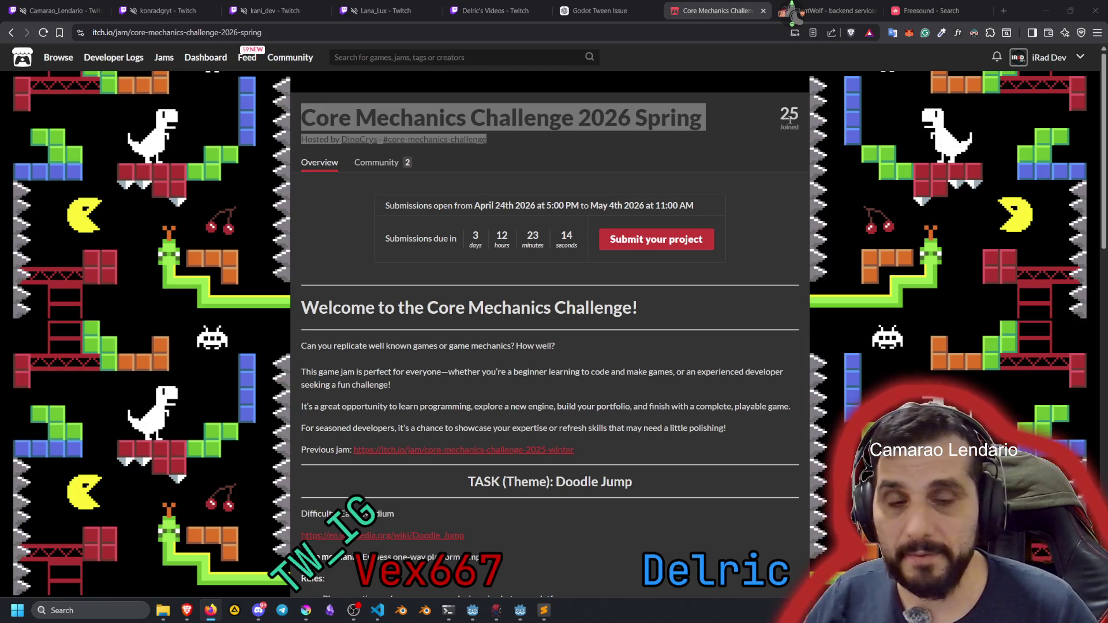
Look over the SilentWolf game backend page, then minimize the browser
scroll(496, 305, "down", 3)
scroll(501, 321, "up", 3)
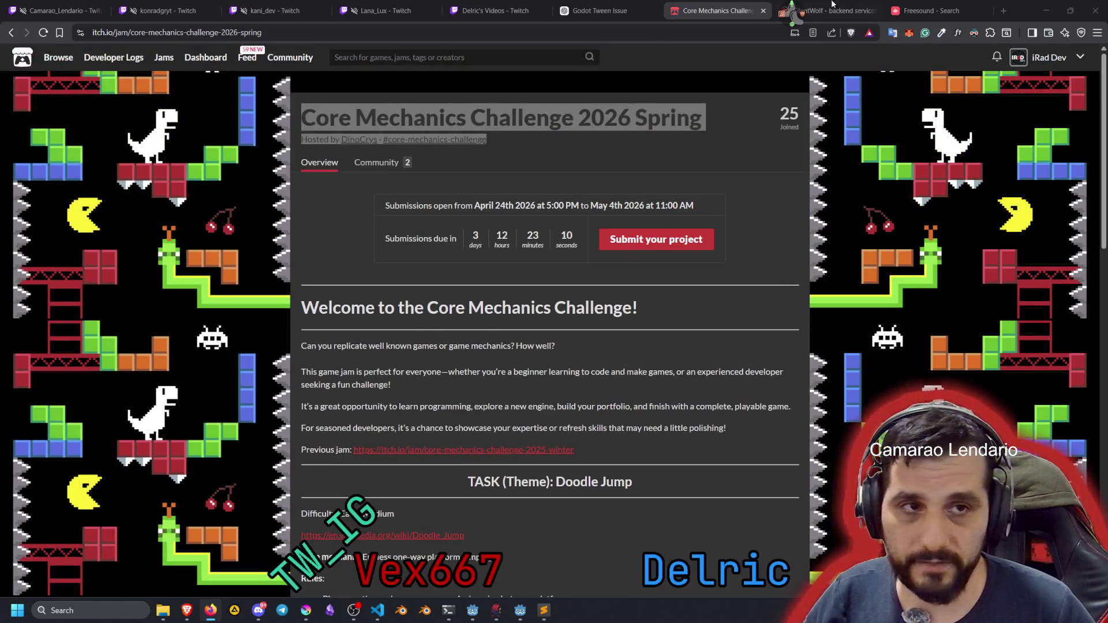
left_click(832, 8)
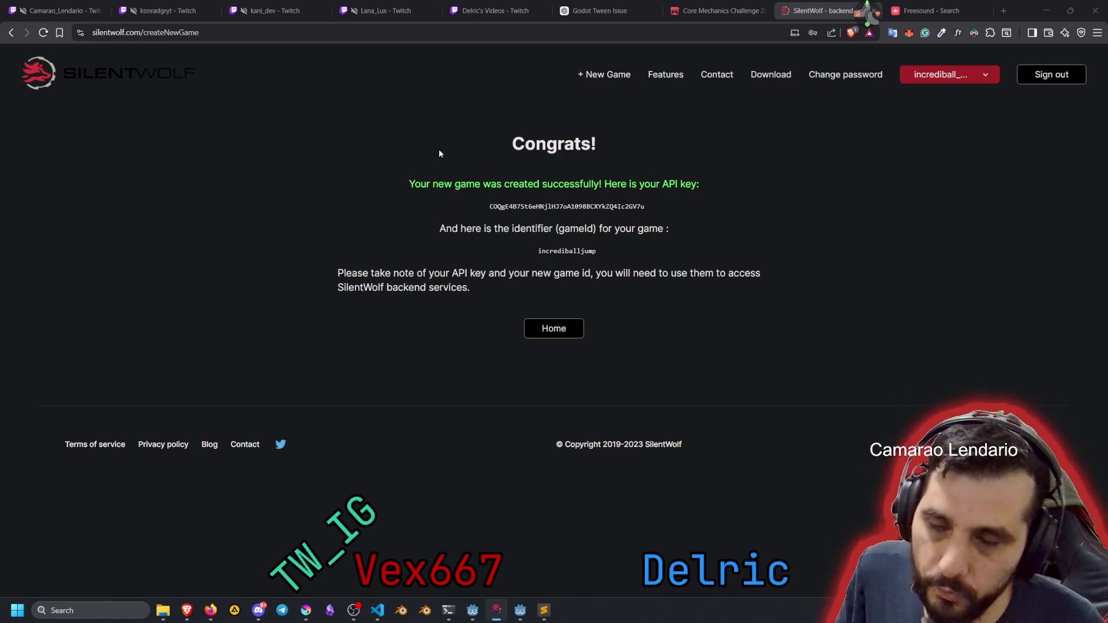
left_click(1046, 11)
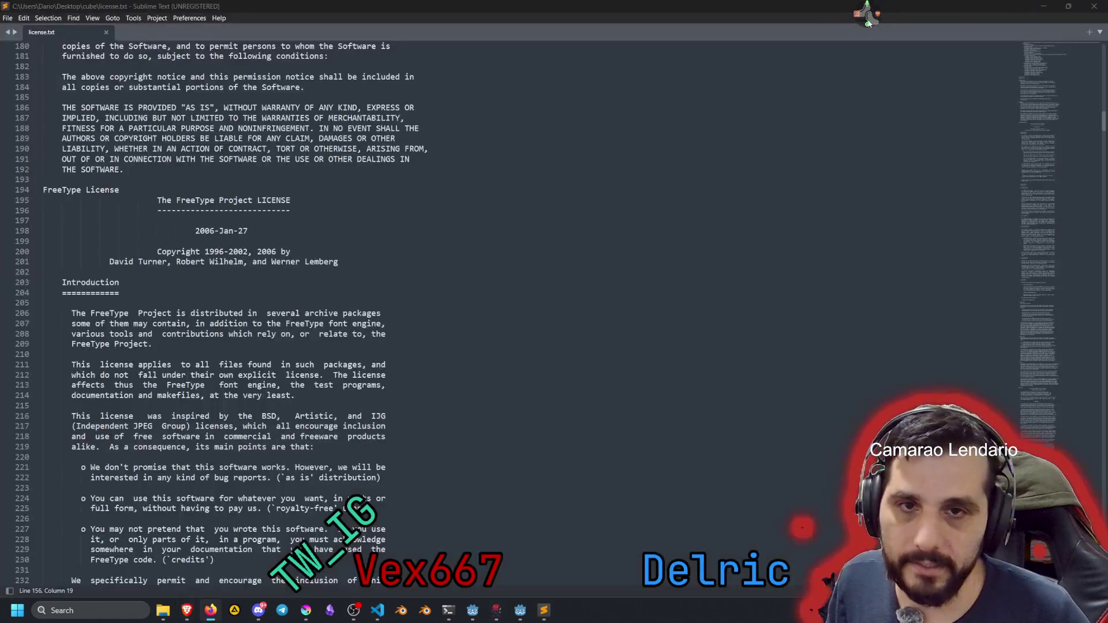
Close license.txt and Sublime Text, then launch cube.exe from the cube folder
left_click(107, 33)
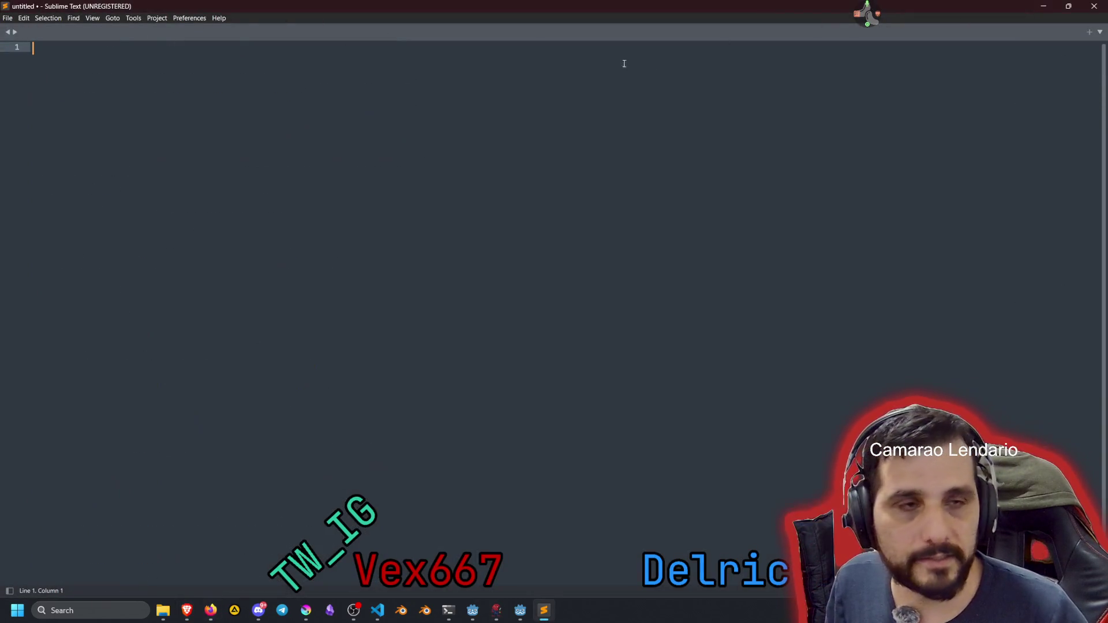
left_click(1094, 7)
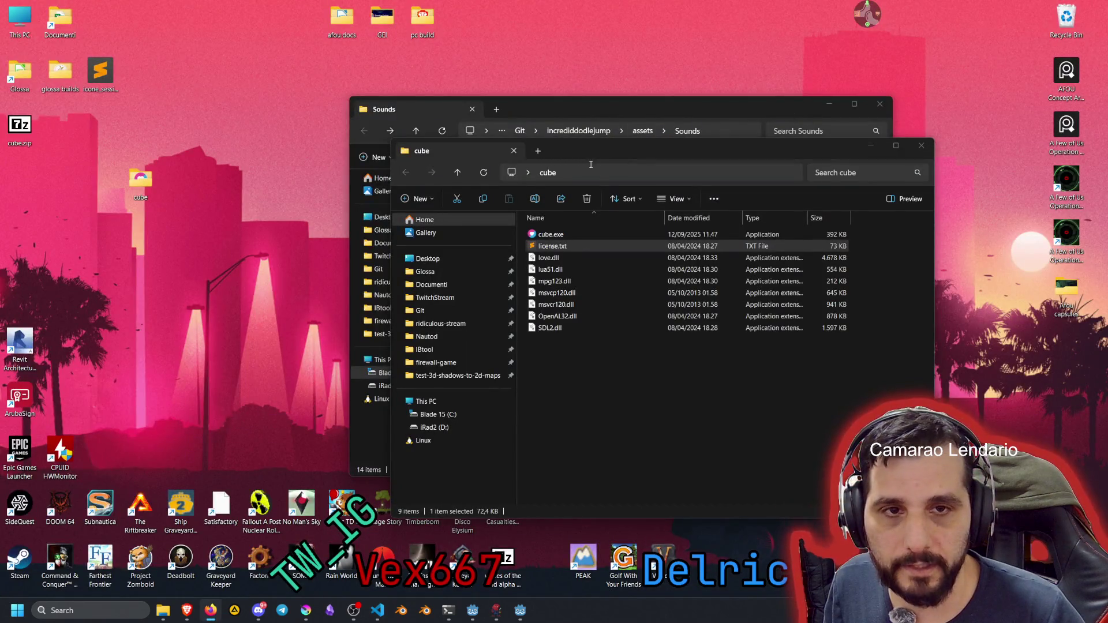
left_click_drag(588, 151, 452, 141)
left_click(396, 226)
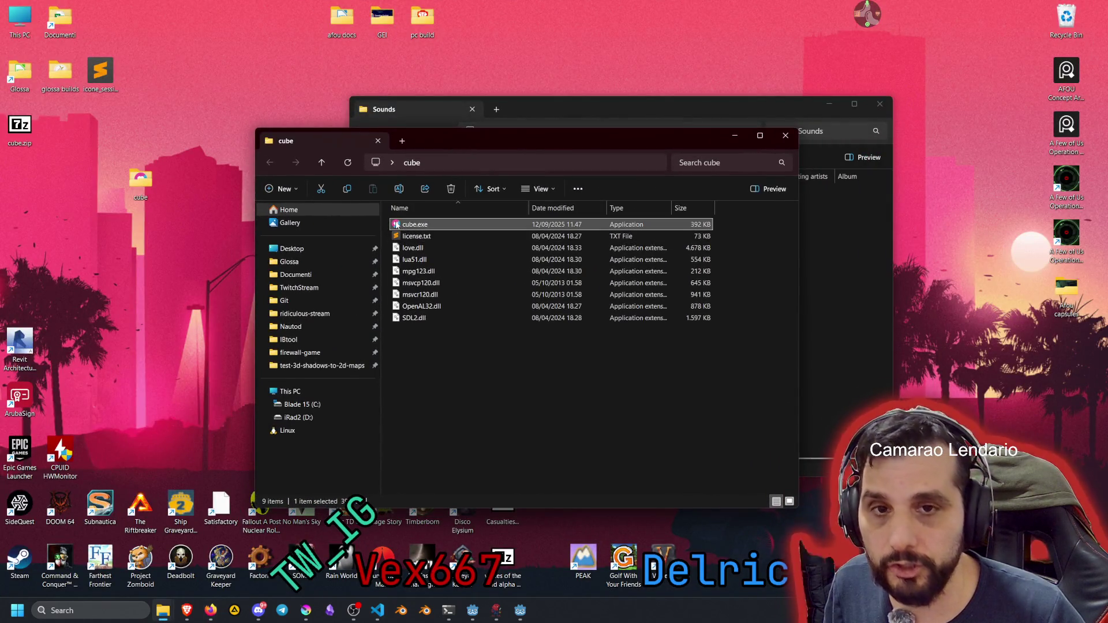
double_click(404, 226)
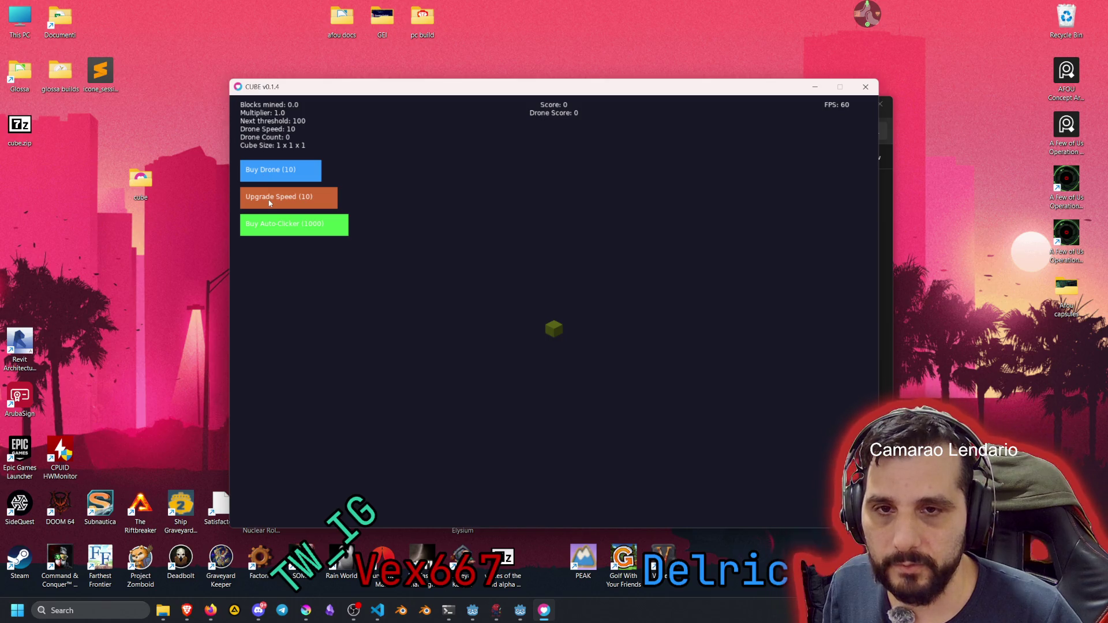
Mine away the 2x2x2 cube and then the 3x3x3 cube block by block
left_click(557, 334)
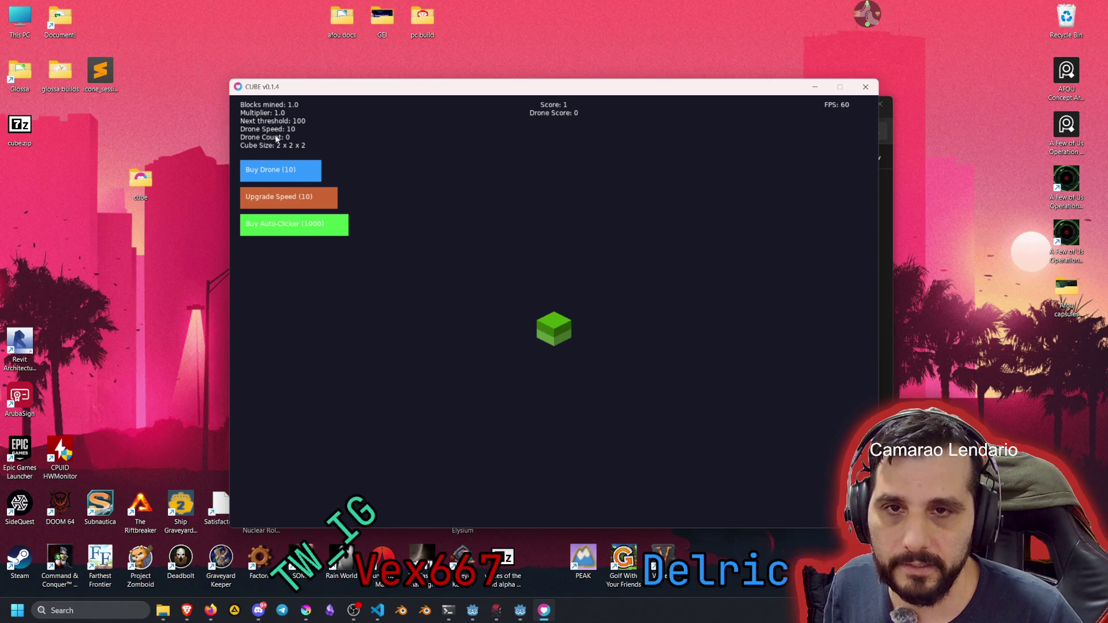
left_click(553, 338)
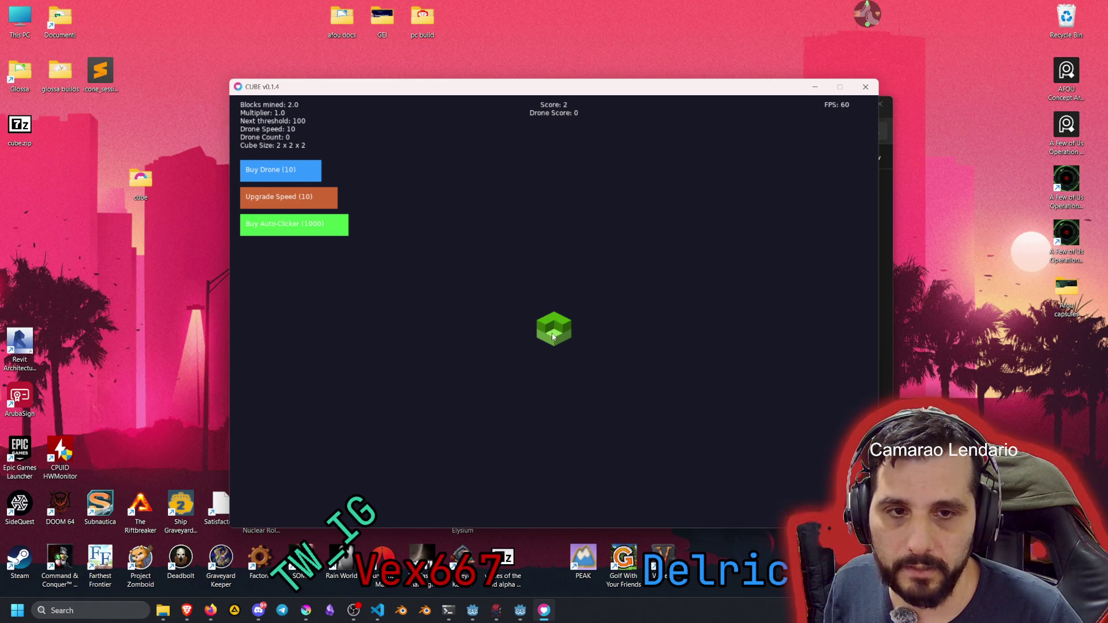
left_click(562, 328)
left_click(560, 325)
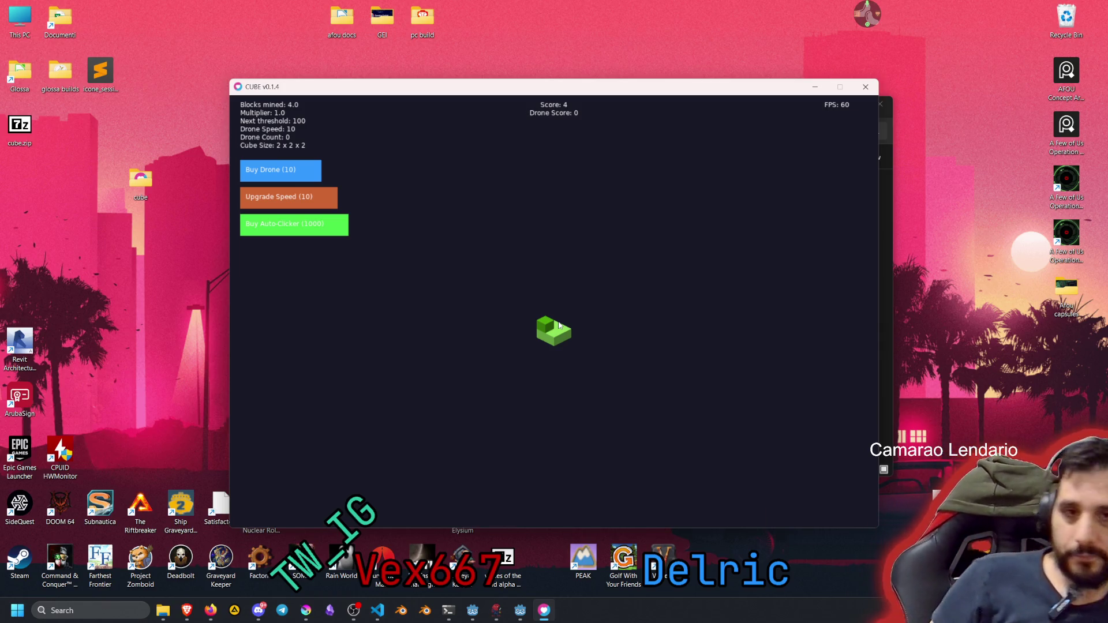
left_click(546, 340)
left_click(544, 342)
left_click(544, 342)
left_click(546, 339)
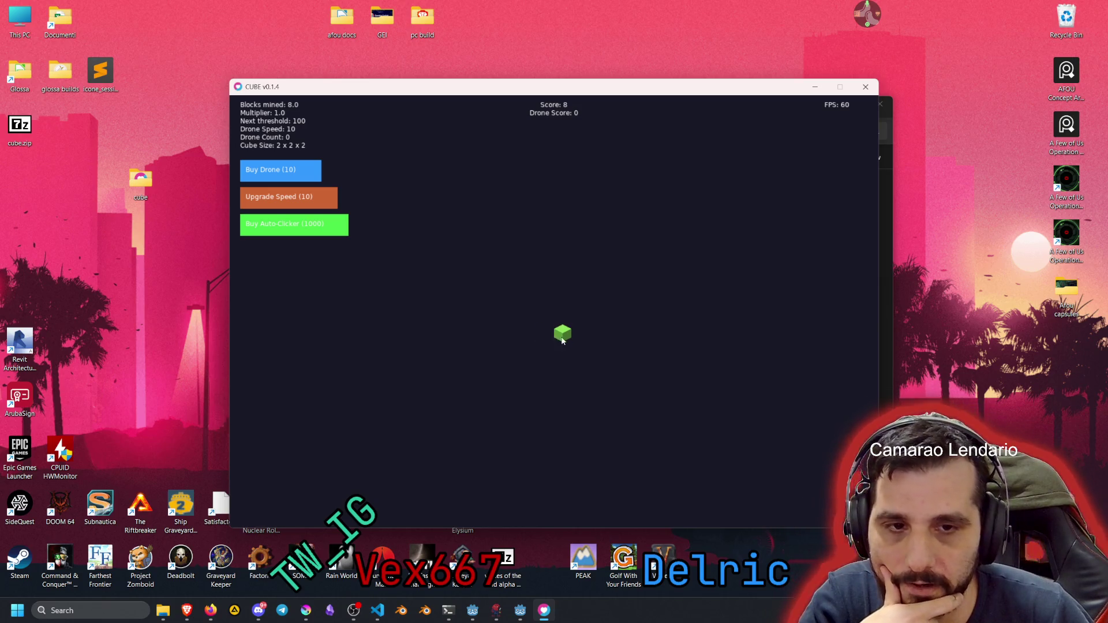
left_click(549, 333)
left_click(552, 326)
left_click(551, 327)
left_click(552, 329)
left_click(553, 331)
left_click(554, 333)
left_click(554, 333)
left_click(554, 335)
left_click(555, 337)
left_click(555, 338)
left_click(554, 335)
left_click(551, 333)
left_click(548, 331)
left_click(555, 331)
left_click(563, 330)
left_click(567, 329)
left_click(570, 328)
left_click(542, 332)
left_click(539, 338)
left_click(555, 345)
Mine the top layer and more blocks from the purple cube
left_click(566, 332)
left_click(562, 329)
left_click(557, 323)
left_click(551, 319)
left_click(551, 325)
left_click(554, 332)
left_click(553, 338)
left_click(554, 343)
left_click(549, 311)
left_click(554, 343)
left_click(557, 324)
left_click(563, 335)
left_click(554, 349)
left_click(556, 355)
left_click(563, 332)
left_click(567, 339)
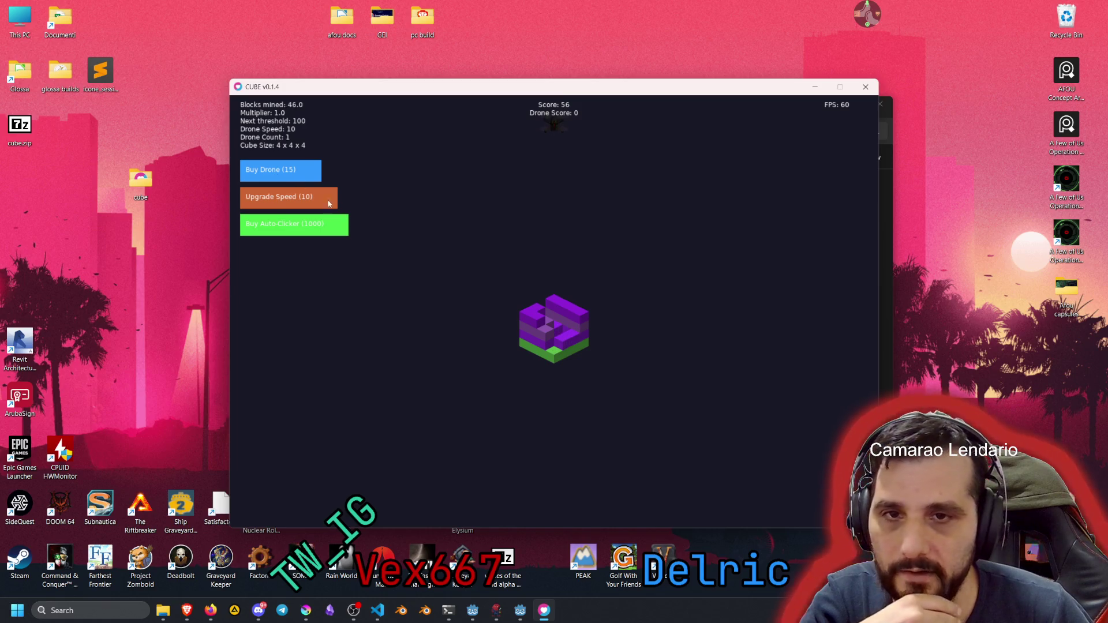
Spend mined blocks to buy more drones and upgrade drone speed
left_click(293, 169)
left_click(293, 169)
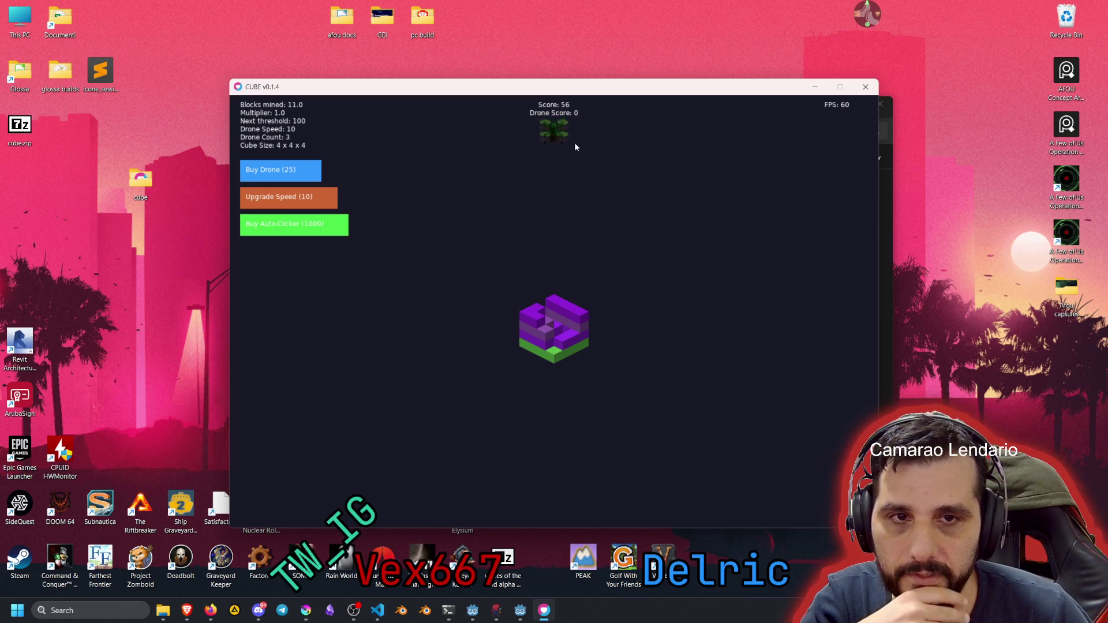
left_click(276, 199)
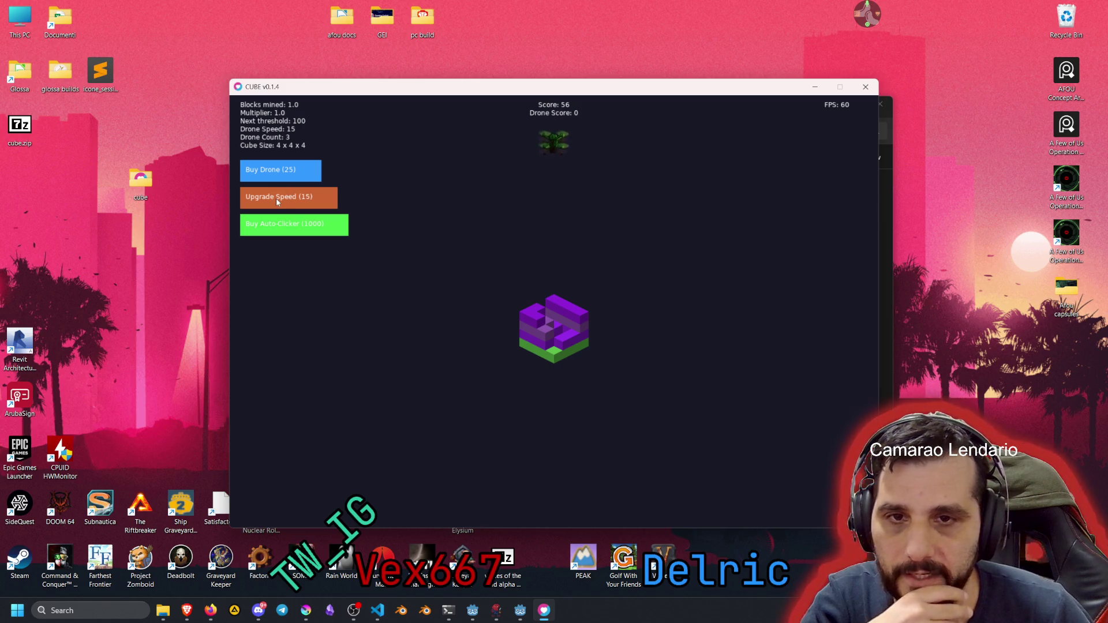
mouse_move(289, 224)
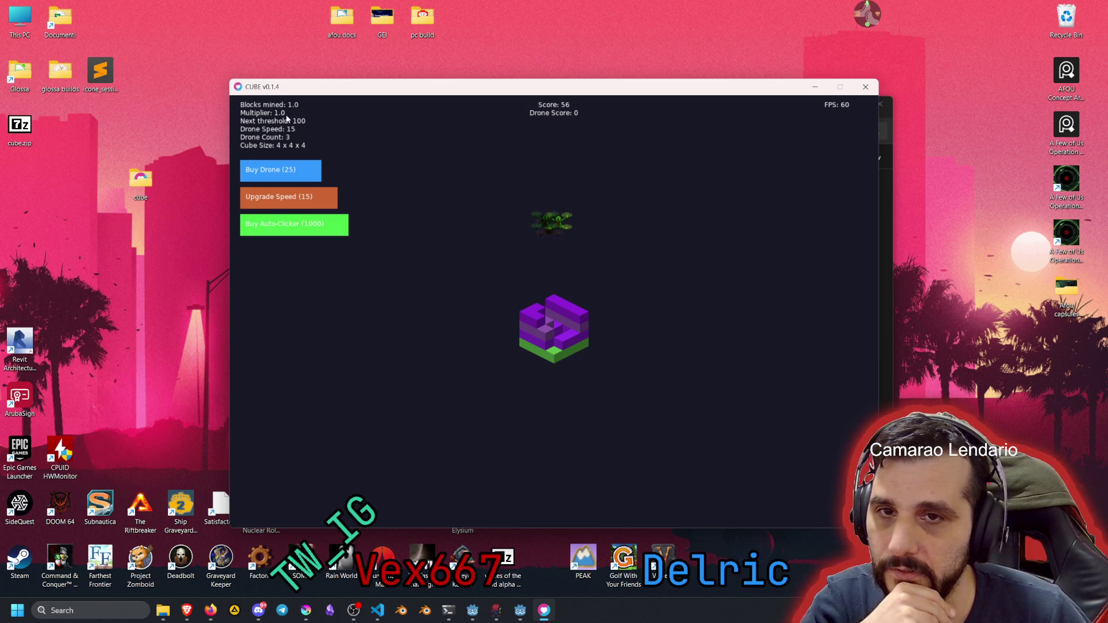
Finish clearing the purple cube so a new cube spawns
left_click(545, 323)
left_click(544, 334)
left_click(544, 334)
left_click(544, 334)
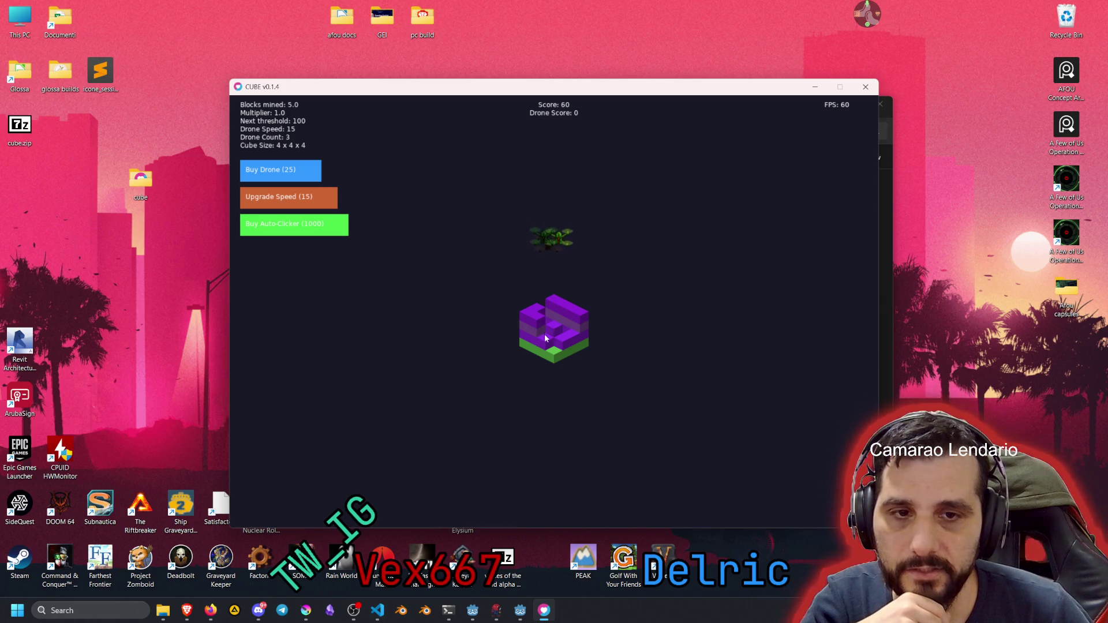
left_click(522, 315)
left_click(523, 315)
left_click(526, 316)
left_click(526, 316)
left_click(528, 319)
left_click(532, 323)
left_click(532, 325)
left_click(531, 325)
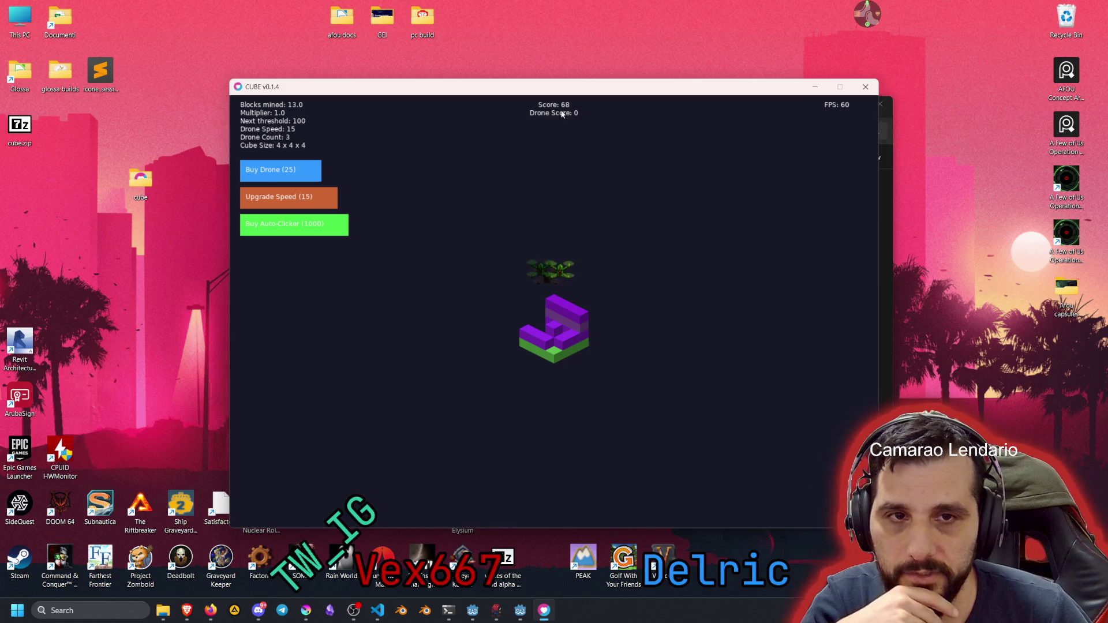
left_click(573, 338)
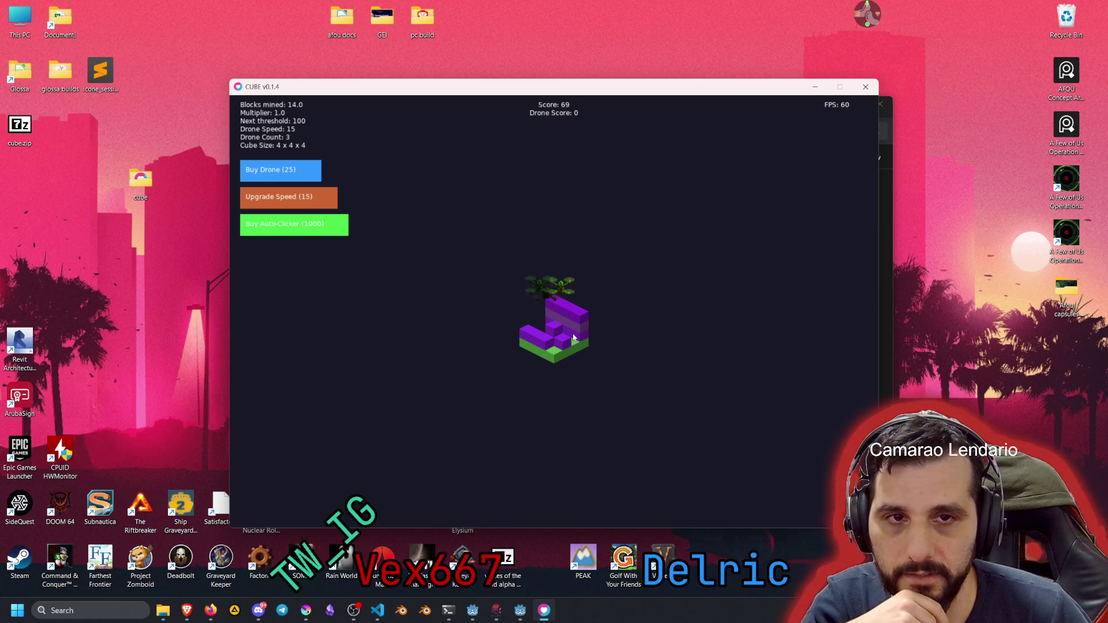
left_click(574, 338)
left_click(573, 340)
left_click(574, 341)
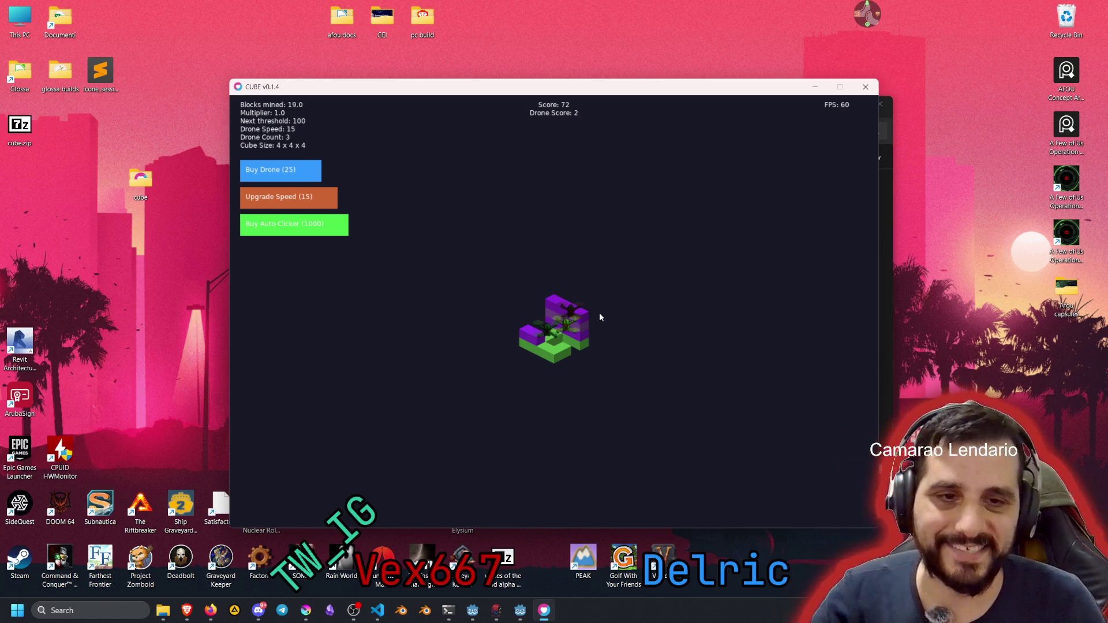
double_click(558, 320)
double_click(562, 324)
double_click(568, 329)
triple_click(576, 336)
double_click(569, 332)
double_click(554, 326)
double_click(539, 340)
double_click(539, 346)
double_click(539, 345)
double_click(555, 346)
left_click(576, 345)
left_click(575, 345)
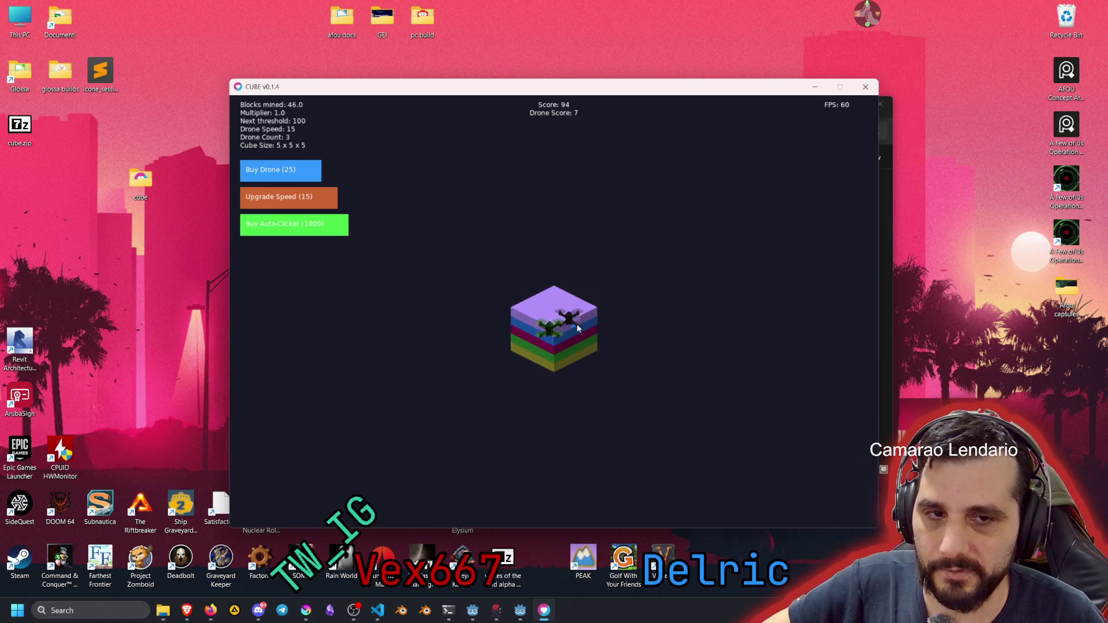
Mine the 5x5x5 cube past 100 blocks to reach Multiplier 1.1 and Score 151
double_click(553, 341)
double_click(552, 340)
double_click(556, 333)
double_click(553, 329)
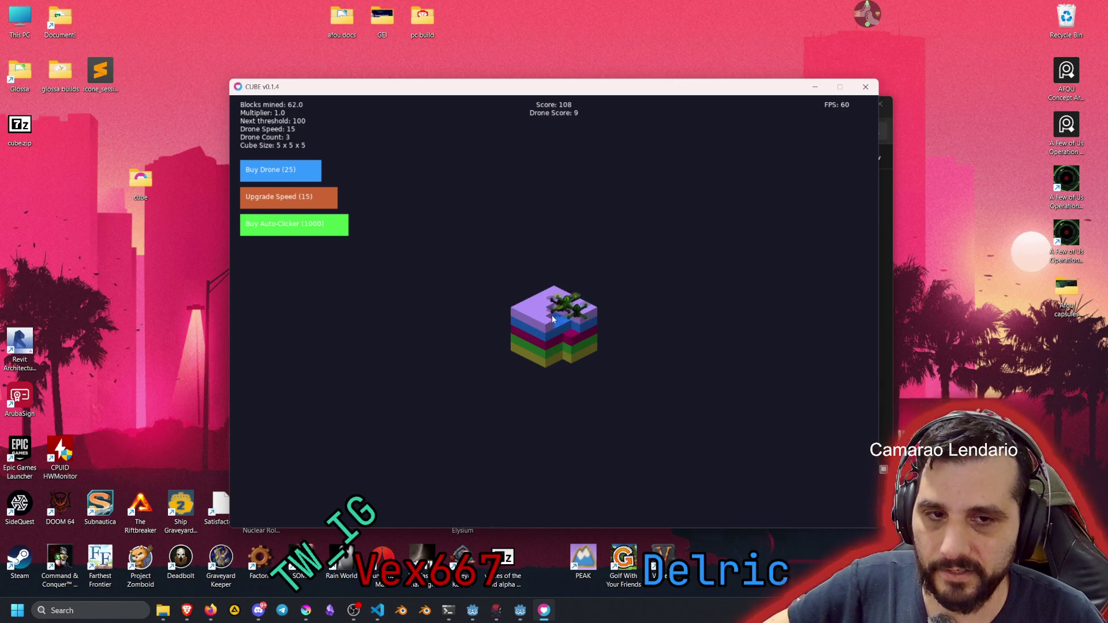
double_click(547, 326)
double_click(541, 323)
double_click(543, 323)
double_click(546, 324)
double_click(548, 326)
double_click(551, 327)
double_click(553, 329)
left_click(553, 327)
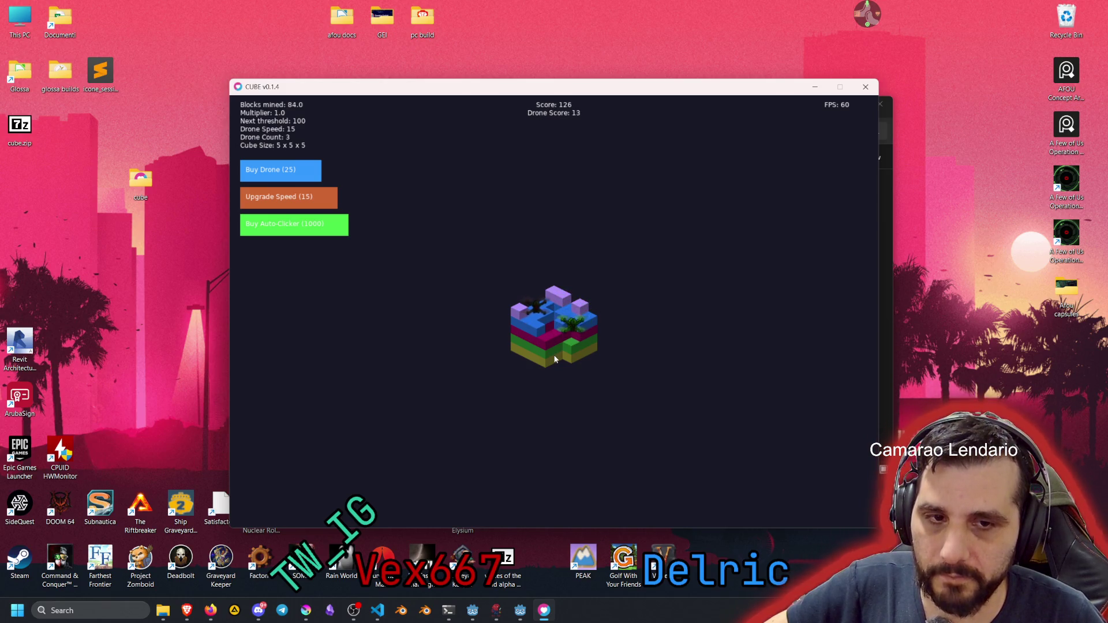
left_click(551, 343)
left_click(559, 332)
left_click(572, 346)
left_click(580, 327)
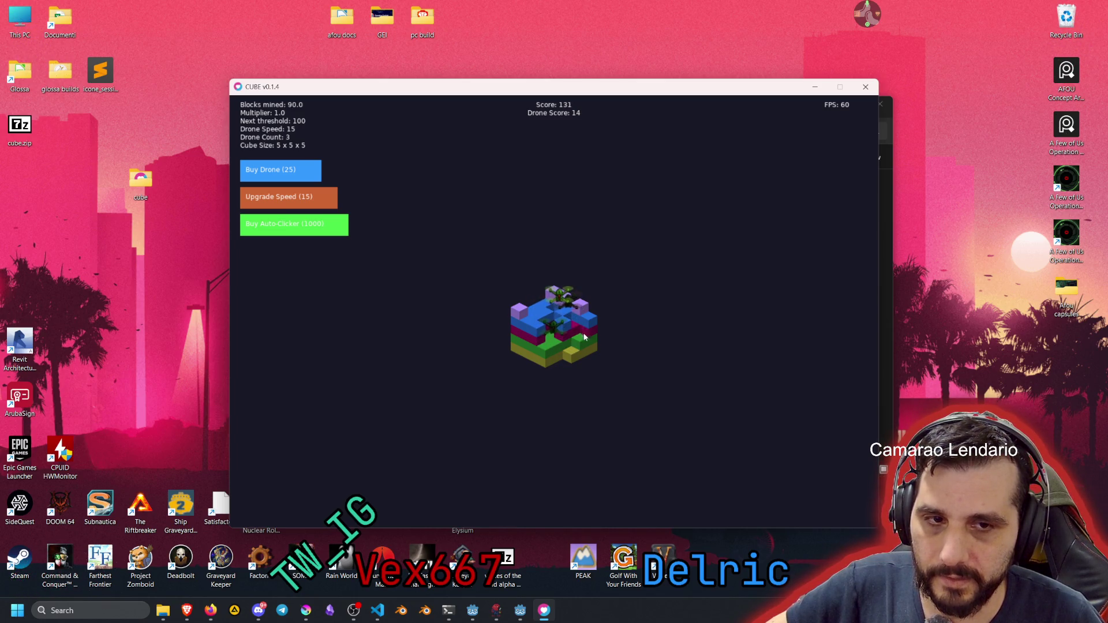
left_click(583, 348)
left_click(582, 346)
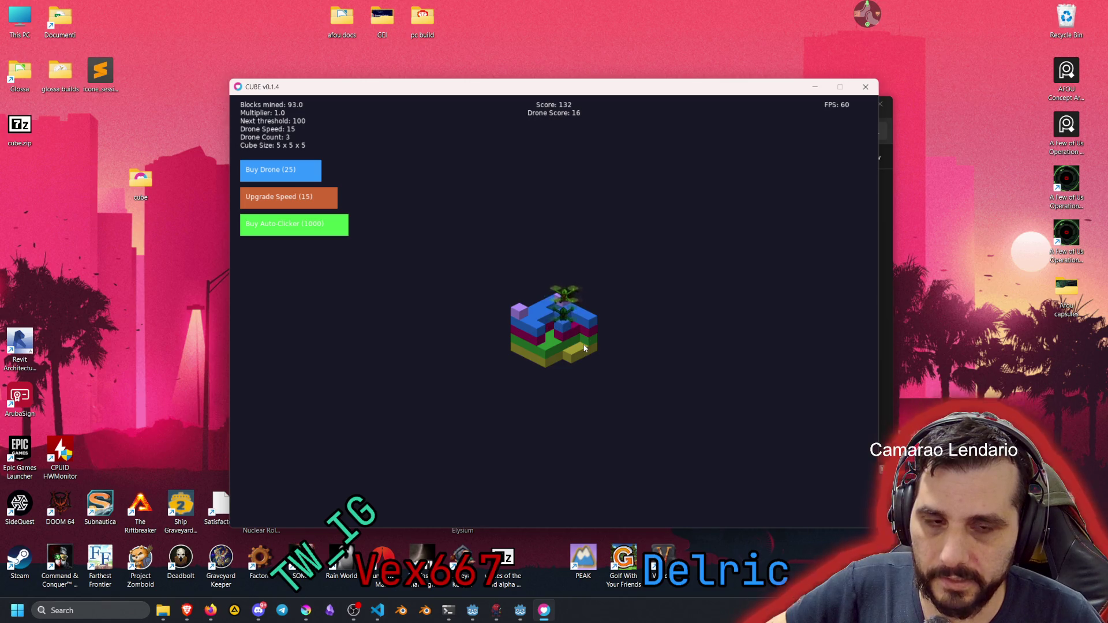
left_click(553, 334)
left_click(542, 318)
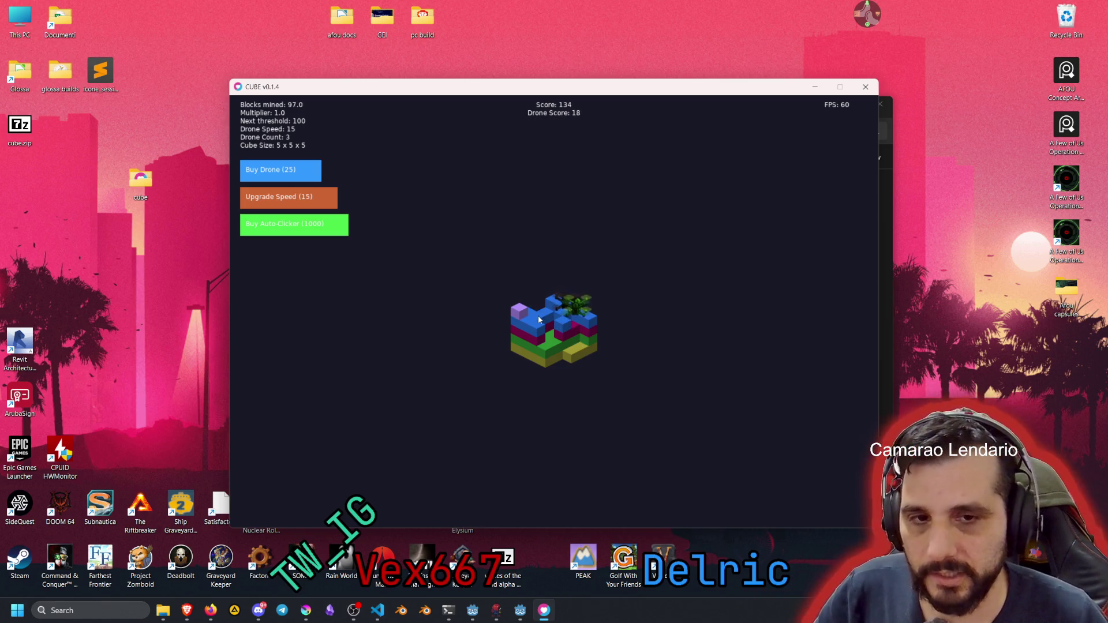
left_click(536, 321)
left_click(527, 322)
left_click(533, 334)
left_click(536, 340)
left_click(538, 345)
left_click(540, 349)
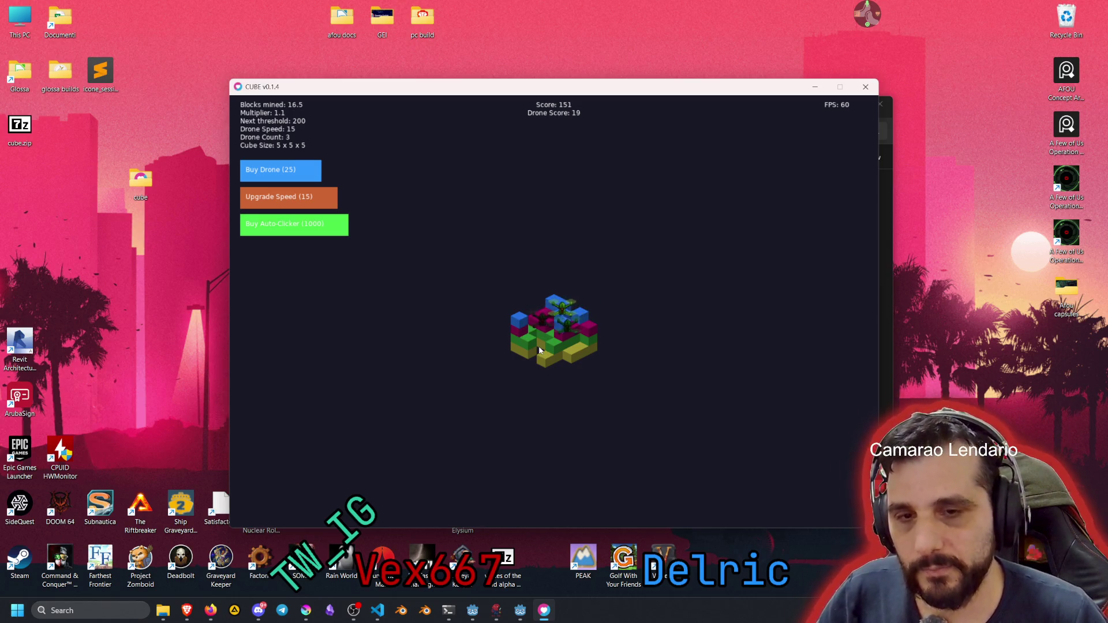
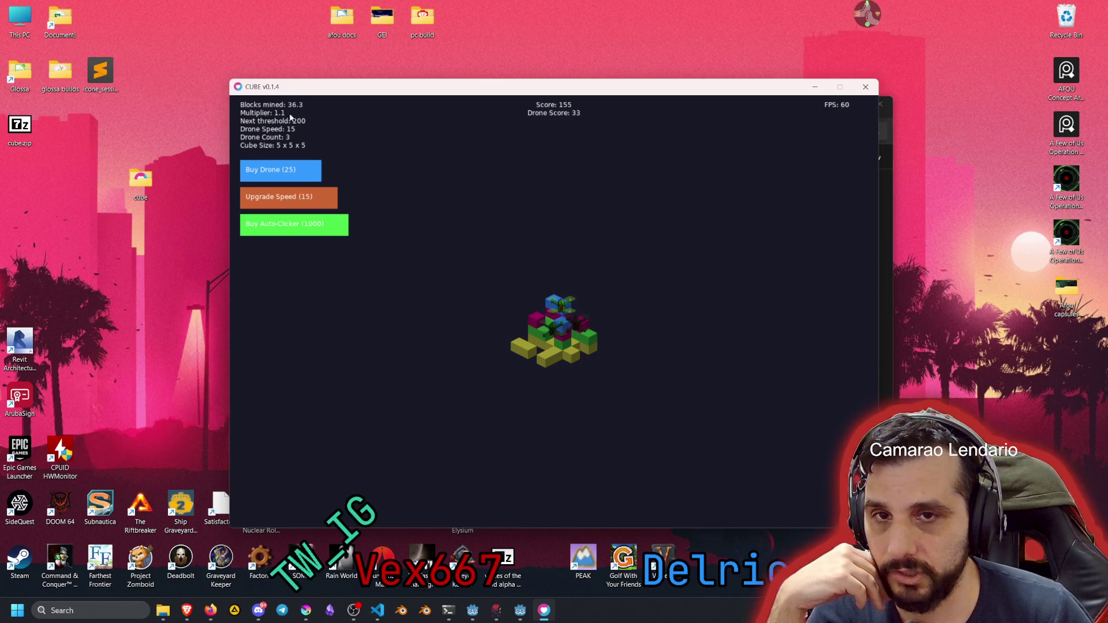
Buy a fourth drone for 25 and start mining the 5x5x5 cube's top blocks
left_click(285, 175)
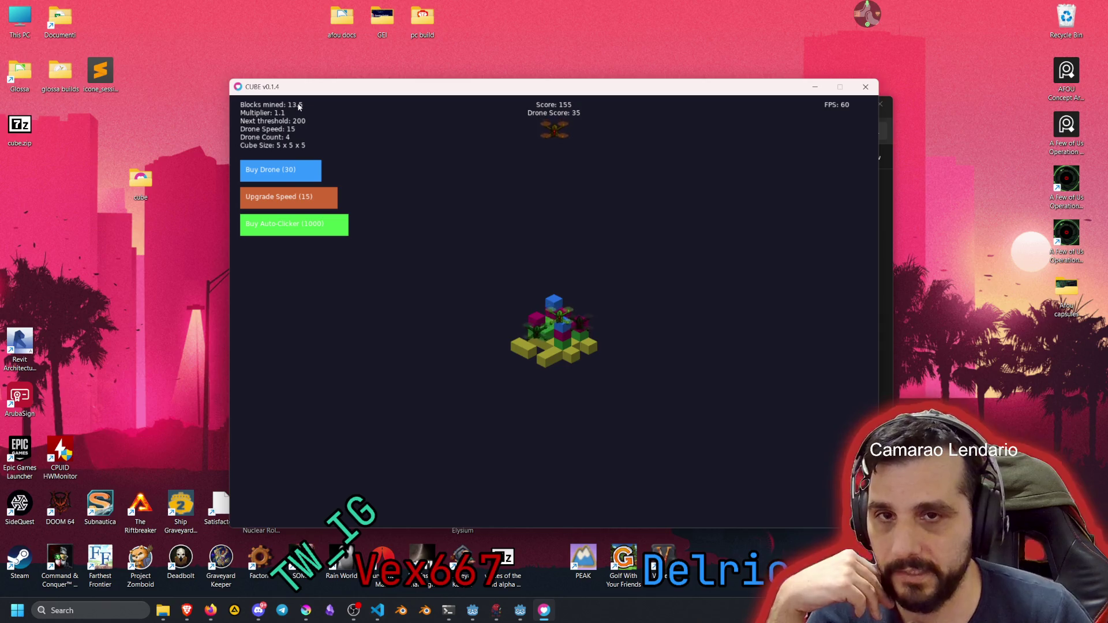
mouse_move(297, 231)
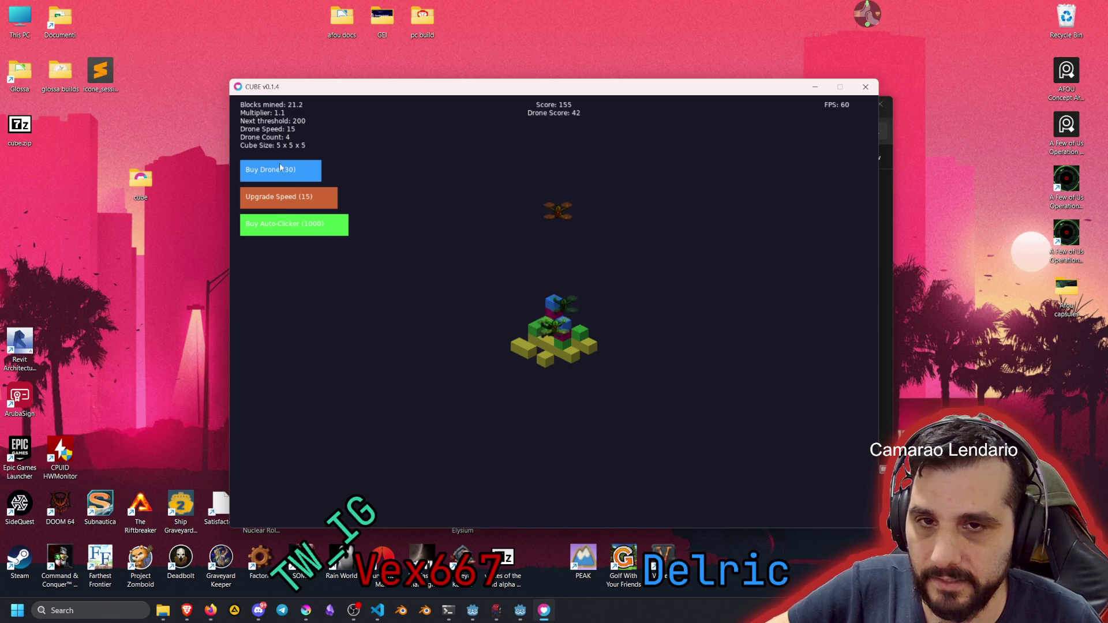
left_click(567, 332)
left_click(567, 332)
left_click(567, 332)
left_click(567, 332)
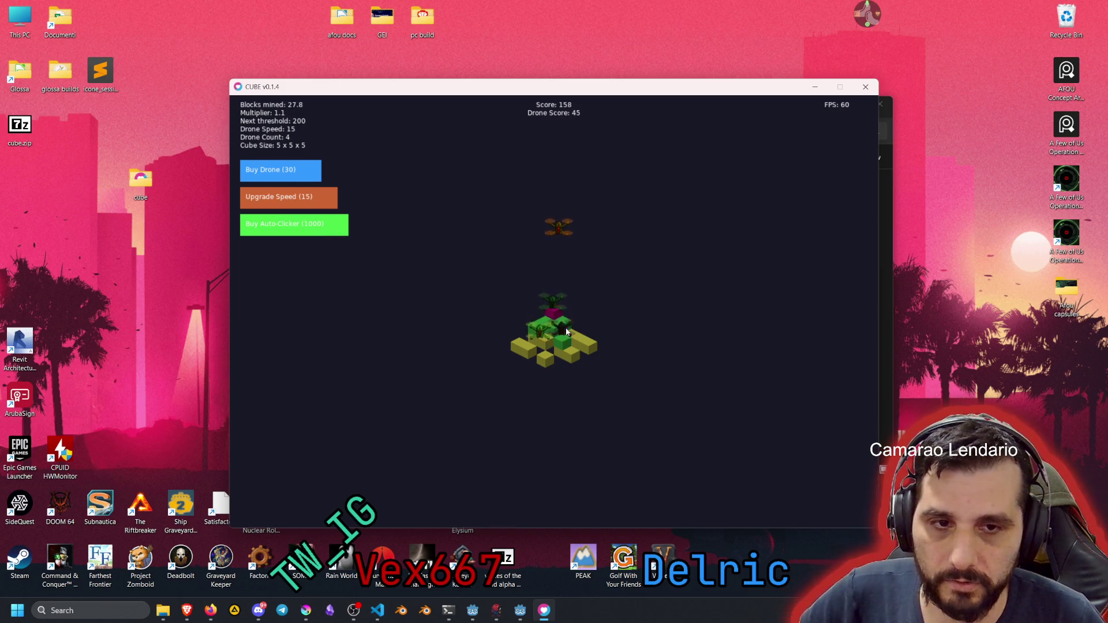
left_click(554, 321)
left_click(546, 310)
left_click(549, 323)
left_click(546, 343)
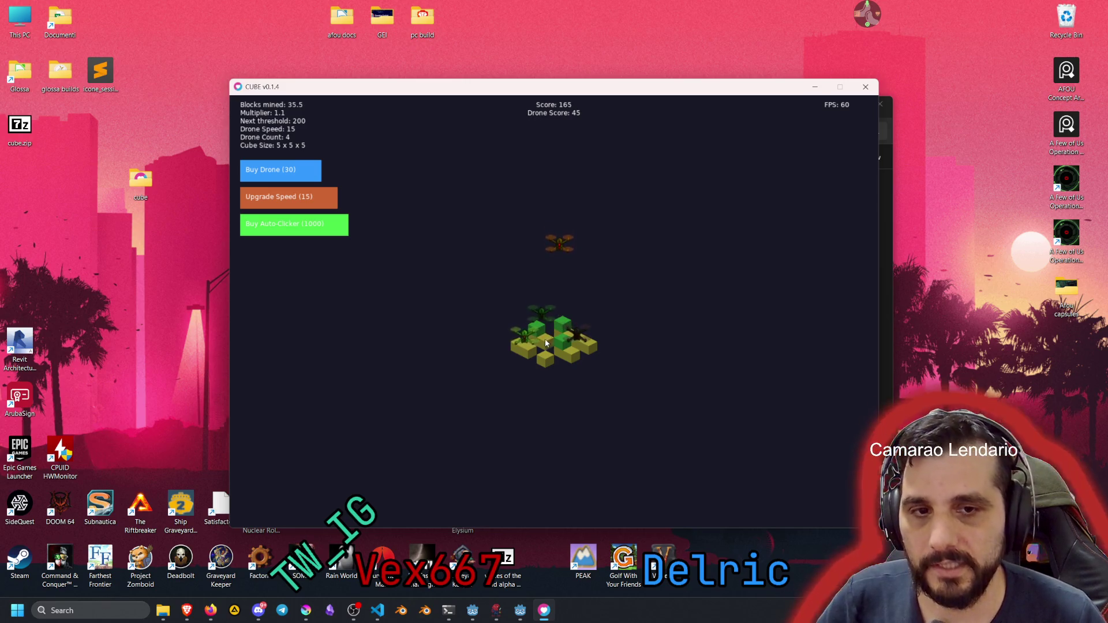
Mine the front, green and last yellow blocks so the 5x5x5 cube clears and a 6x6x6 spawns
left_click(546, 343)
left_click(546, 343)
left_click(553, 342)
left_click(555, 344)
left_click(559, 346)
left_click(563, 348)
left_click(569, 351)
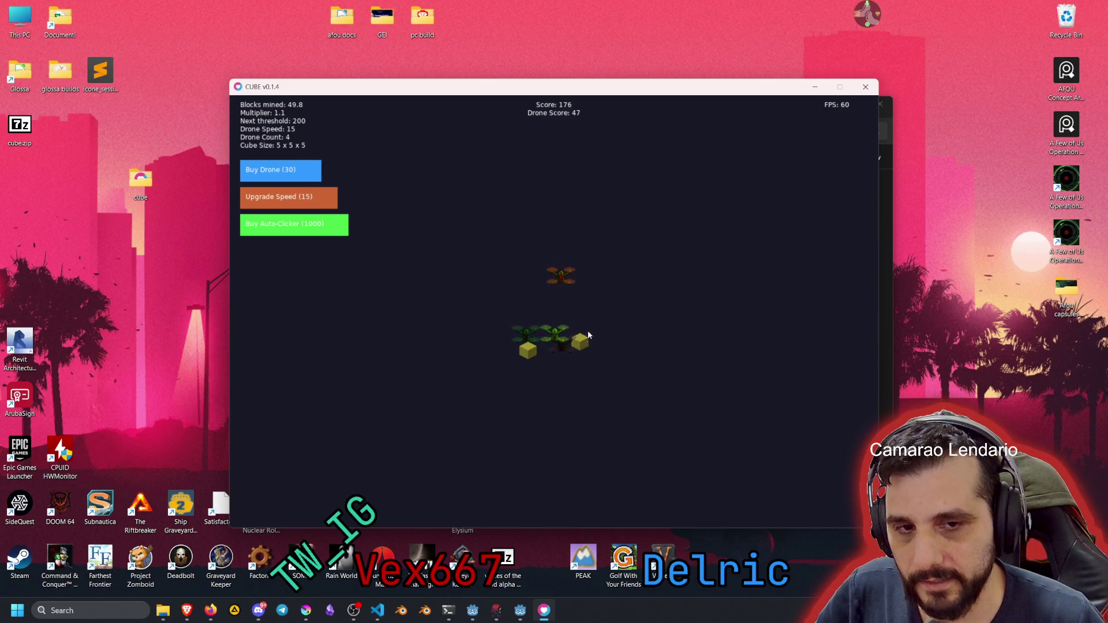
left_click(530, 349)
left_click(547, 298)
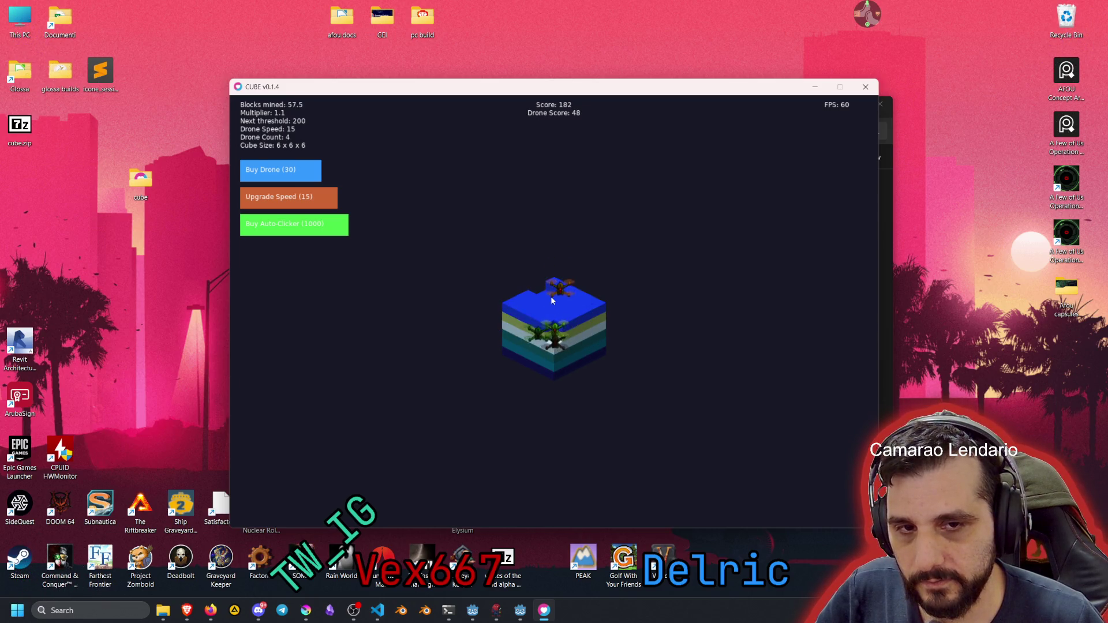
Mine the blue centre blocks and the top layer of the 6x6x6 cube
left_click(556, 310)
left_click(556, 311)
left_click(557, 312)
left_click(558, 312)
left_click(560, 315)
left_click(563, 316)
left_click(569, 320)
left_click(574, 323)
left_click(572, 324)
left_click(569, 324)
left_click(565, 325)
left_click(563, 325)
left_click(560, 327)
left_click(557, 327)
left_click(555, 329)
left_click(553, 329)
left_click(553, 329)
left_click(553, 328)
left_click(552, 328)
left_click(551, 327)
left_click(550, 327)
Dig further into the cube, clearing its front blocks
left_click(560, 336)
left_click(559, 338)
left_click(557, 340)
left_click(557, 341)
left_click(555, 343)
left_click(553, 345)
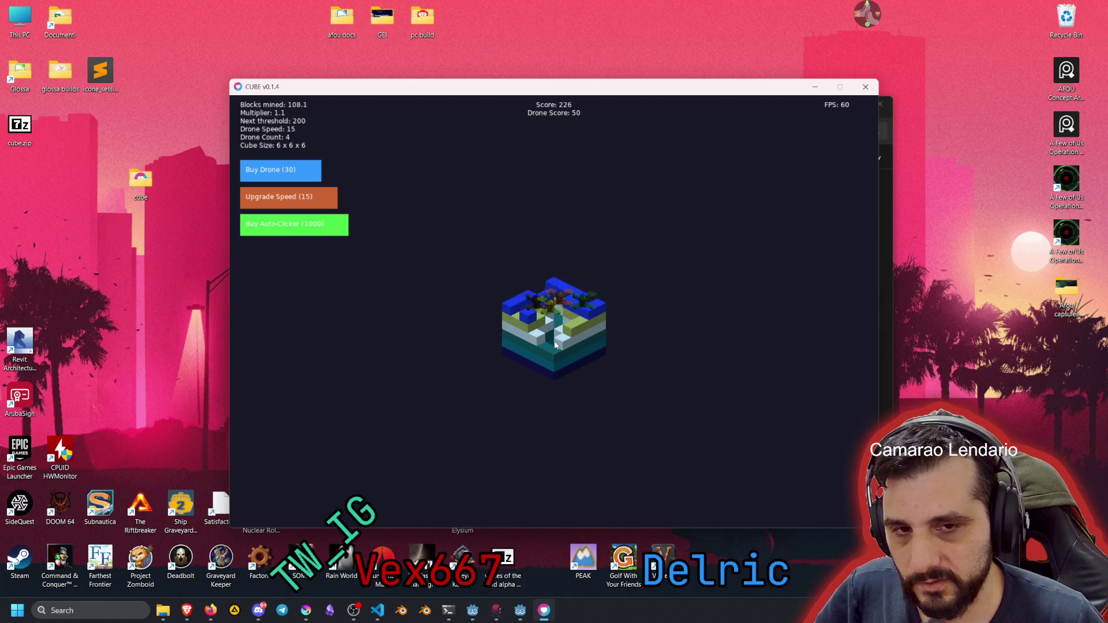
left_click(556, 344)
left_click(555, 345)
left_click(555, 345)
left_click(555, 345)
left_click(553, 350)
left_click(552, 351)
left_click(553, 354)
left_click(553, 356)
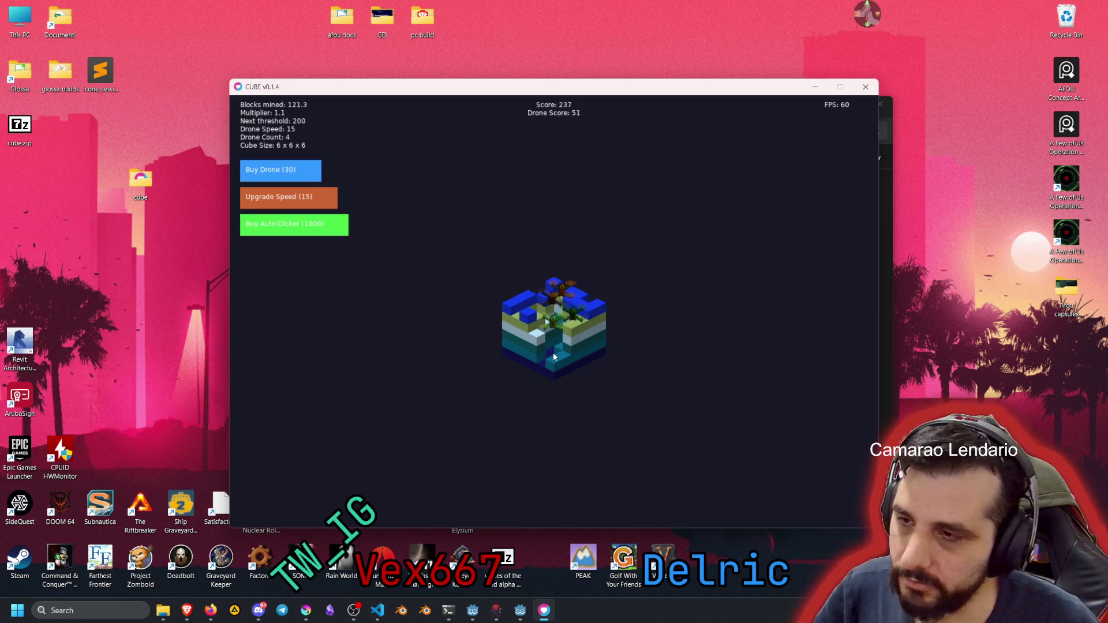
left_click(554, 357)
left_click(557, 356)
left_click(559, 356)
left_click(563, 354)
left_click(568, 354)
Keep mining blocks along the cube's right edge and left side
left_click(577, 327)
left_click(576, 325)
left_click(577, 323)
left_click(576, 322)
left_click(575, 320)
left_click(575, 317)
left_click(575, 314)
left_click(575, 313)
left_click(575, 312)
left_click(573, 310)
left_click(568, 309)
left_click(560, 311)
left_click(549, 313)
left_click(538, 314)
left_click(525, 317)
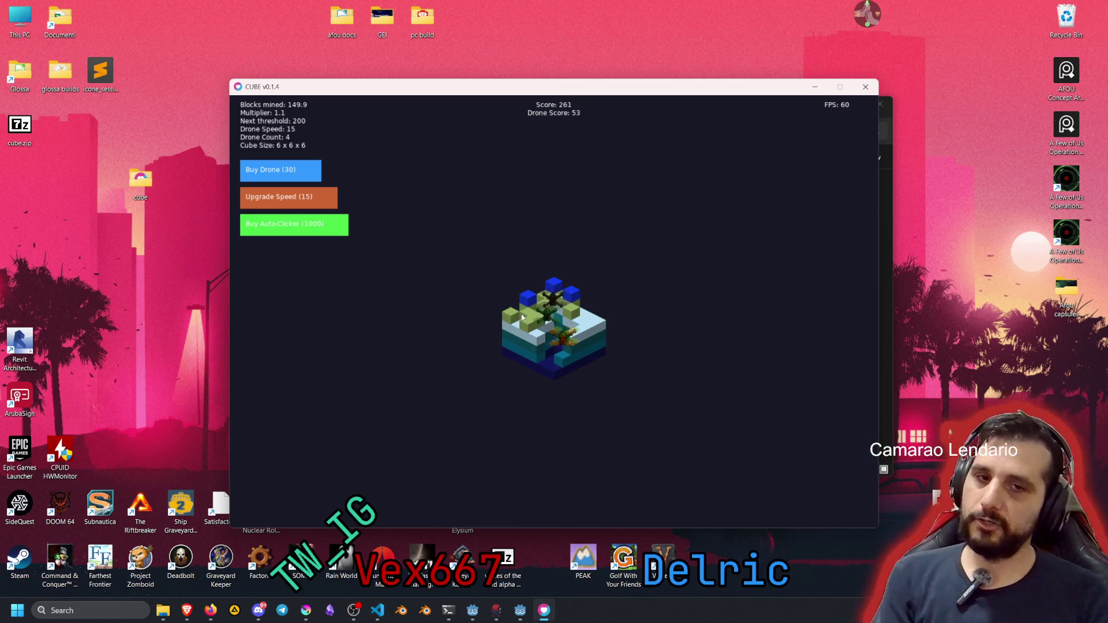
Mine a few more blocks, raising the score to 291, and move the game window up-left
left_click(530, 335)
left_click(532, 341)
left_click(533, 341)
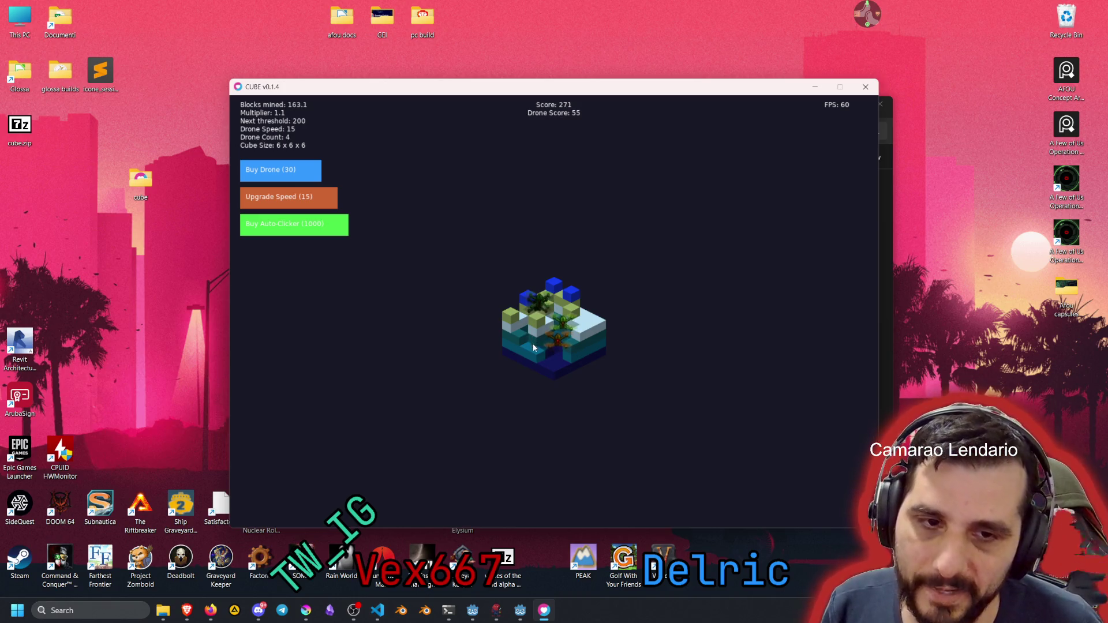
left_click(534, 345)
left_click(536, 348)
left_click(536, 343)
left_click(537, 337)
left_click(537, 328)
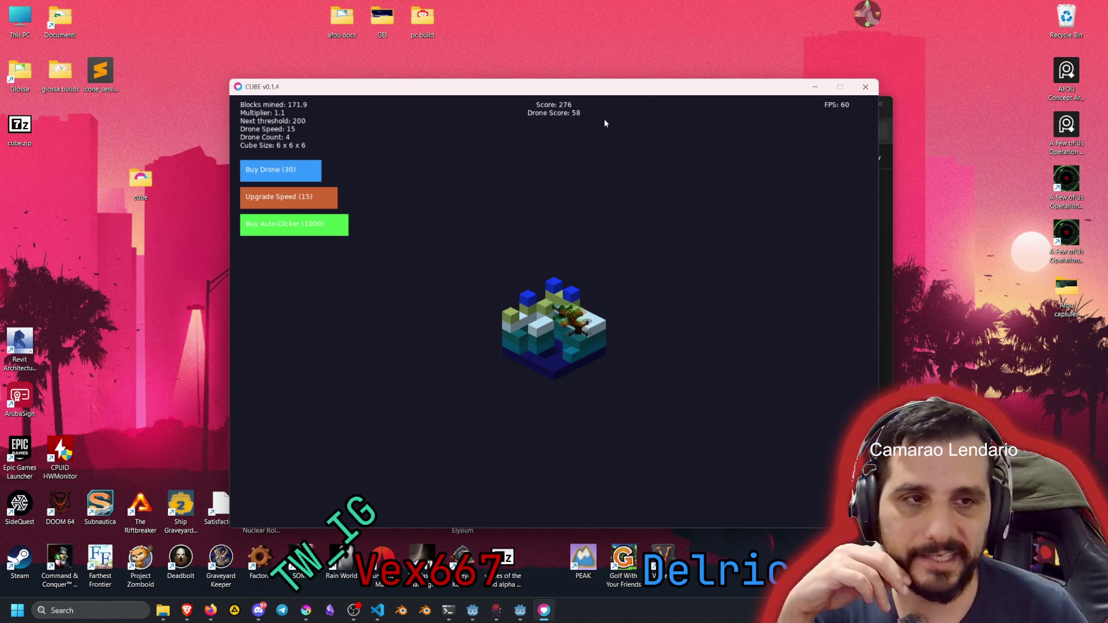
mouse_move(585, 86)
left_mouse_down()
mouse_move(585, 66)
mouse_move(557, 60)
left_mouse_up()
Mine the top blue block and more blocks to pass the 200 blocks-mined threshold
left_click(535, 261)
left_click(484, 294)
left_click(492, 305)
left_click(510, 304)
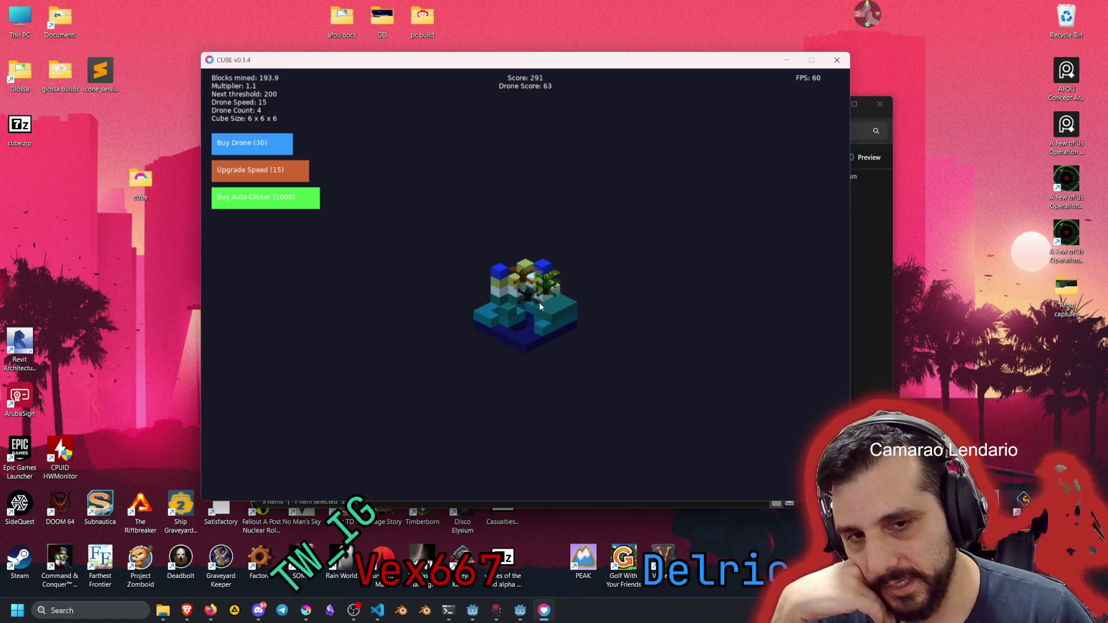
left_click(555, 311)
left_click(557, 316)
left_click(552, 324)
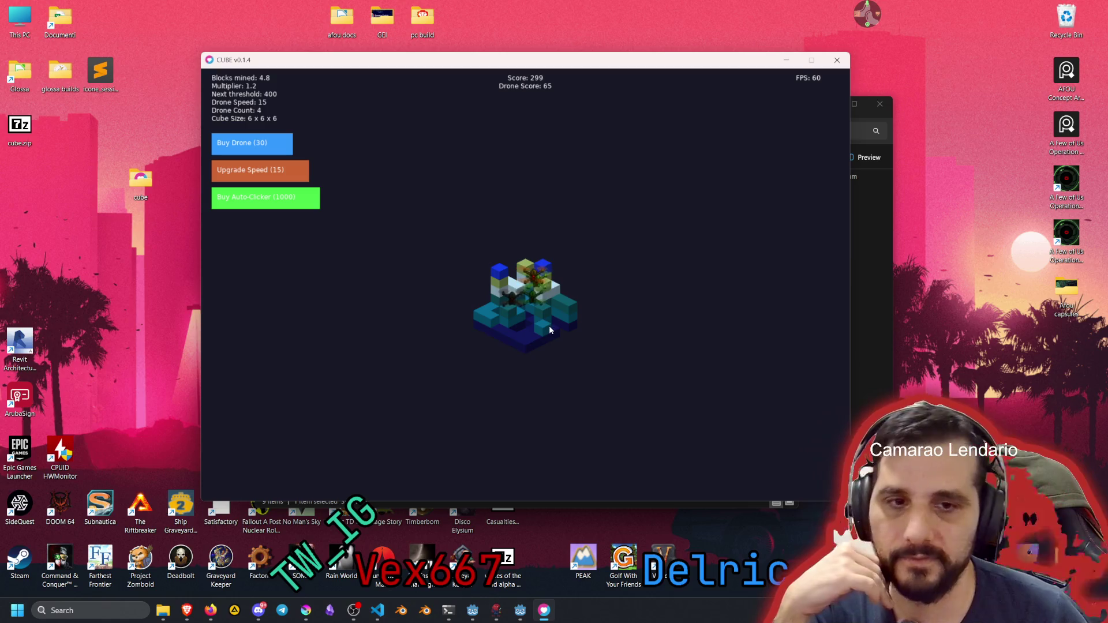
left_click(549, 326)
left_click(548, 327)
left_click(509, 336)
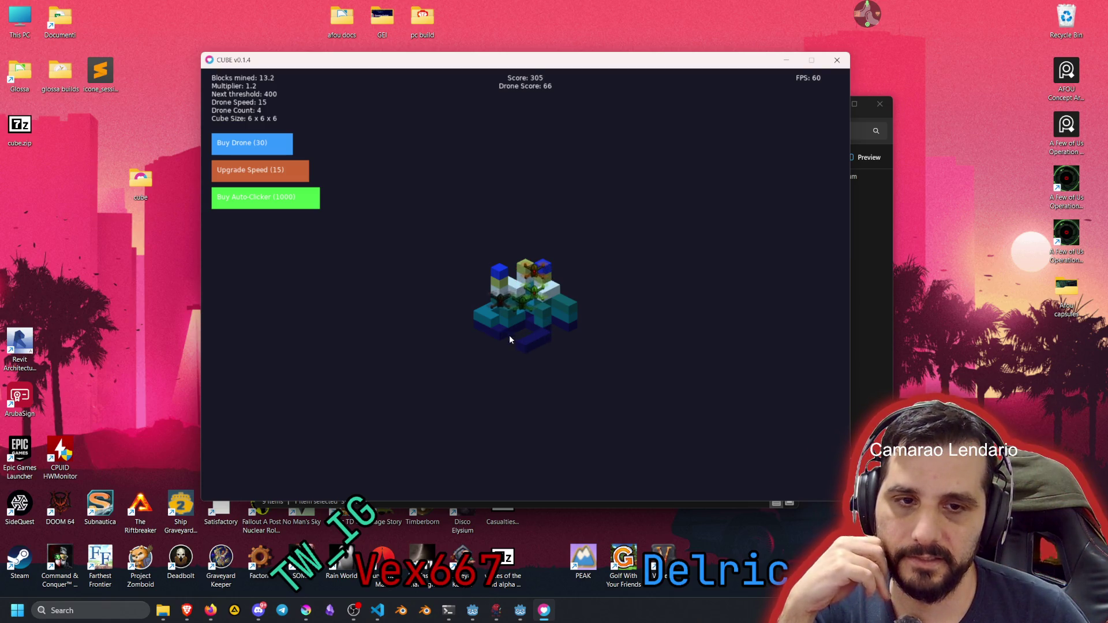
Dig further into the 6x6x6 cube, including the top blue block
left_click(483, 318)
left_click(497, 289)
left_click(519, 300)
left_click(543, 282)
left_click(549, 288)
left_click(554, 297)
left_click(560, 306)
left_click(567, 315)
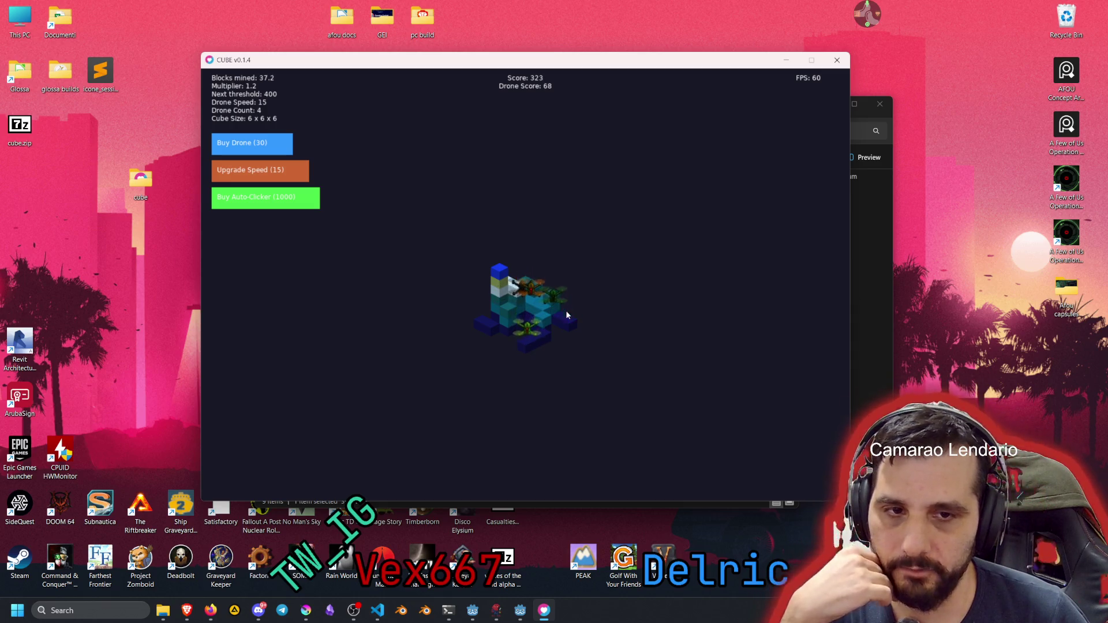
left_click(511, 284)
left_click(508, 291)
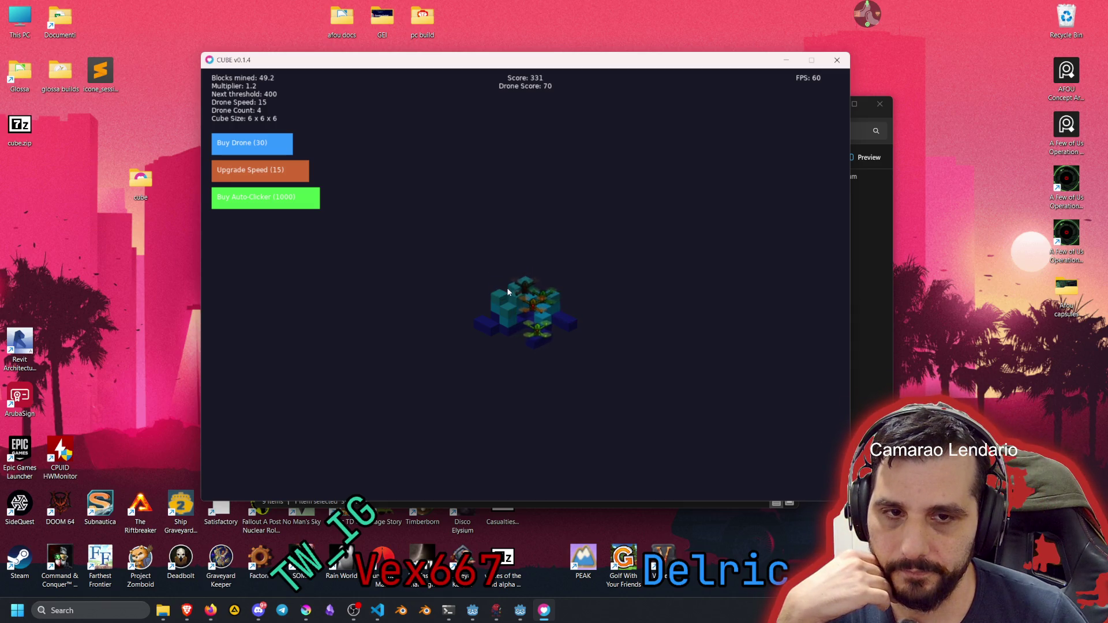
left_click(517, 303)
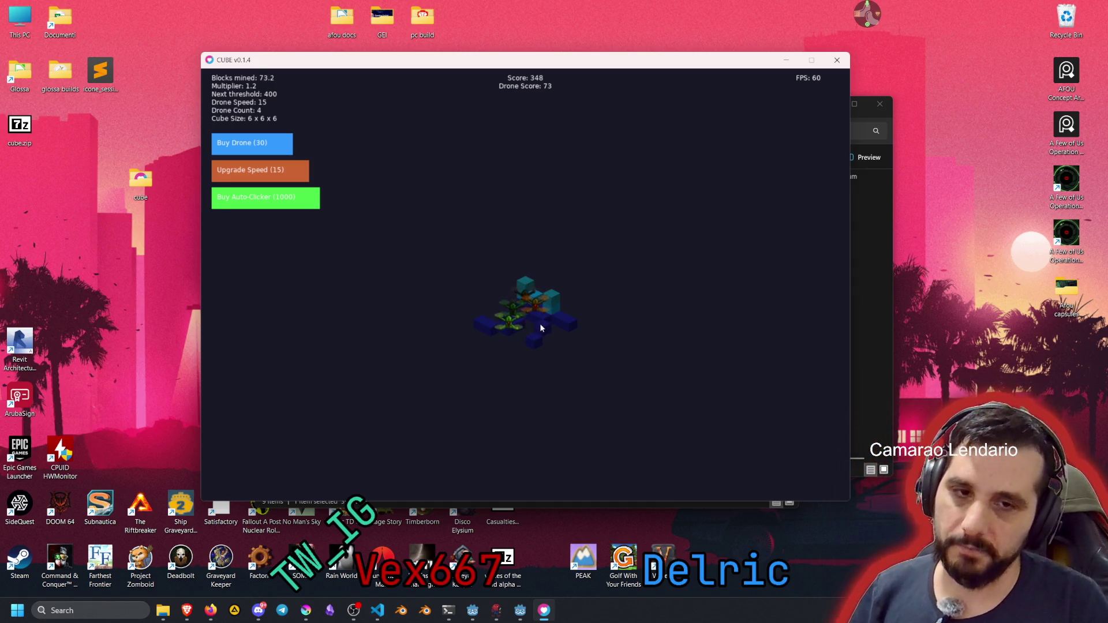
Mine the last blue and cyan blocks so a 7x7x7 cube spawns at score 365
left_click(538, 333)
left_click(546, 317)
left_click(556, 303)
left_click(566, 324)
left_click(532, 297)
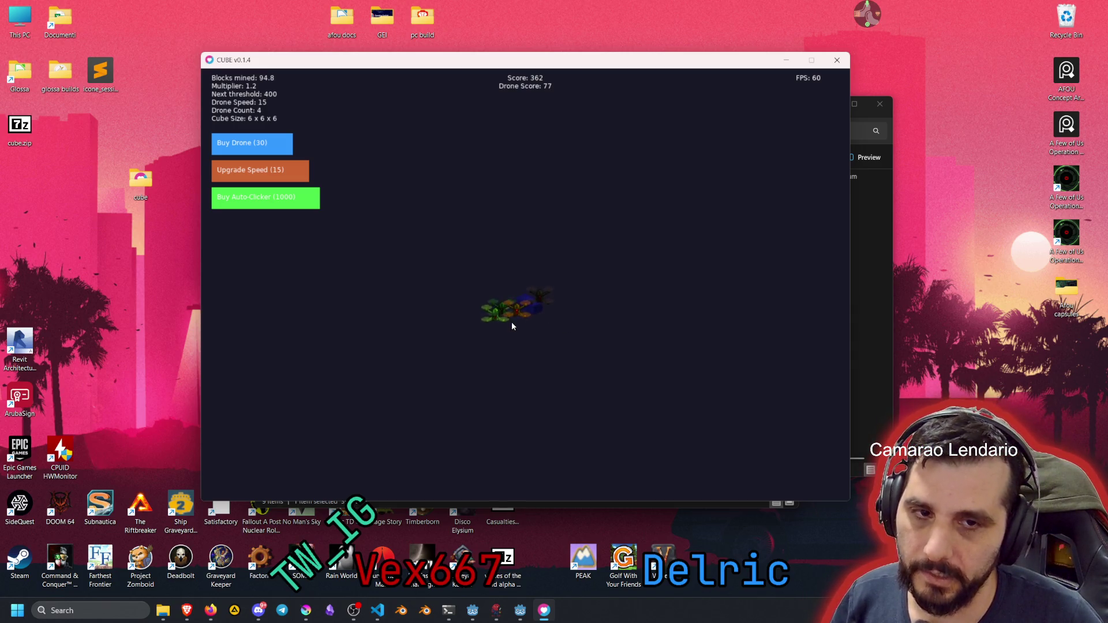
left_click(514, 312)
left_click(514, 312)
left_click(514, 311)
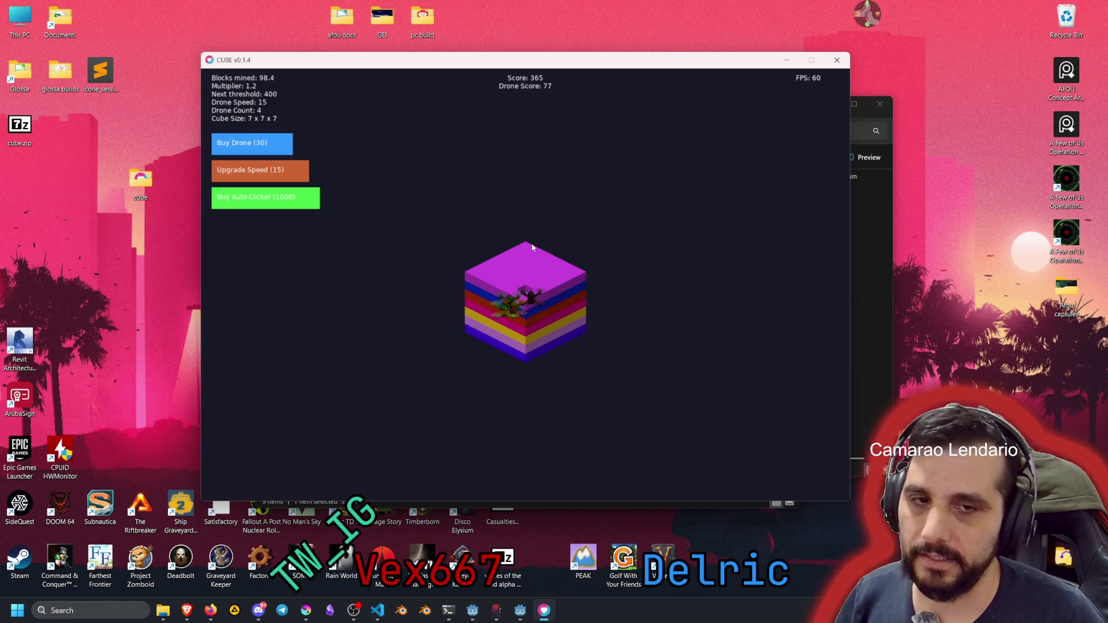
Mine away the blocks across the new 7x7x7 cube's top layer
left_click(523, 268)
left_click(529, 268)
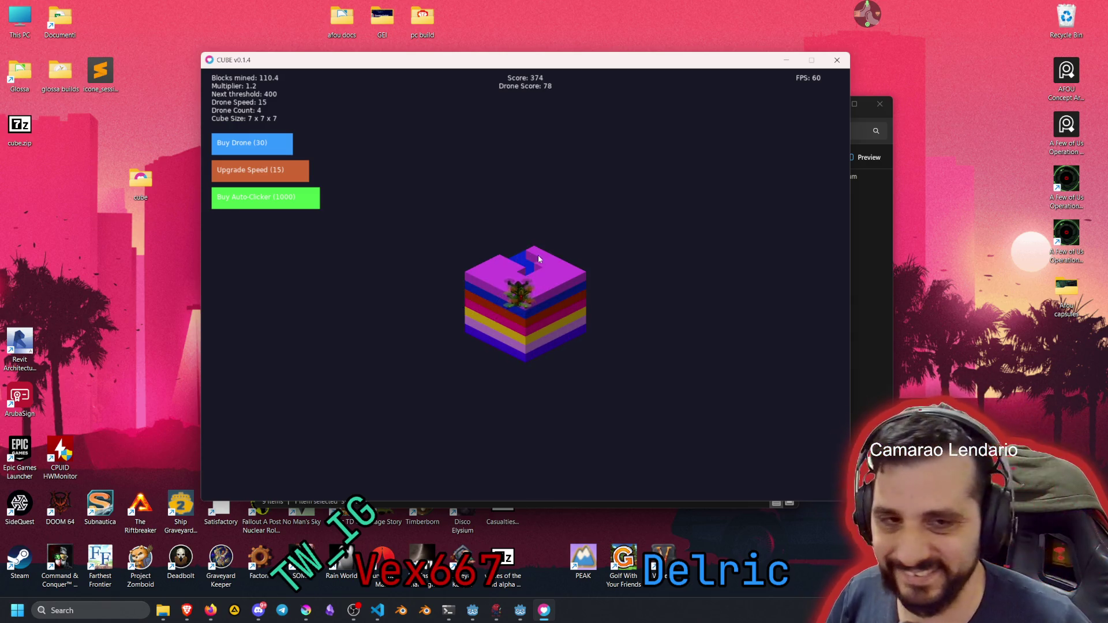
left_click(538, 274)
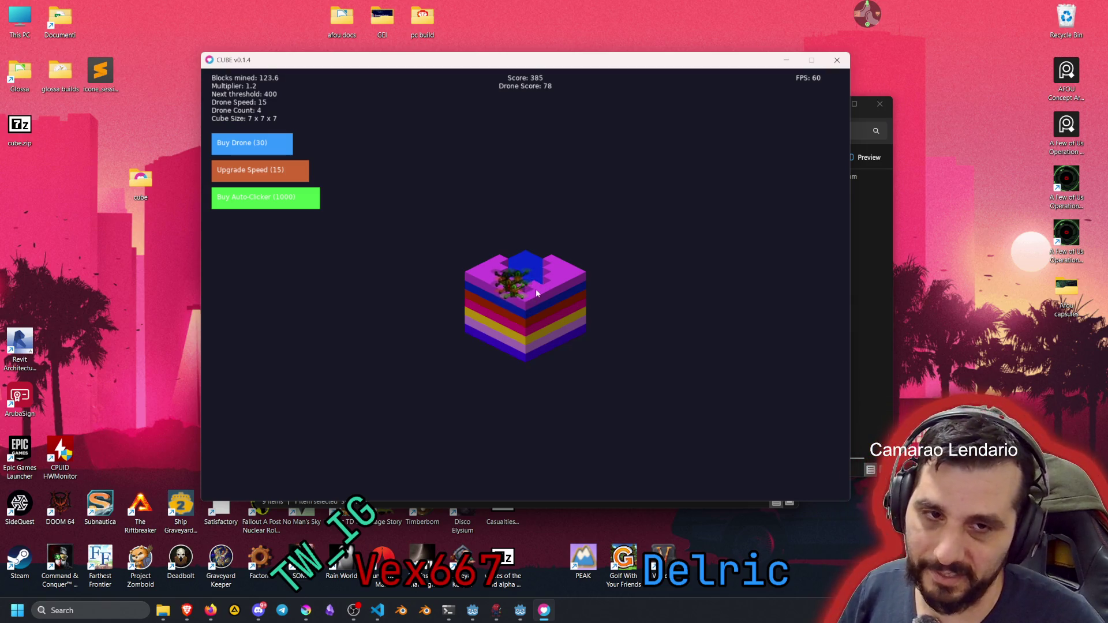
left_click(537, 292)
left_click(532, 293)
left_click(528, 292)
left_click(513, 288)
left_click(517, 288)
left_click(522, 289)
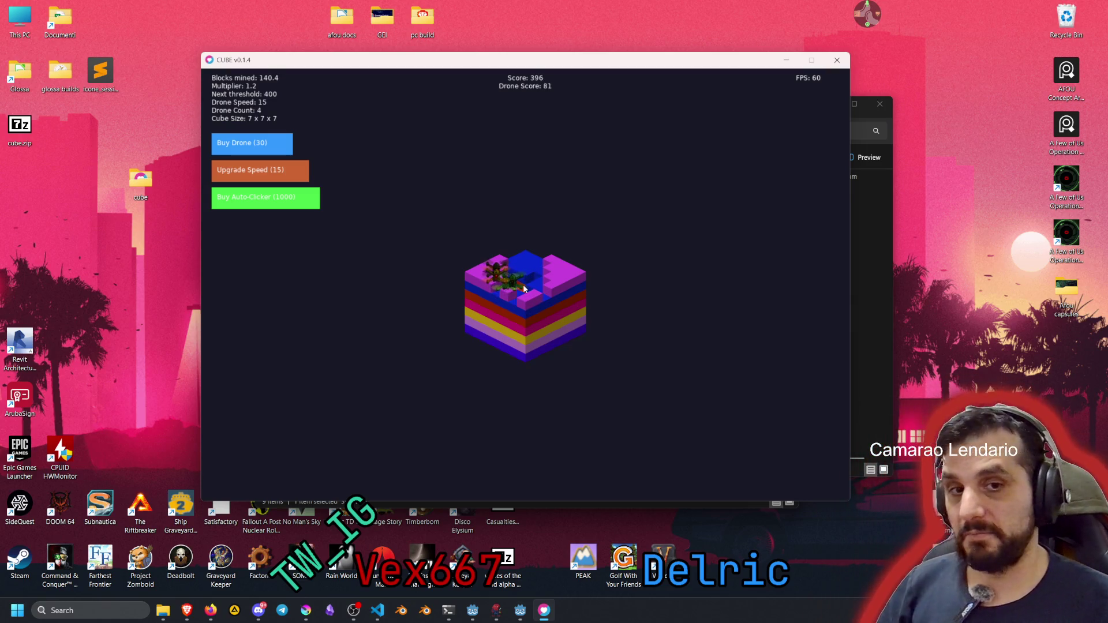
left_click(531, 288)
left_click(536, 287)
left_click(541, 287)
left_click(544, 286)
left_click(548, 287)
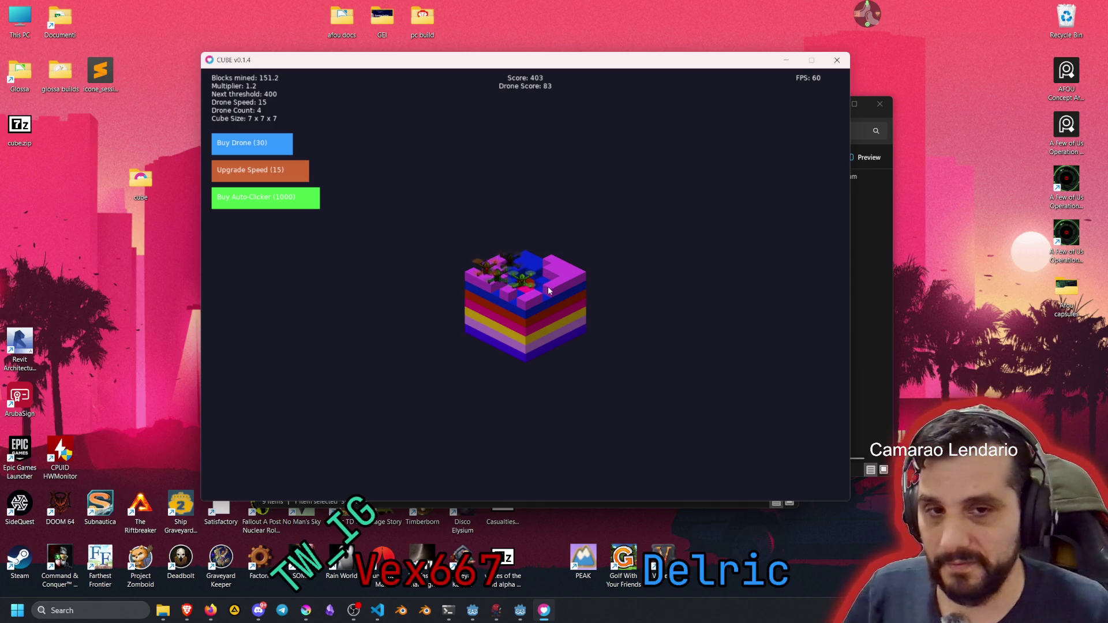
left_click(550, 286)
left_click(558, 294)
Dig down through the top layer into the cube's red layer
left_click(555, 297)
left_click(552, 305)
left_click(548, 312)
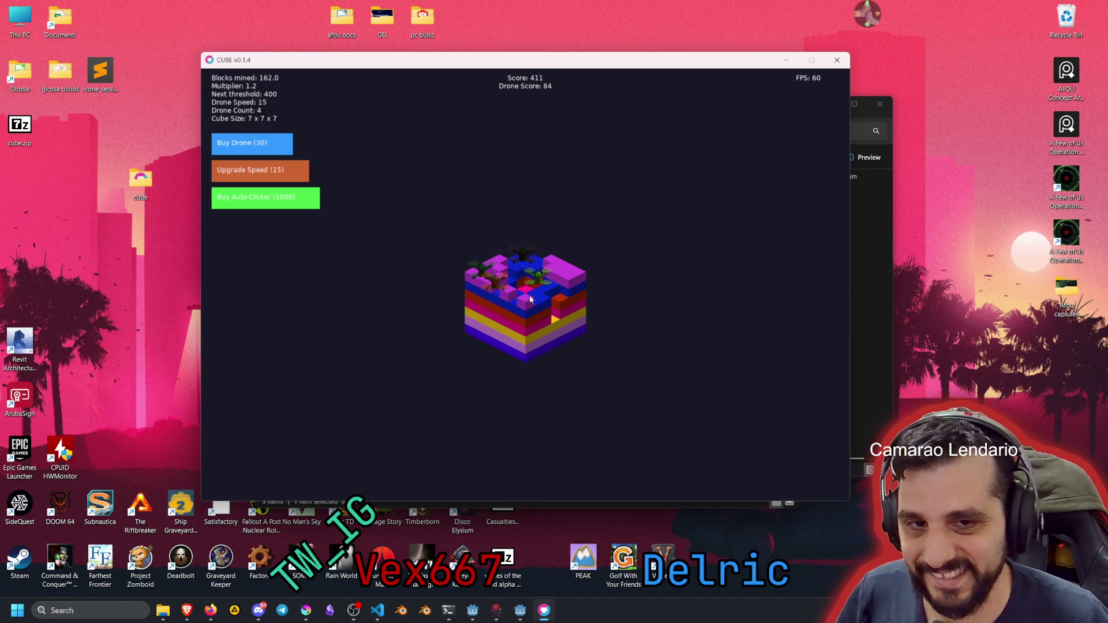
left_click(529, 303)
left_click(527, 310)
left_click(526, 311)
left_click(523, 311)
left_click(520, 312)
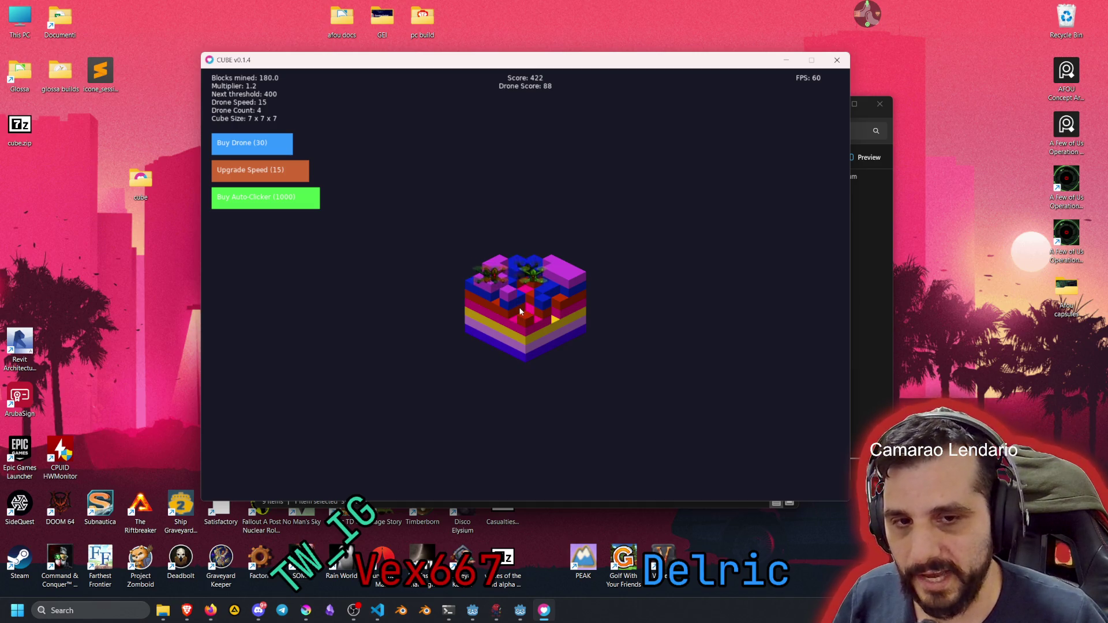
left_click(511, 306)
left_click(509, 302)
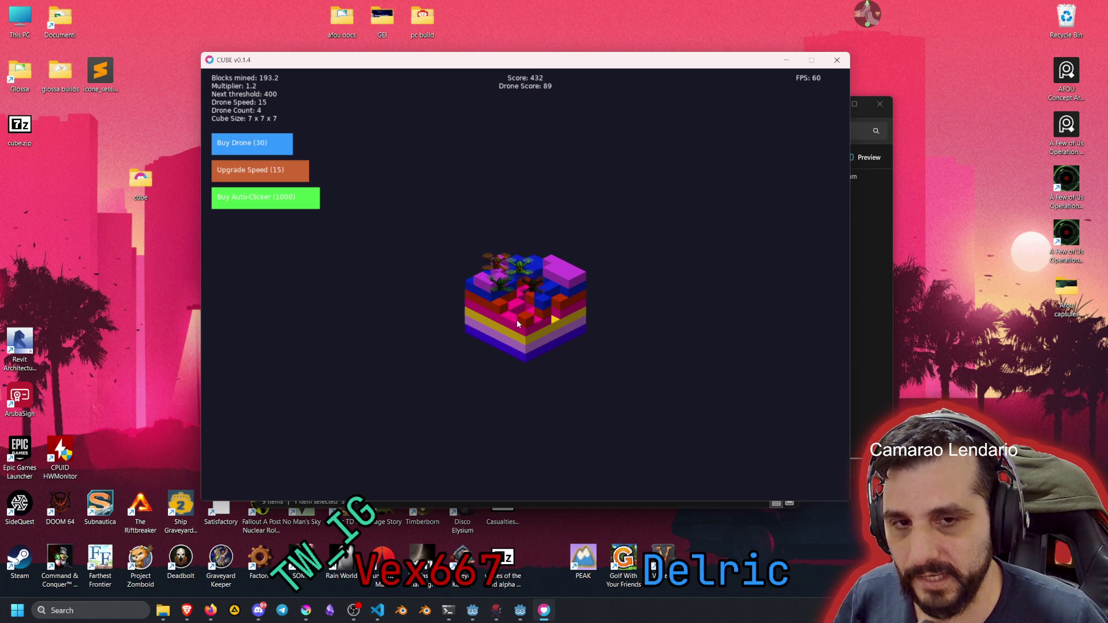
Mine the magenta blocks to expose the yellow layer beneath
left_click(524, 323)
left_click(527, 324)
left_click(530, 325)
left_click(534, 326)
left_click(537, 327)
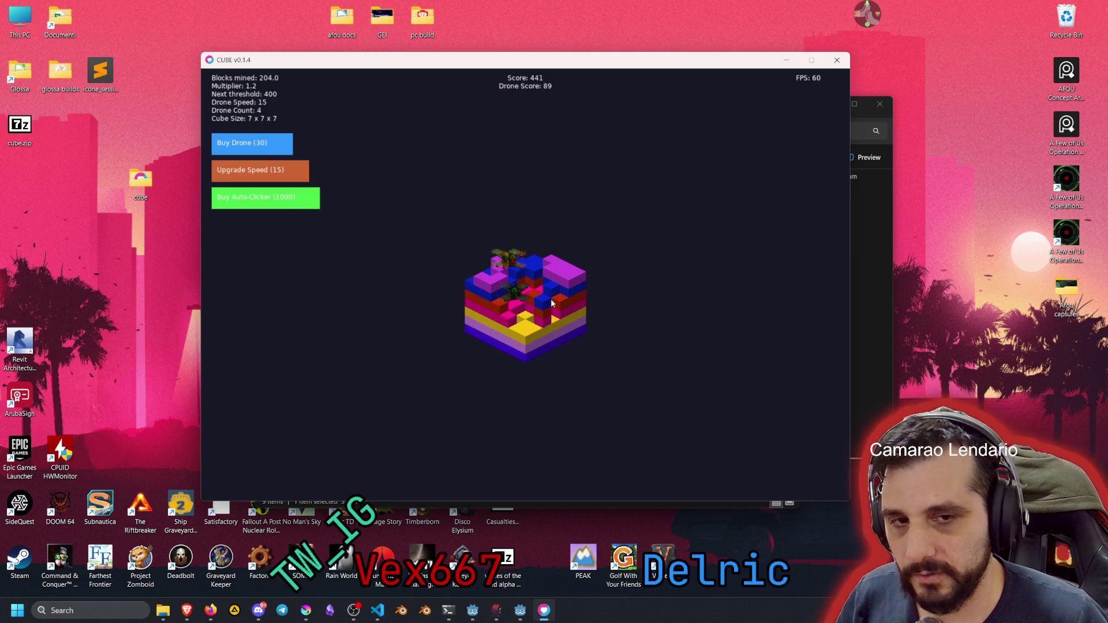
Clear more blocks along the cube's right side and dig further inward
left_click(552, 297)
left_click(554, 289)
left_click(555, 284)
left_click(556, 280)
left_click(556, 276)
left_click(558, 270)
left_click(560, 270)
left_click(567, 275)
left_click(572, 278)
left_click(572, 285)
left_click(565, 291)
left_click(560, 297)
left_click(558, 299)
left_click(552, 301)
left_click(548, 303)
left_click(544, 303)
left_click(542, 304)
Dig a deeper channel down through the middle of the cube
left_click(540, 304)
left_click(539, 304)
left_click(538, 306)
left_click(537, 306)
left_click(535, 308)
left_click(533, 309)
left_click(532, 313)
left_click(532, 316)
left_click(530, 321)
left_click(529, 324)
left_click(528, 328)
left_click(527, 333)
left_click(525, 334)
left_click(526, 336)
left_click(526, 339)
left_click(526, 342)
left_click(526, 344)
left_click(526, 345)
Mine a final diagonal row of blocks, bringing the score to 499
left_click(505, 332)
left_click(507, 323)
left_click(510, 313)
left_click(517, 303)
left_click(524, 294)
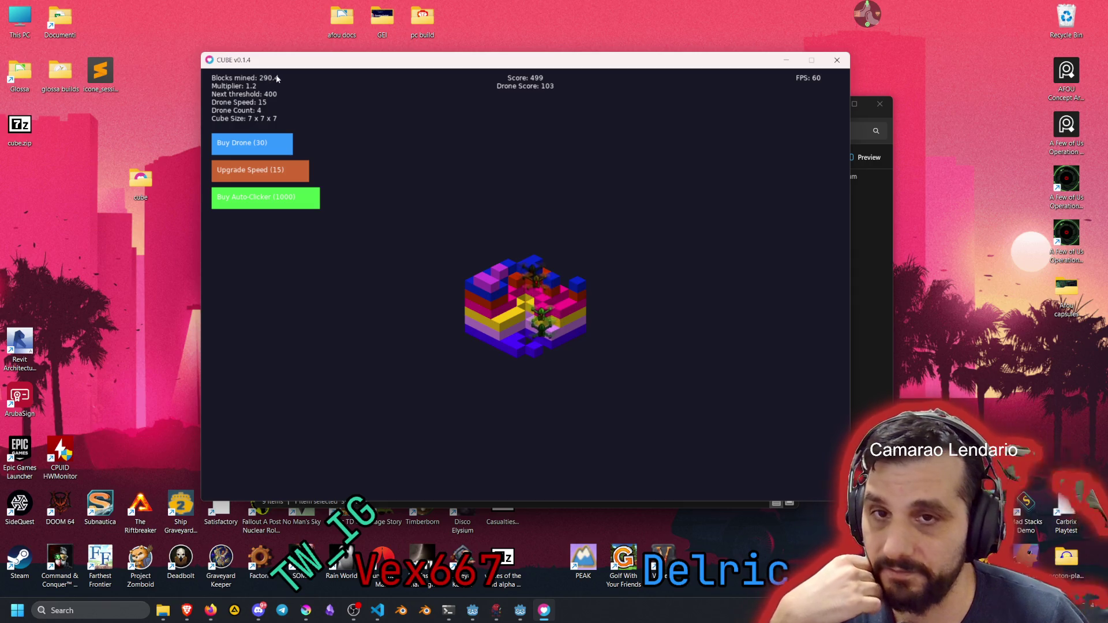
Mine the magenta and blue top blocks and the top-left blocks of the 7×7×7 cube
left_click(495, 281)
left_click(495, 280)
left_click(492, 283)
left_click(492, 286)
left_click(489, 293)
left_click(485, 303)
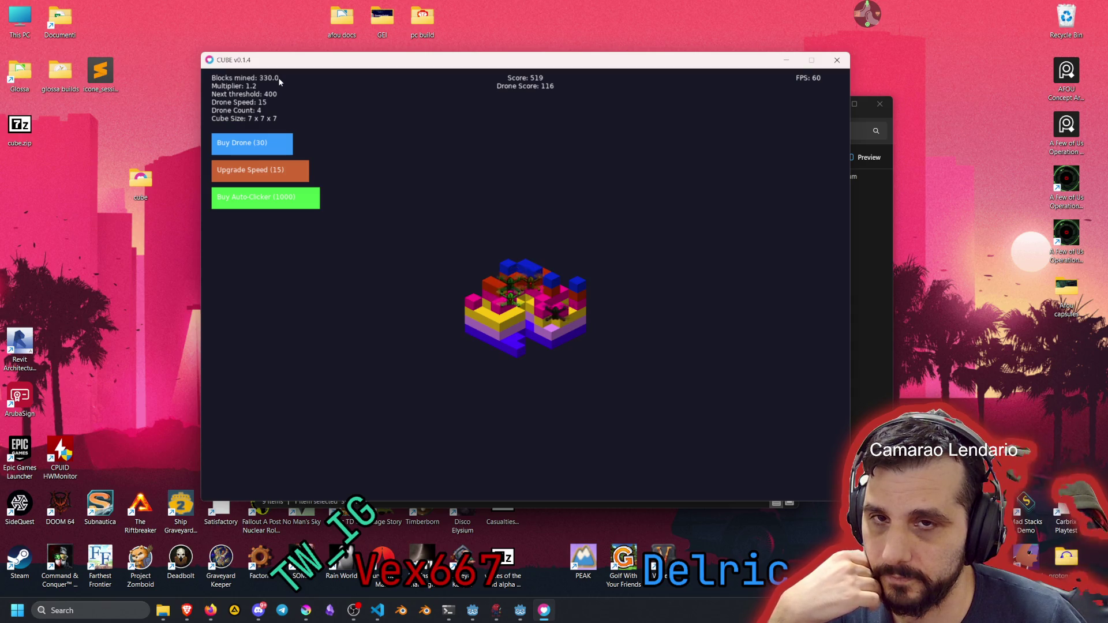
left_click(508, 274)
left_click(508, 274)
left_click(508, 274)
left_click(508, 274)
left_click(508, 274)
left_click(508, 273)
left_click(508, 273)
Sweep across the cube's top layer, mining its blocks row by row
left_click(558, 315)
left_click(558, 315)
left_click(546, 316)
left_click(546, 315)
left_click(543, 314)
left_click(531, 311)
left_click(519, 309)
left_click(513, 306)
left_click(513, 307)
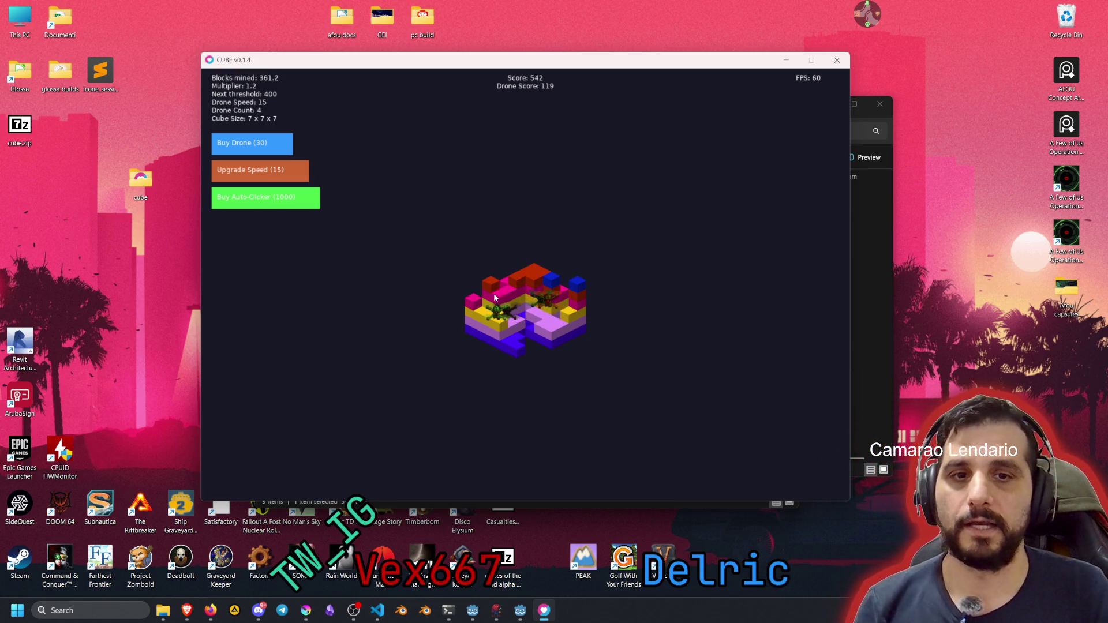
left_click(495, 295)
left_click(496, 295)
left_click(504, 293)
left_click(507, 293)
left_click(515, 290)
left_click(518, 290)
left_click(527, 289)
left_click(532, 288)
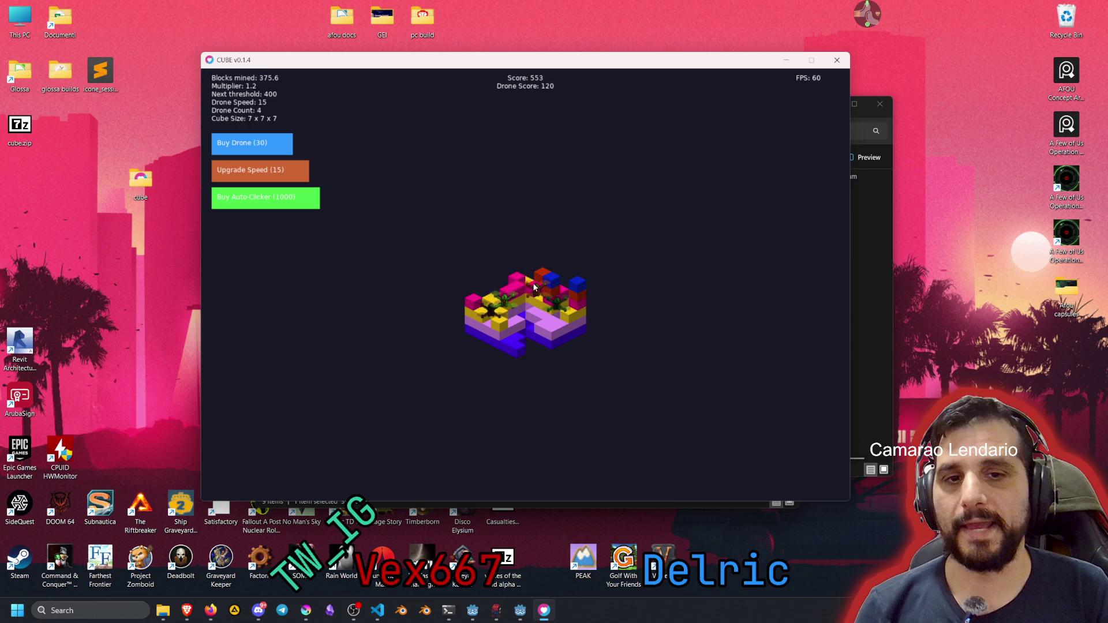
left_click(533, 288)
left_click(527, 292)
left_click(521, 296)
left_click(516, 299)
left_click(509, 304)
left_click(500, 310)
Mine rapidly down the cube's front-left blocks to build up the multiplier
left_click(500, 310)
left_click(500, 309)
left_click(501, 308)
left_click(501, 306)
left_click(501, 306)
left_click(501, 304)
left_click(502, 304)
left_click(503, 303)
left_click(502, 305)
left_click(504, 308)
left_click(504, 312)
left_click(506, 315)
left_click(507, 318)
left_click(508, 323)
left_click(509, 325)
left_click(510, 328)
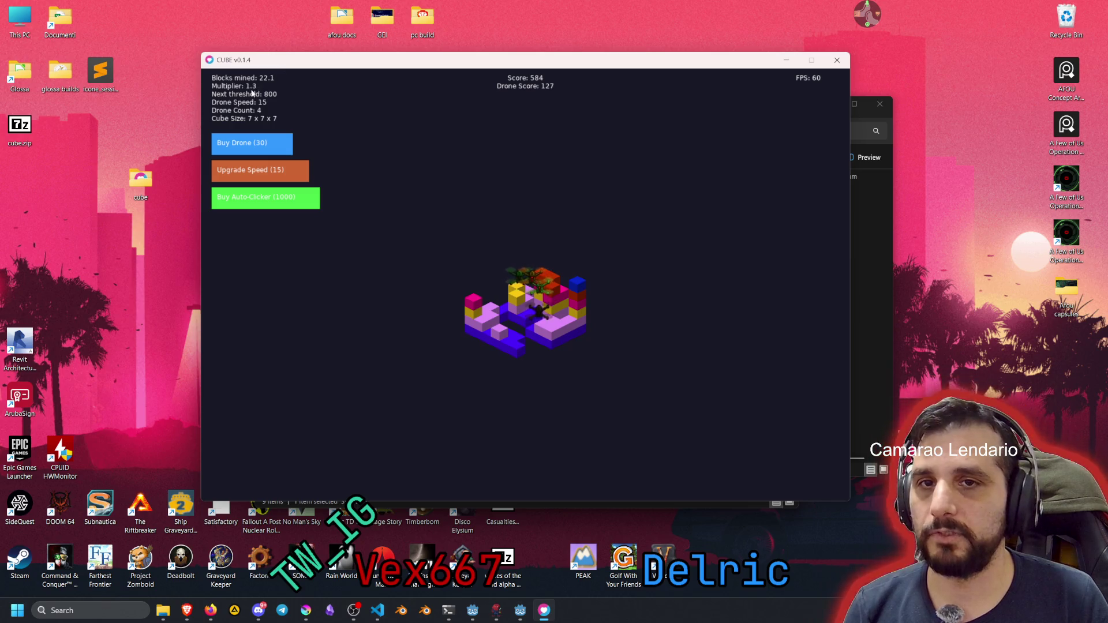
Clear the cube's middle blocks, its right-hand column, and the yellow and pink blocks
left_click(525, 300)
left_click(526, 301)
left_click(524, 306)
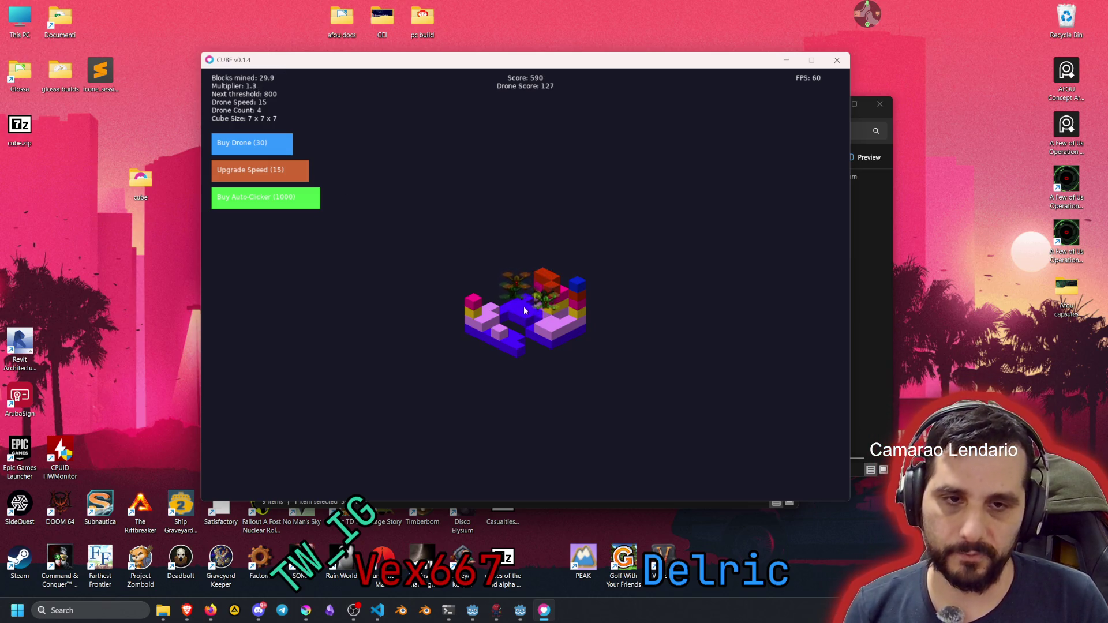
left_click(529, 317)
left_click(537, 328)
left_click(580, 312)
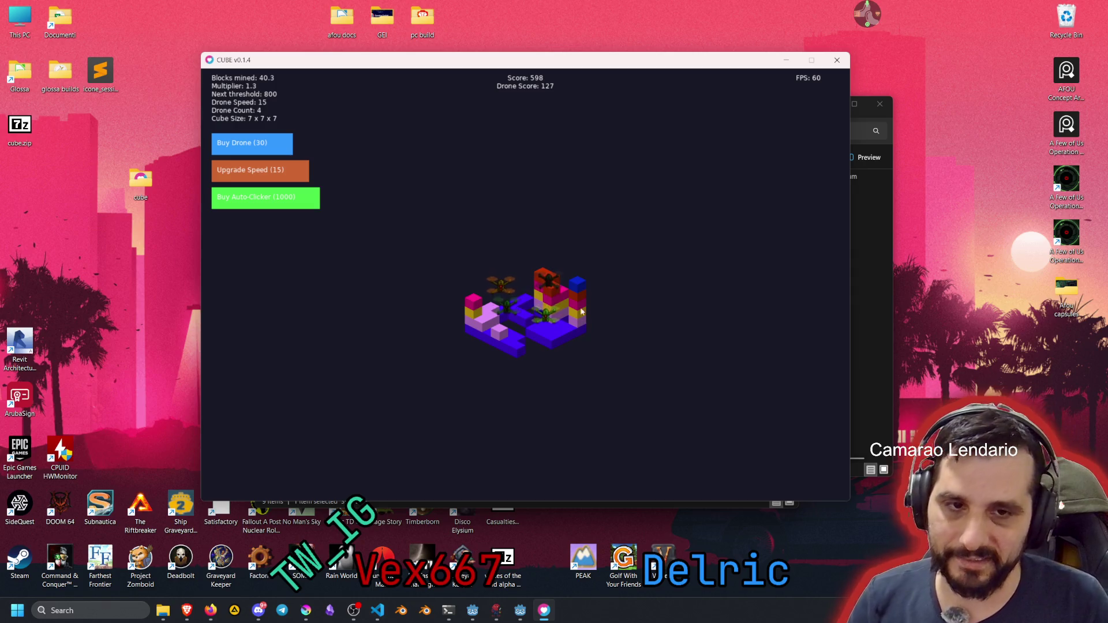
left_click(583, 297)
left_click(584, 285)
left_click(578, 317)
left_click(576, 314)
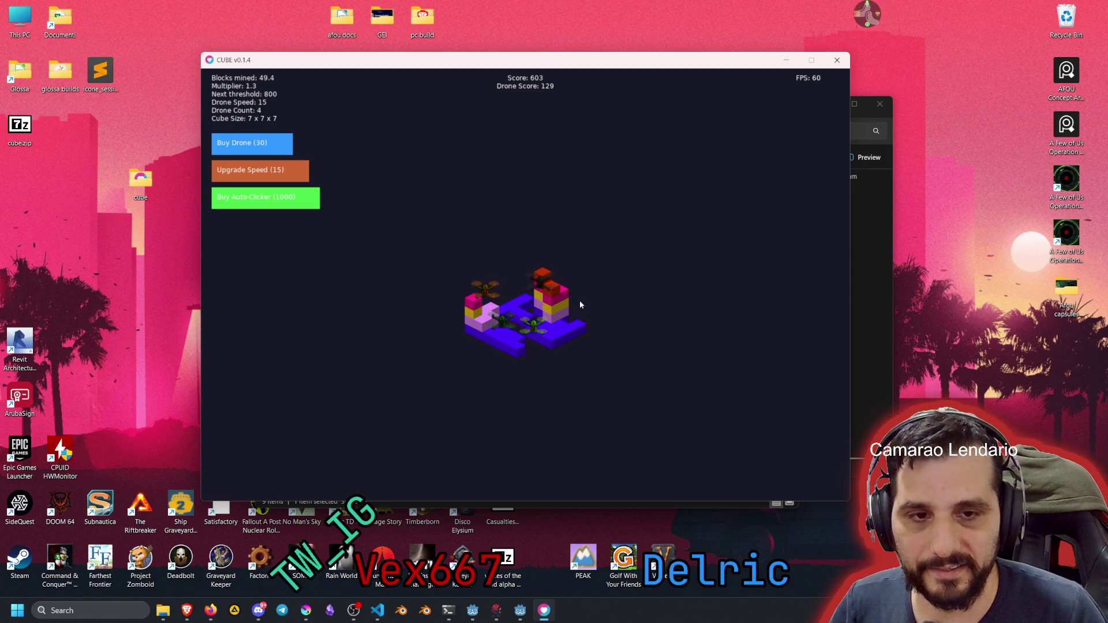
left_click(557, 298)
left_click(559, 304)
left_click(556, 306)
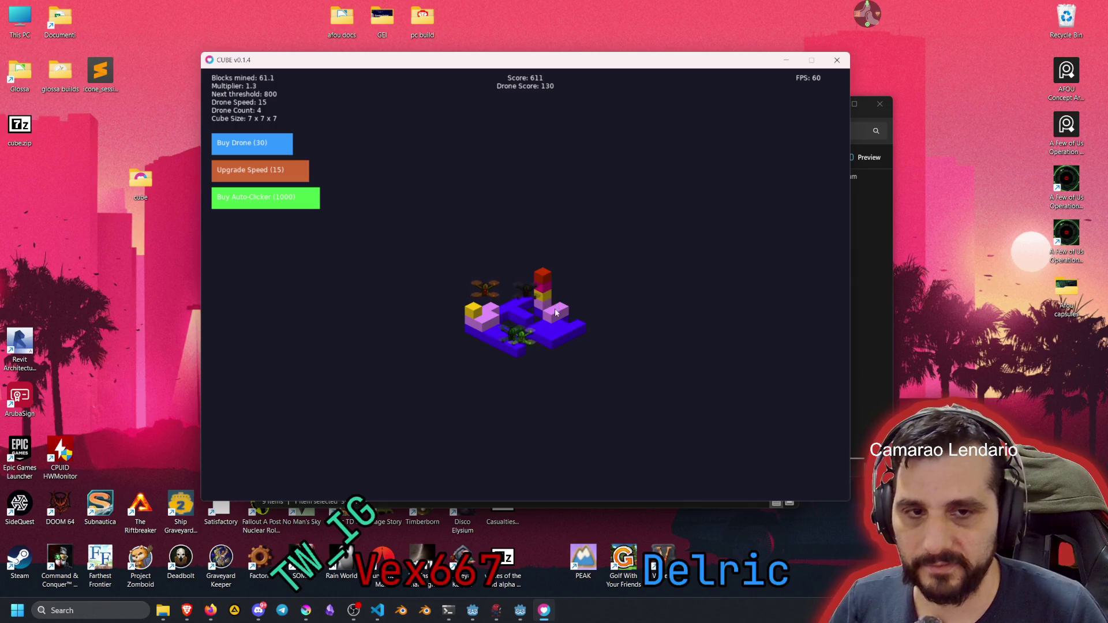
left_click(554, 313)
left_click(550, 330)
left_click(557, 329)
left_click(563, 329)
left_click(571, 328)
Clear the lower-left blocks, purple bar and last column, spawning the 8×8×8 cube at score 648
left_click(479, 310)
left_click(490, 314)
left_click(479, 325)
left_click(493, 330)
left_click(493, 332)
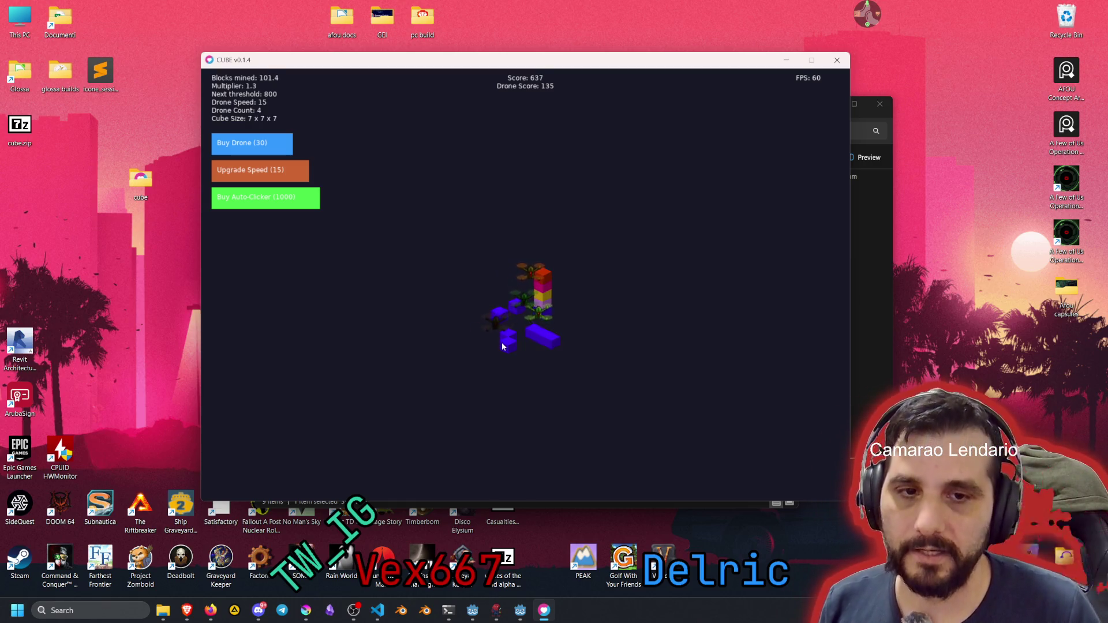
left_click(508, 343)
left_click(547, 338)
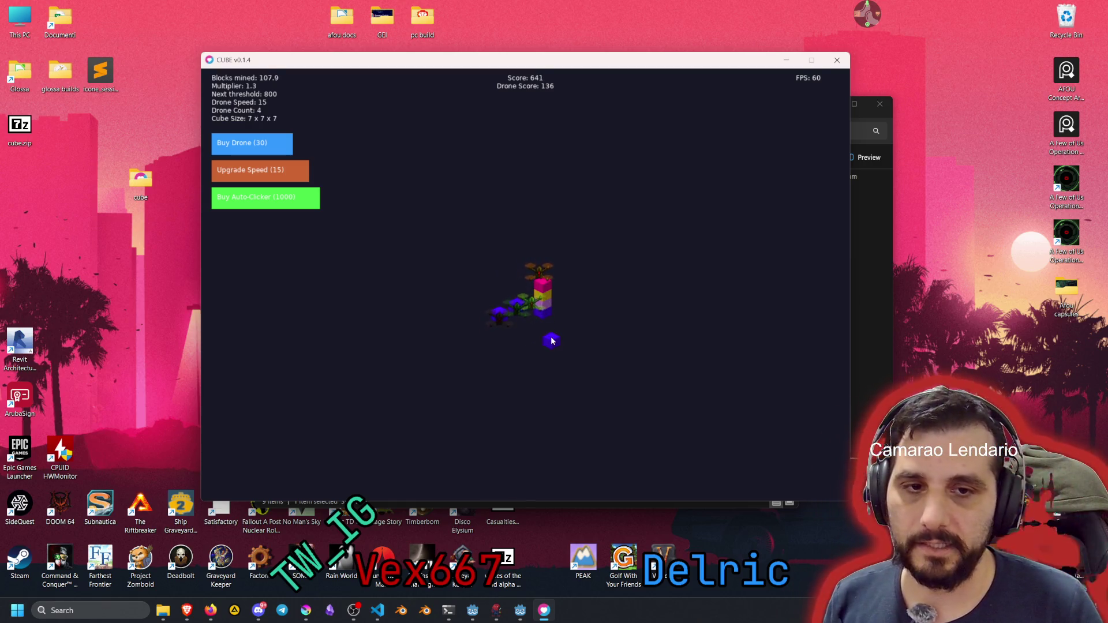
left_click(553, 282)
left_click(549, 291)
left_click(547, 302)
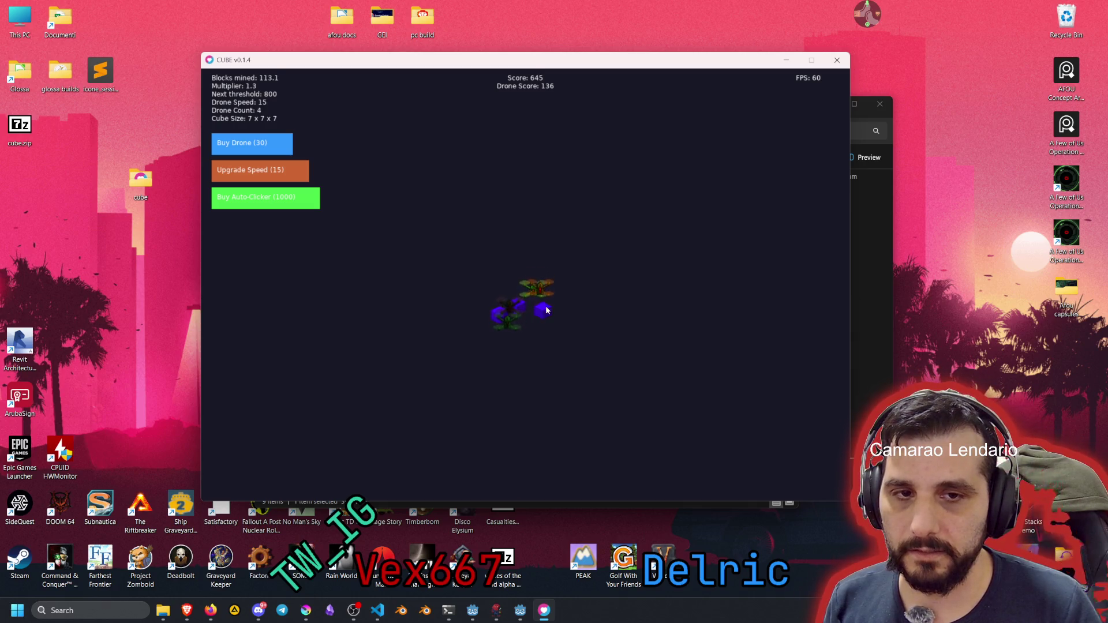
left_click(505, 312)
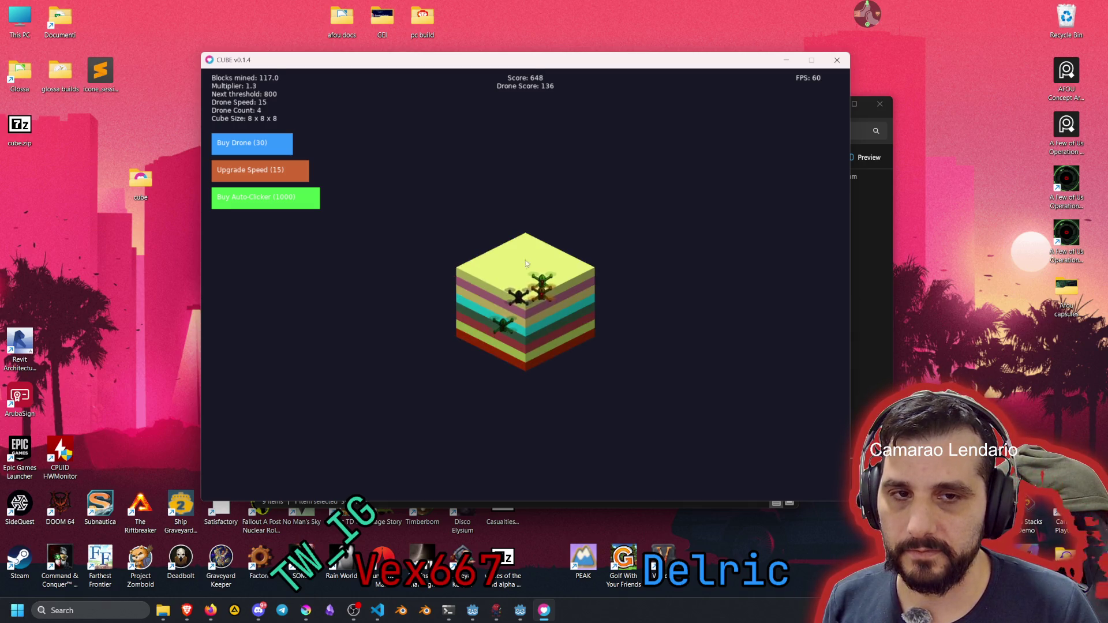
Dig a pit through the cube's yellow top layer down into the cyan and red layers
left_click(530, 248)
left_click(529, 258)
left_click(529, 266)
left_click(528, 275)
left_click(529, 282)
left_click(530, 287)
left_click(530, 294)
left_click(531, 298)
left_click(522, 293)
left_click(514, 288)
left_click(507, 286)
left_click(503, 284)
left_click(500, 283)
left_click(499, 283)
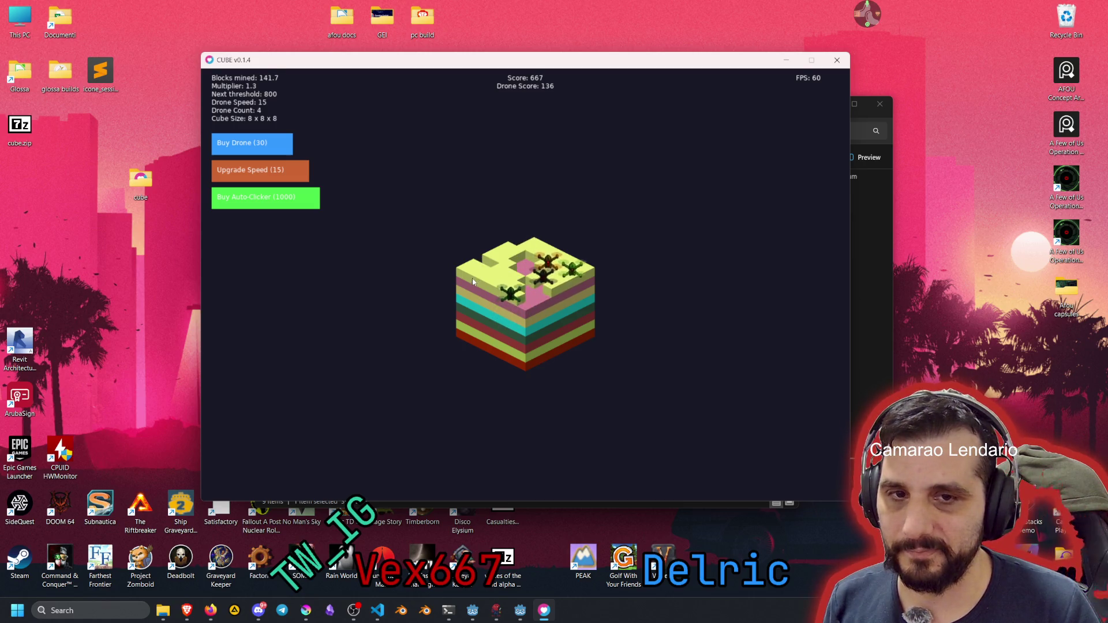
left_click(498, 283)
left_click(499, 283)
left_click(498, 282)
left_click(505, 283)
left_click(511, 283)
left_click(548, 282)
left_click(546, 283)
left_click(545, 285)
left_click(534, 284)
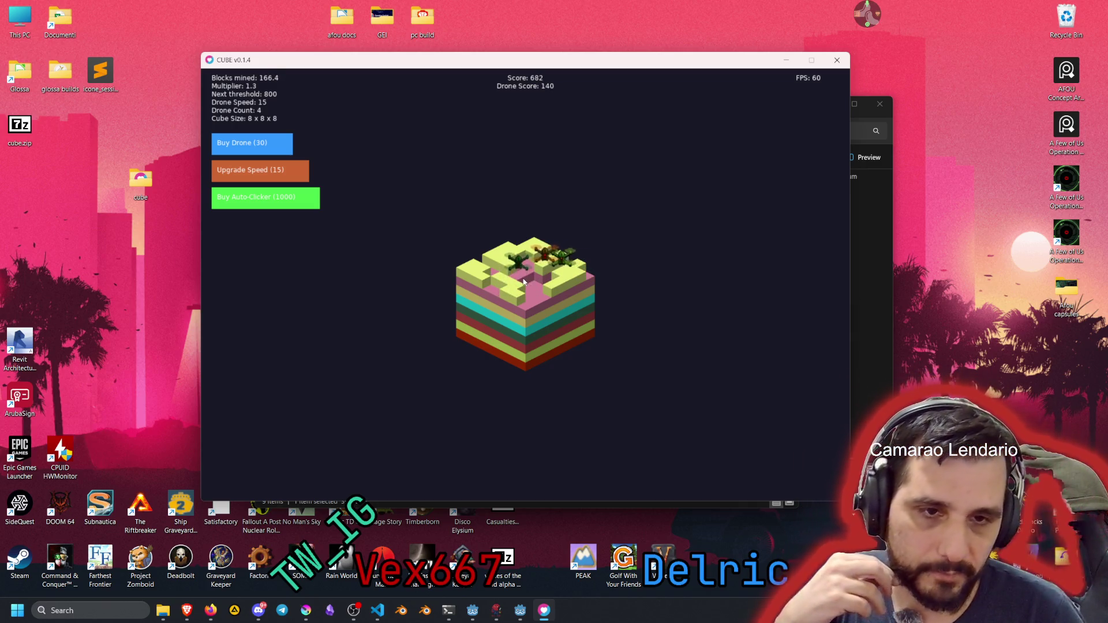
left_click(522, 285)
left_click(514, 284)
left_click(506, 284)
left_click(506, 285)
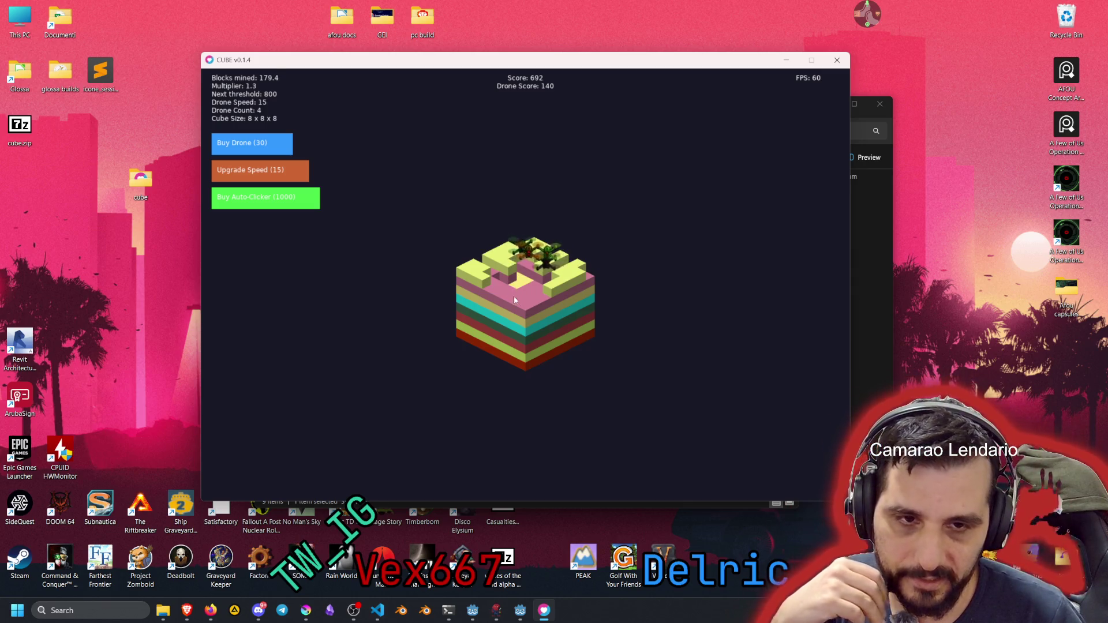
left_click(514, 296)
left_click(514, 300)
left_click(514, 306)
left_click(514, 306)
left_click(513, 308)
left_click(511, 310)
left_click(510, 312)
left_click(512, 315)
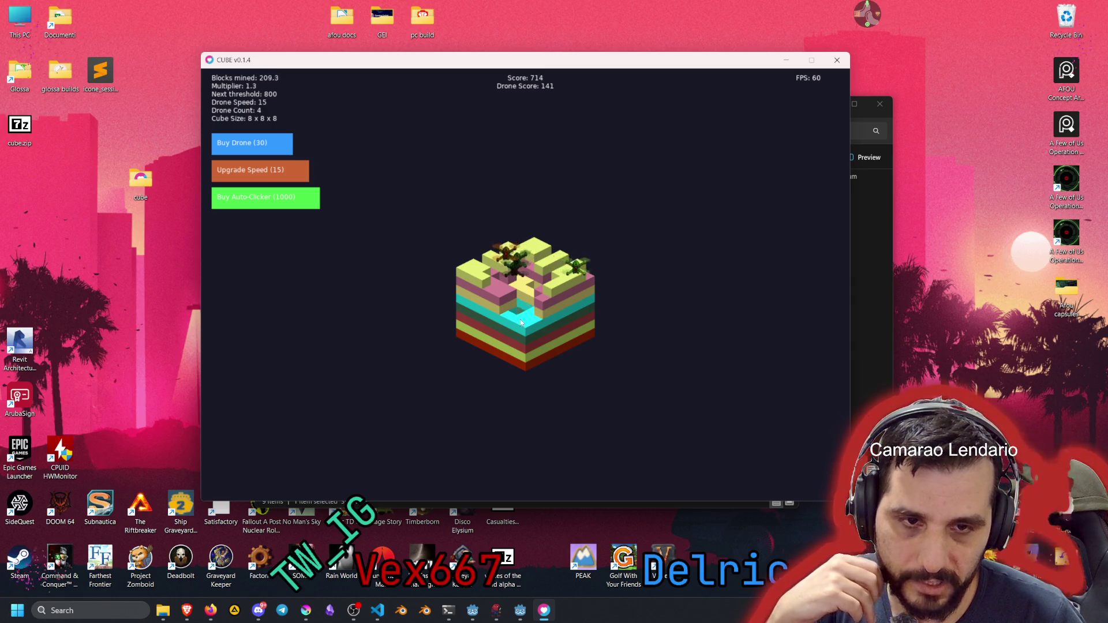
left_click(516, 319)
left_click(519, 323)
left_click(523, 327)
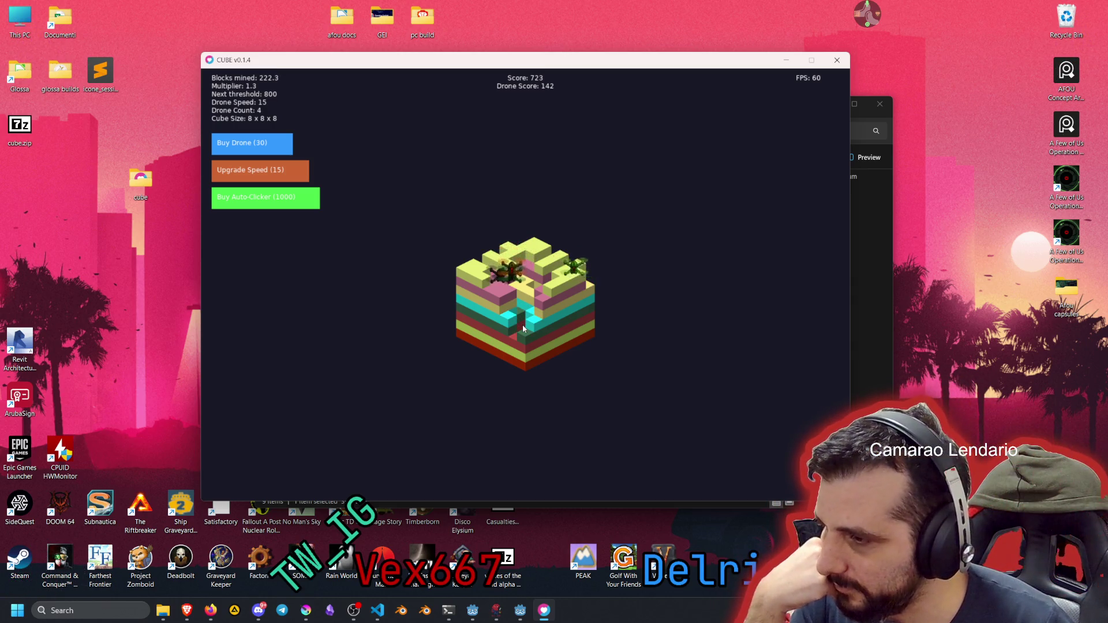
Mine blocks inside the pit and clear cyan and pink blocks, pushing the score past 800
left_click(527, 283)
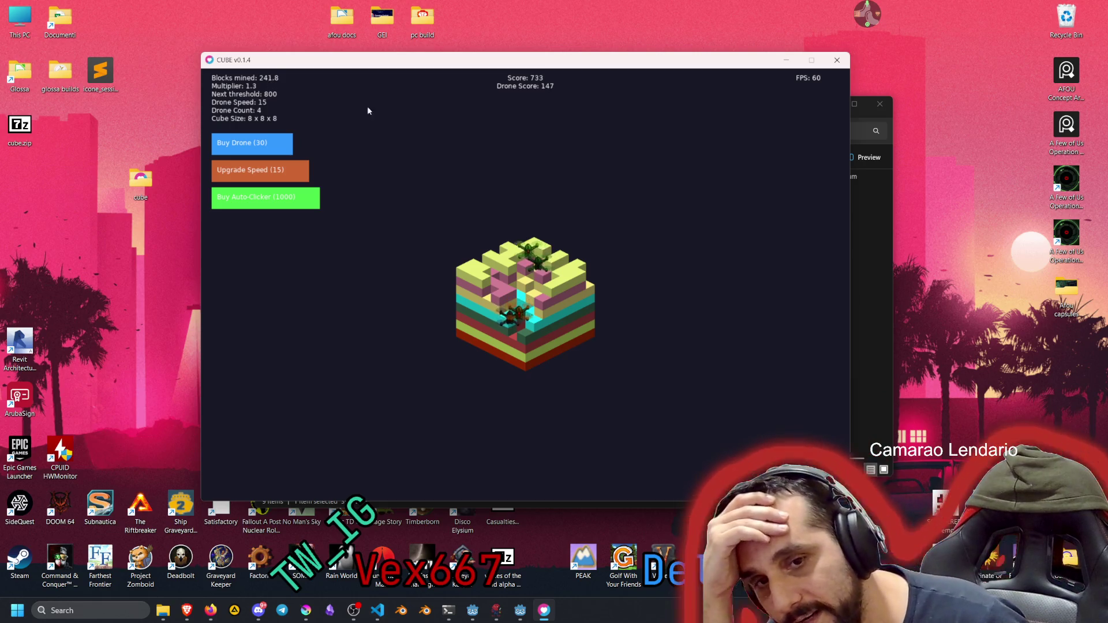
left_click(504, 268)
left_click(501, 275)
left_click(494, 284)
left_click(506, 295)
left_click(505, 295)
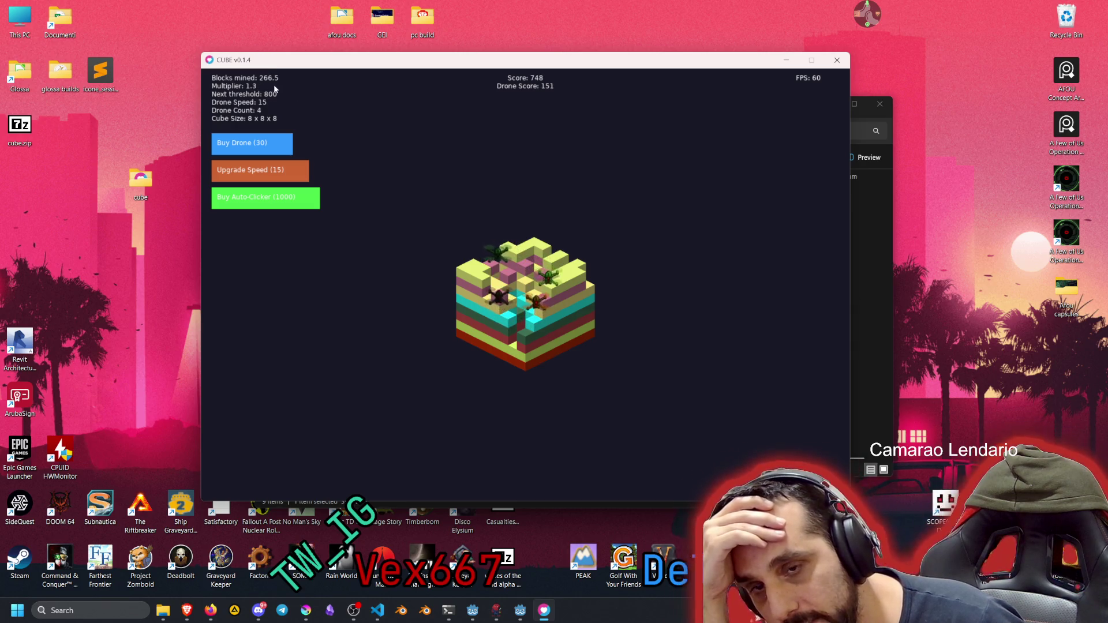
left_click(489, 277)
left_click(481, 296)
left_click(494, 306)
left_click(505, 312)
left_click(506, 312)
left_click(527, 319)
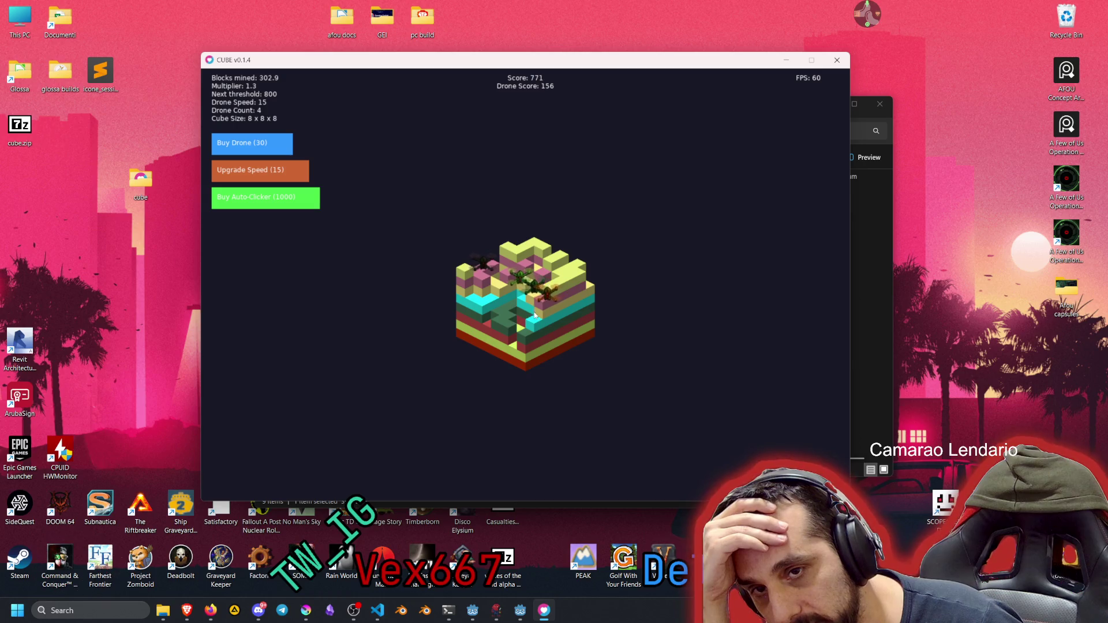
left_click(557, 313)
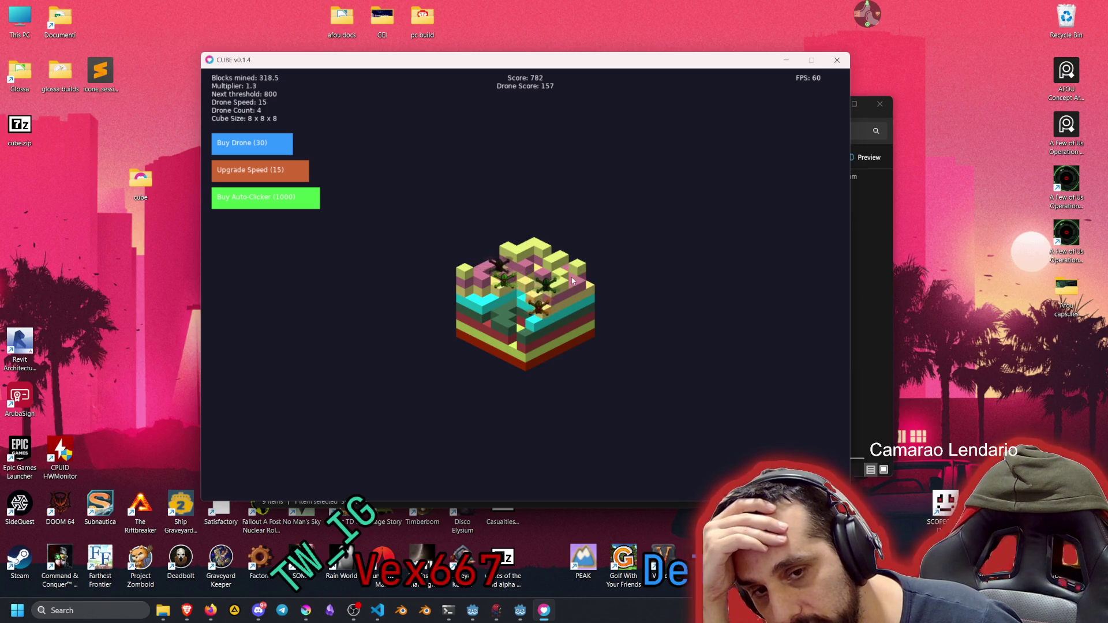
left_click(560, 284)
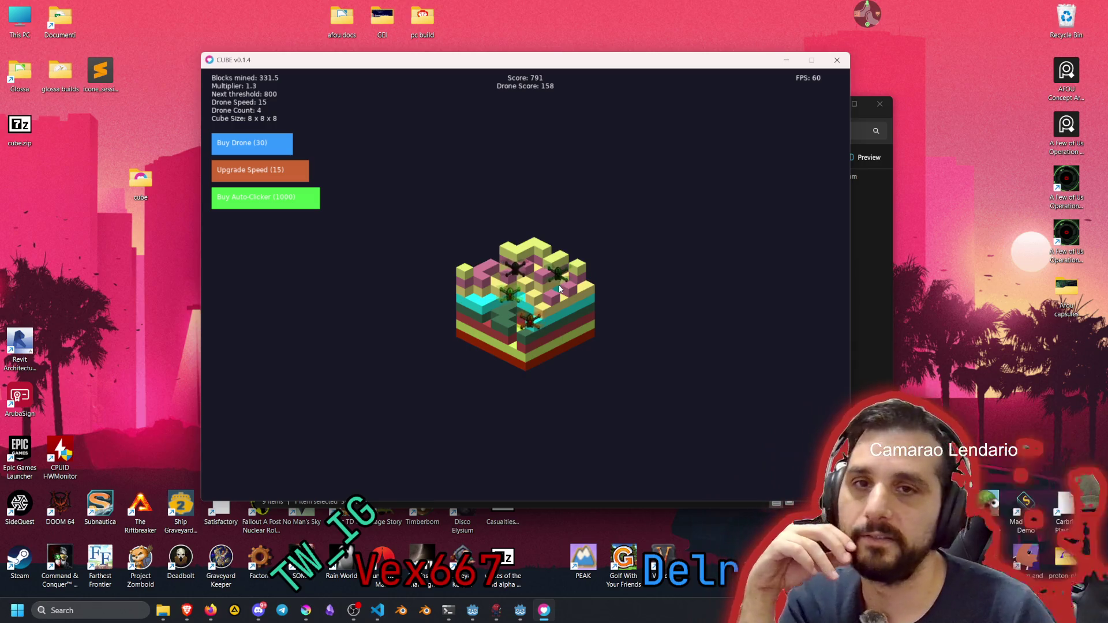
left_click(573, 285)
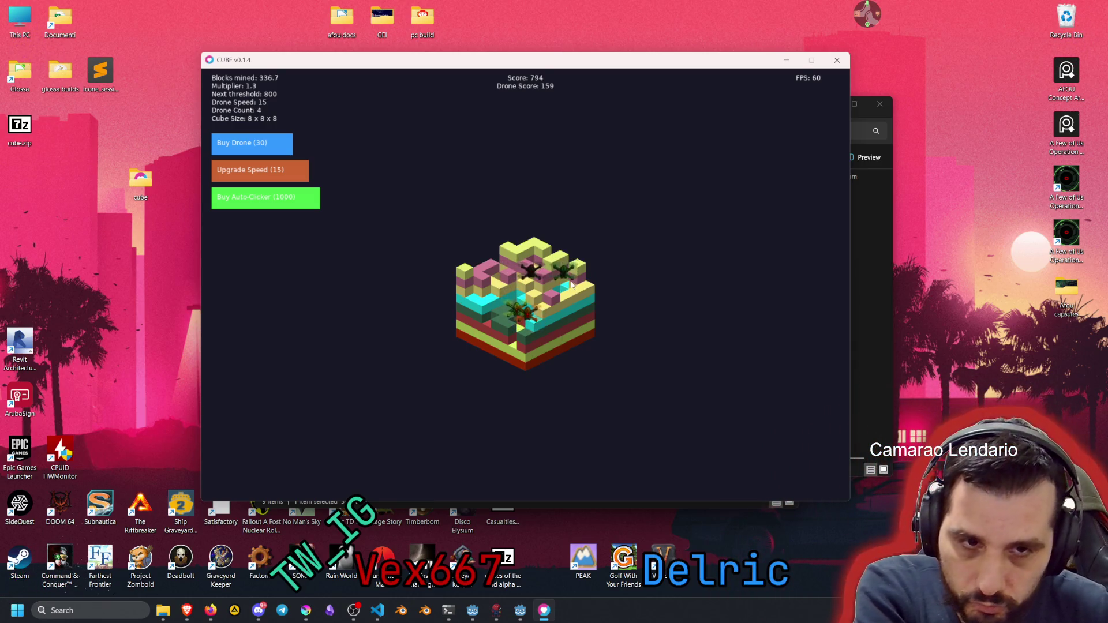
left_click(526, 268)
left_click(525, 269)
left_click(523, 272)
left_click(503, 306)
left_click(515, 318)
Clear the remaining top blocks and the cyan and green blocks on the cube's left, reaching score 909
left_click(528, 291)
left_click(551, 281)
left_click(552, 277)
left_click(556, 269)
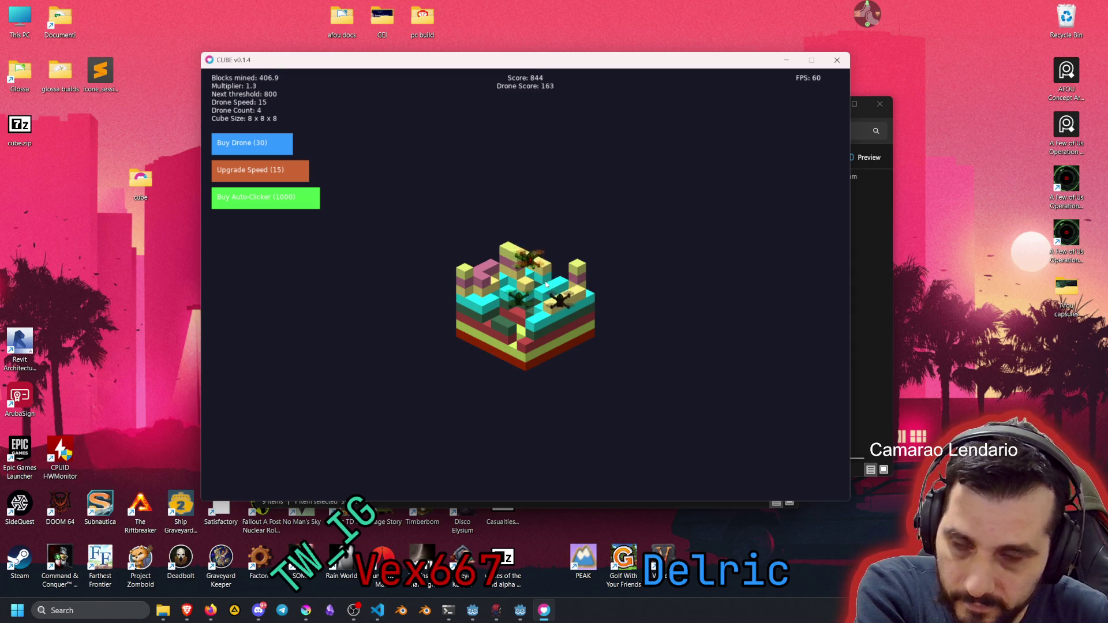
left_click(551, 278)
left_click(534, 291)
left_click(529, 295)
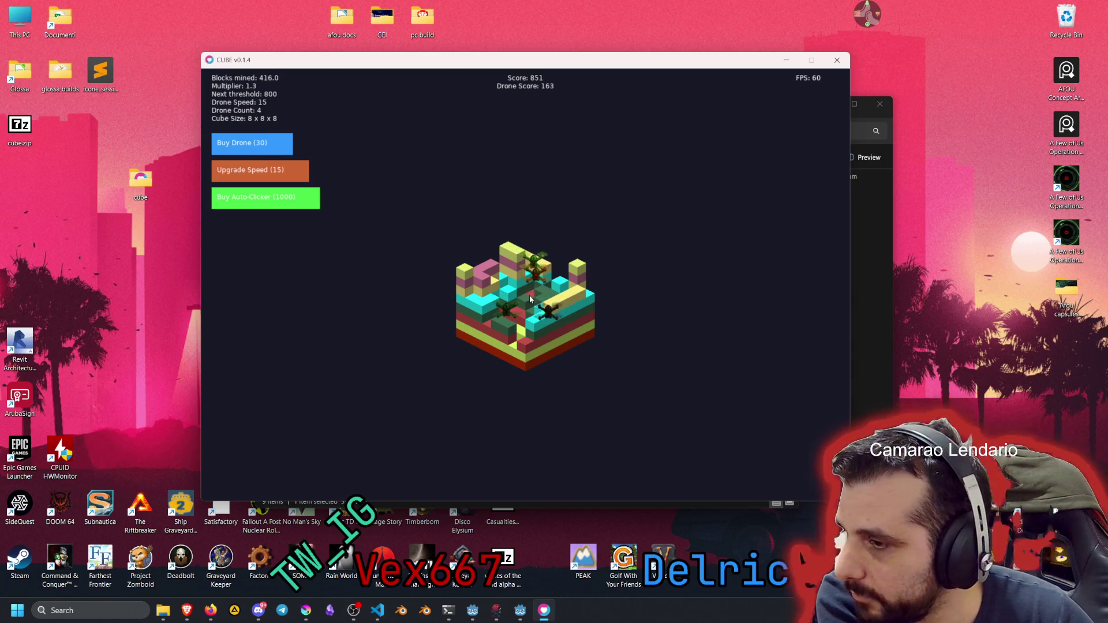
left_click(520, 307)
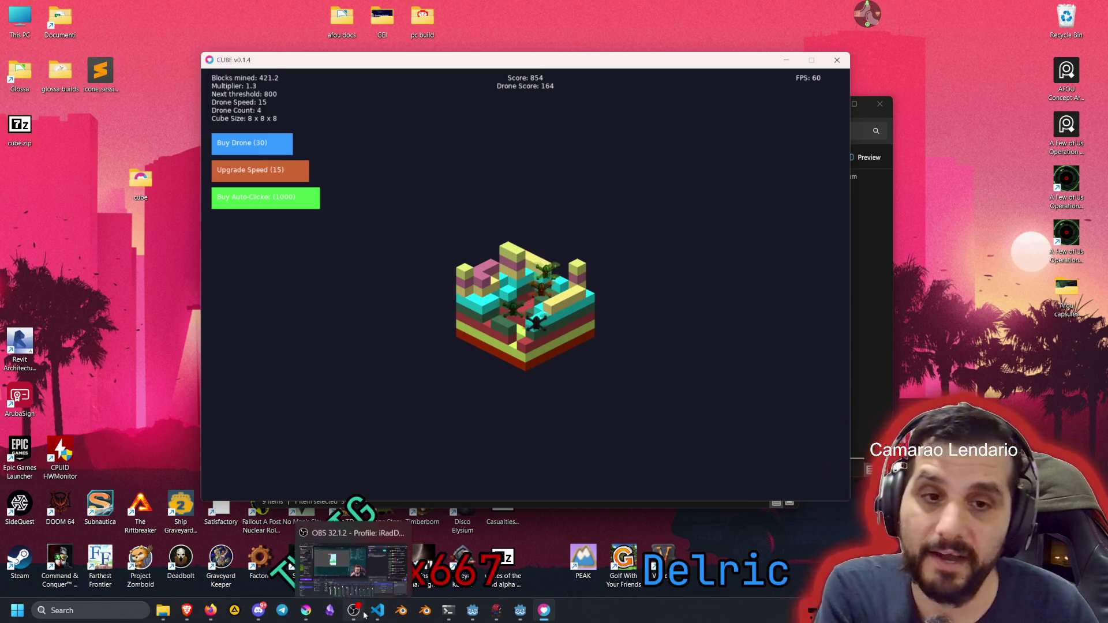
left_click(516, 261)
left_click(516, 262)
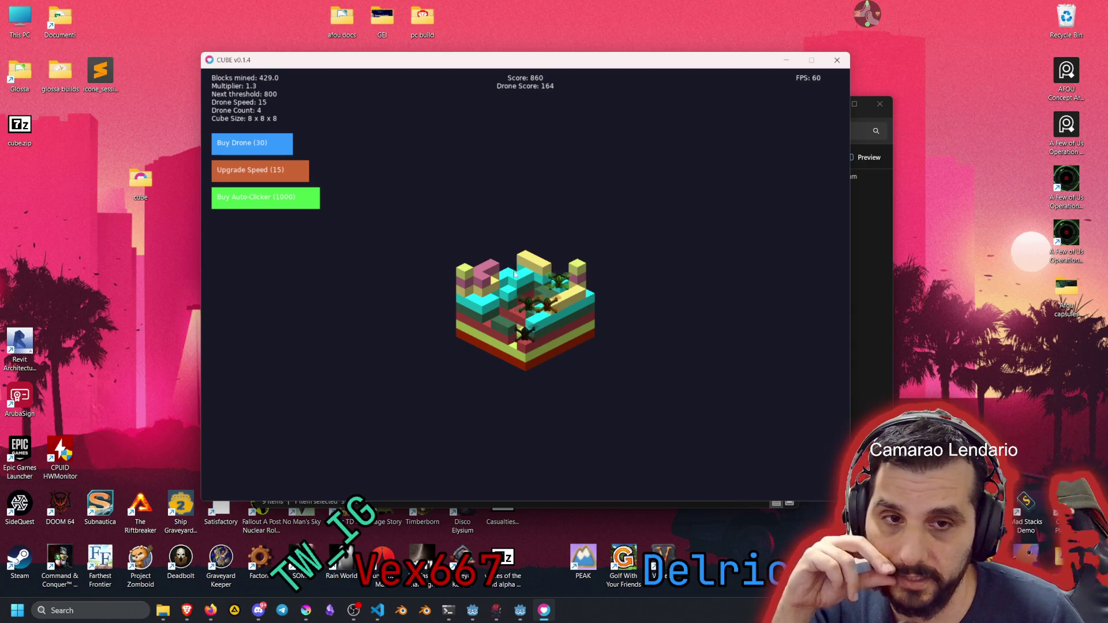
left_click(502, 261)
left_click(485, 268)
left_click(472, 300)
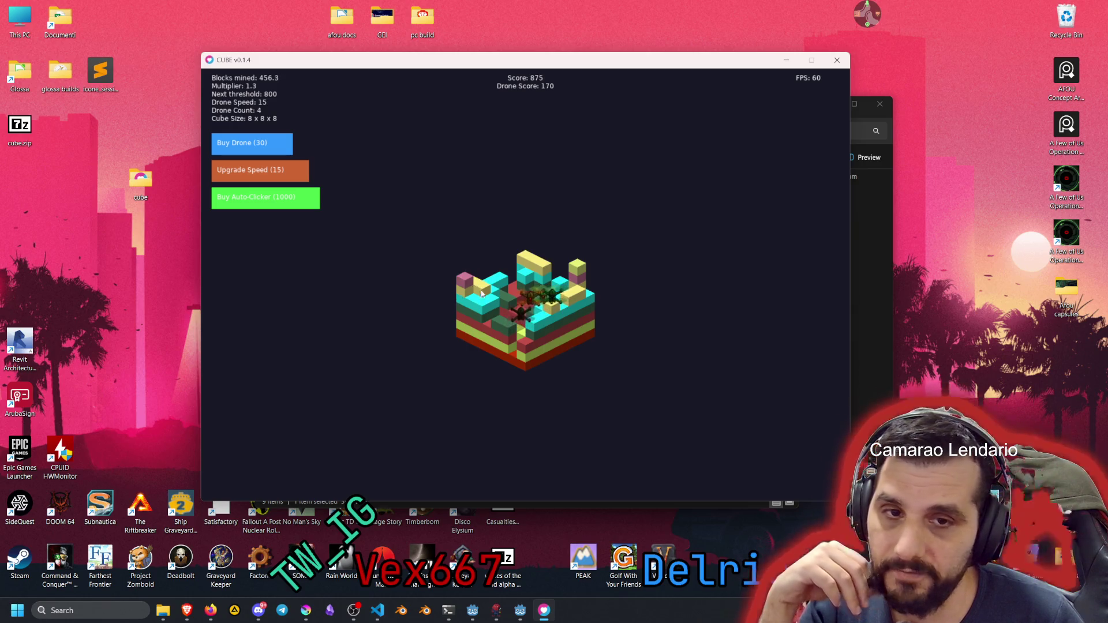
left_click(482, 305)
left_click(483, 312)
left_click(491, 295)
left_click(473, 300)
left_click(474, 303)
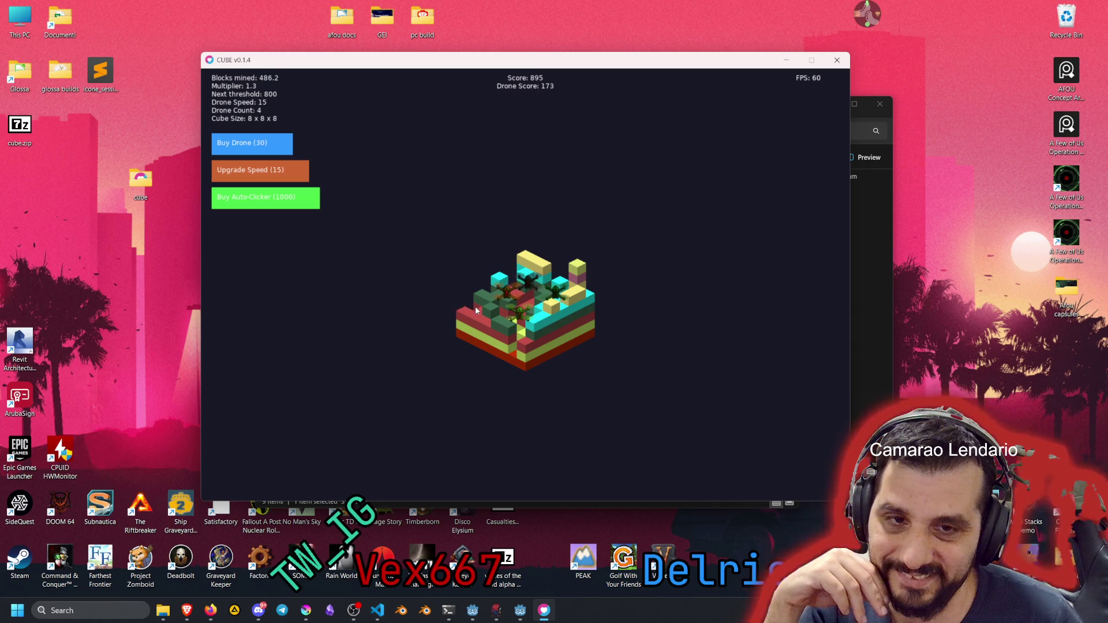
left_click(501, 310)
left_click(498, 323)
left_click(510, 304)
left_click(526, 284)
left_click(527, 266)
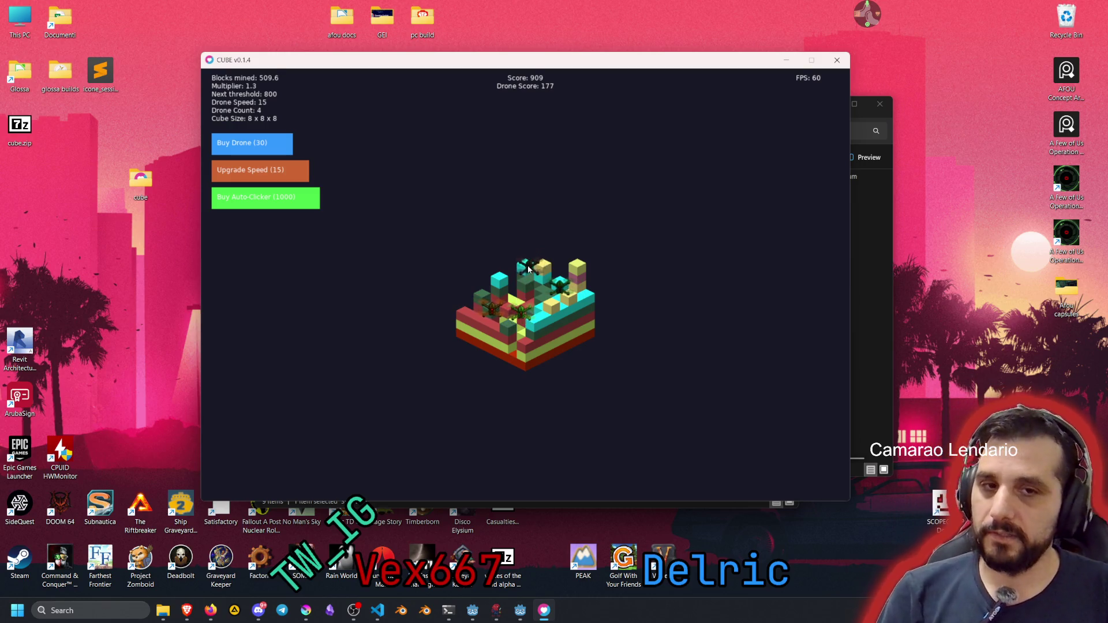
Mine the yellow and pink top-right blocks and the cube's front and front-bottom corner blocks
left_click(544, 270)
left_click(578, 269)
left_click(583, 275)
left_click(579, 286)
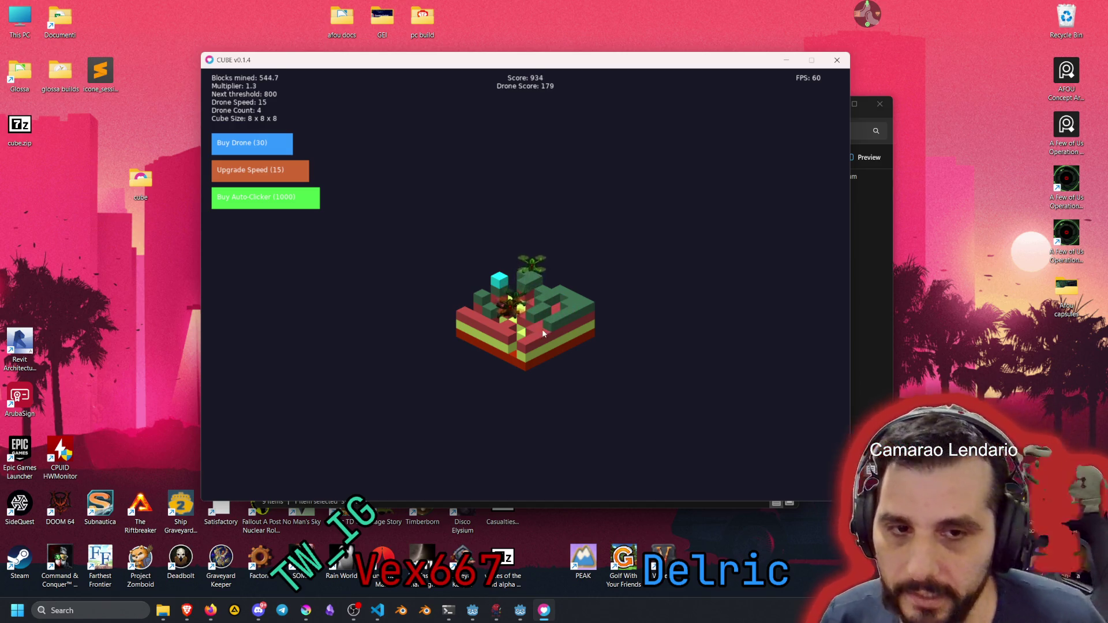
left_click(540, 334)
left_click(534, 344)
left_click(526, 353)
left_click(525, 353)
left_click(526, 359)
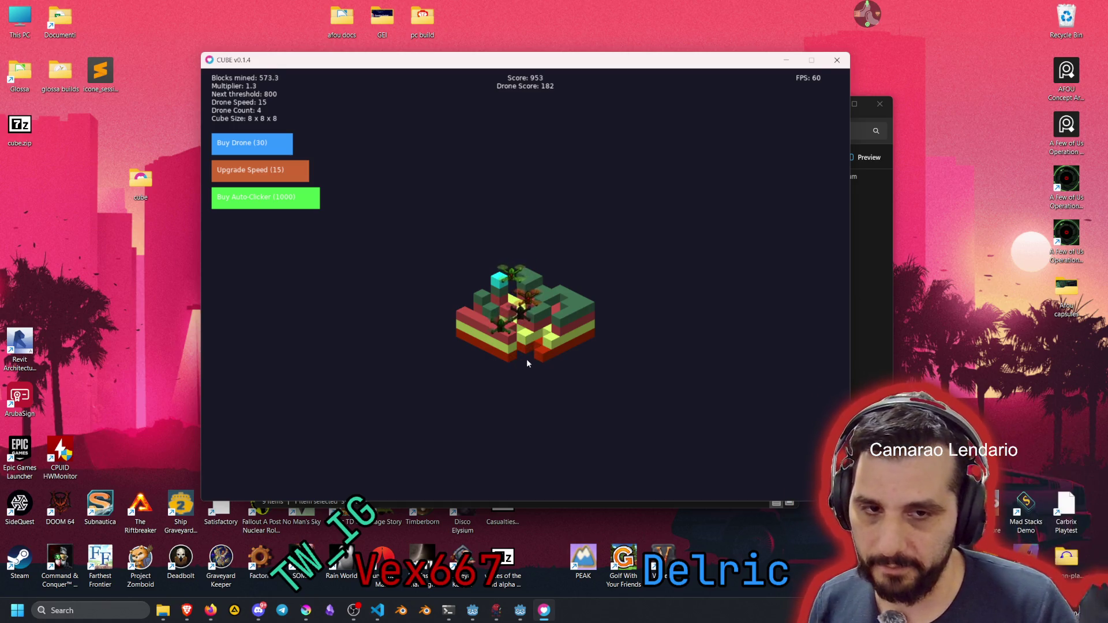
left_click(527, 341)
left_click(536, 322)
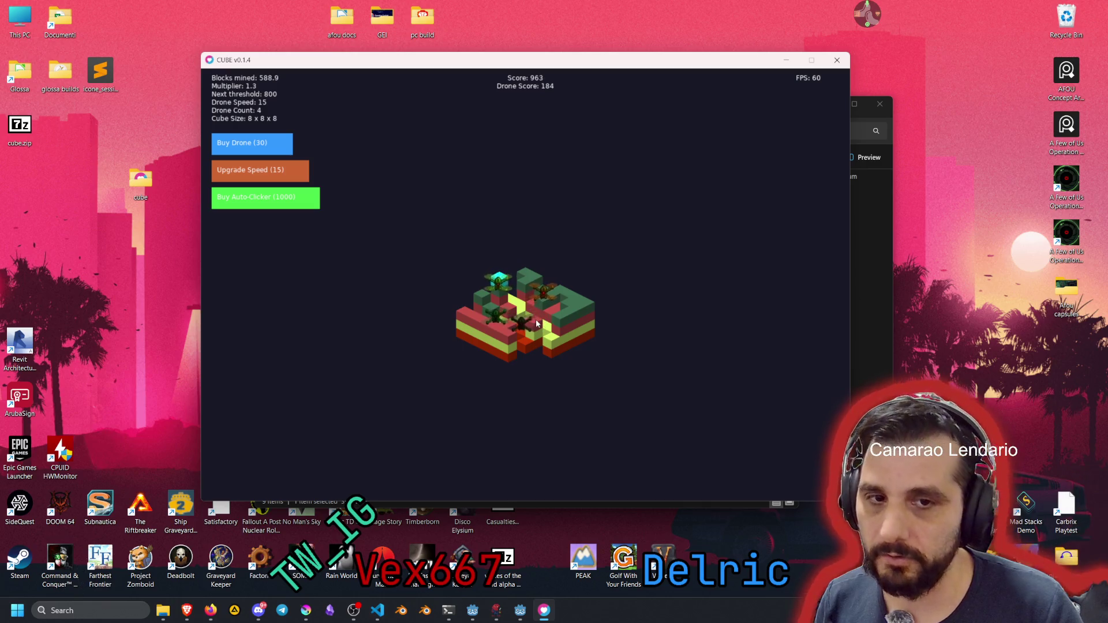
left_click(537, 322)
left_click(542, 313)
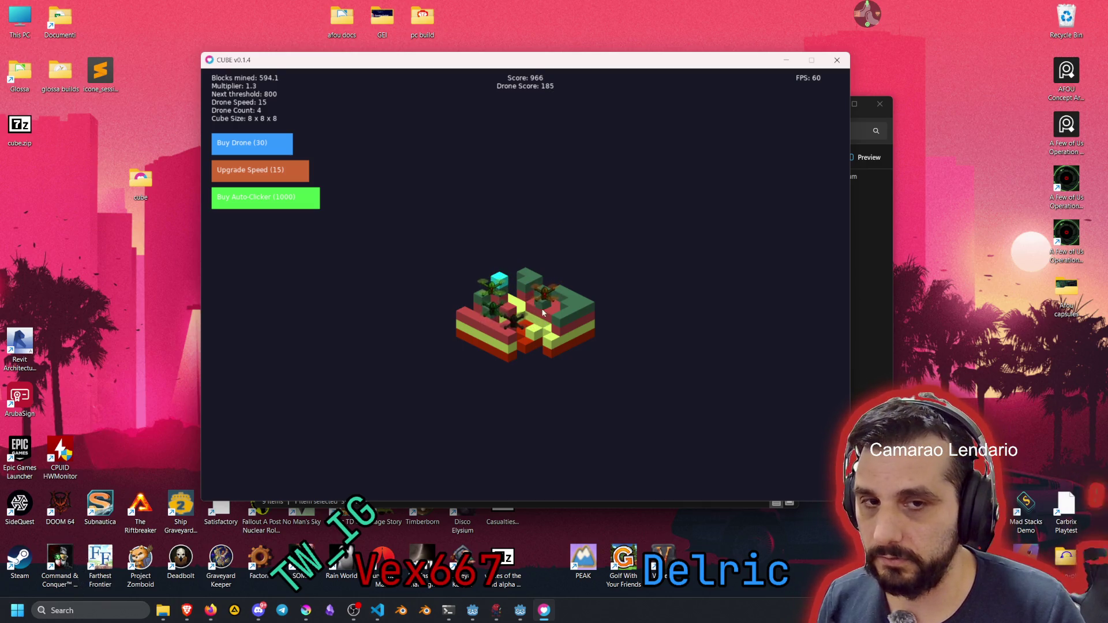
left_click(522, 288)
left_click(491, 330)
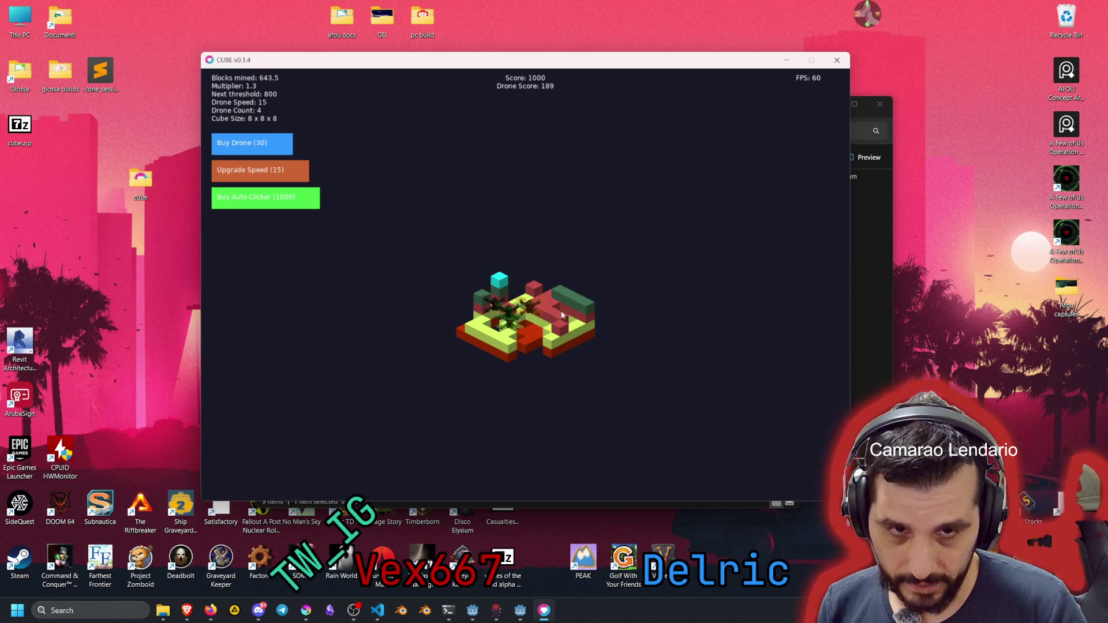
Mine the right-edge blocks and the green-topped column until a few remain at score 1083, then go back to Godot
left_click(580, 310)
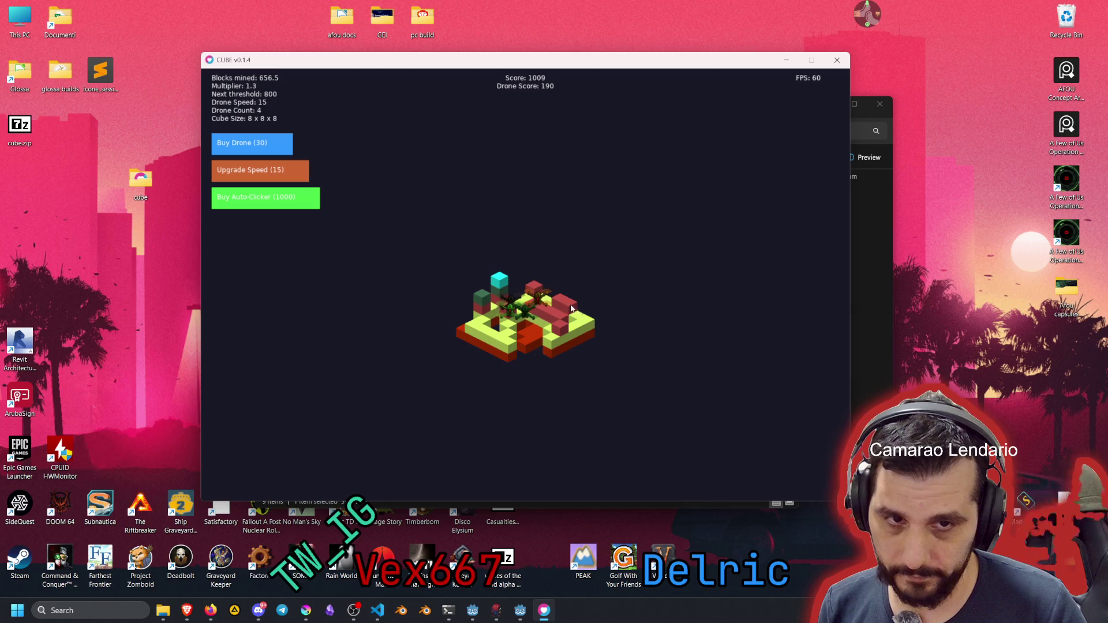
left_click(562, 327)
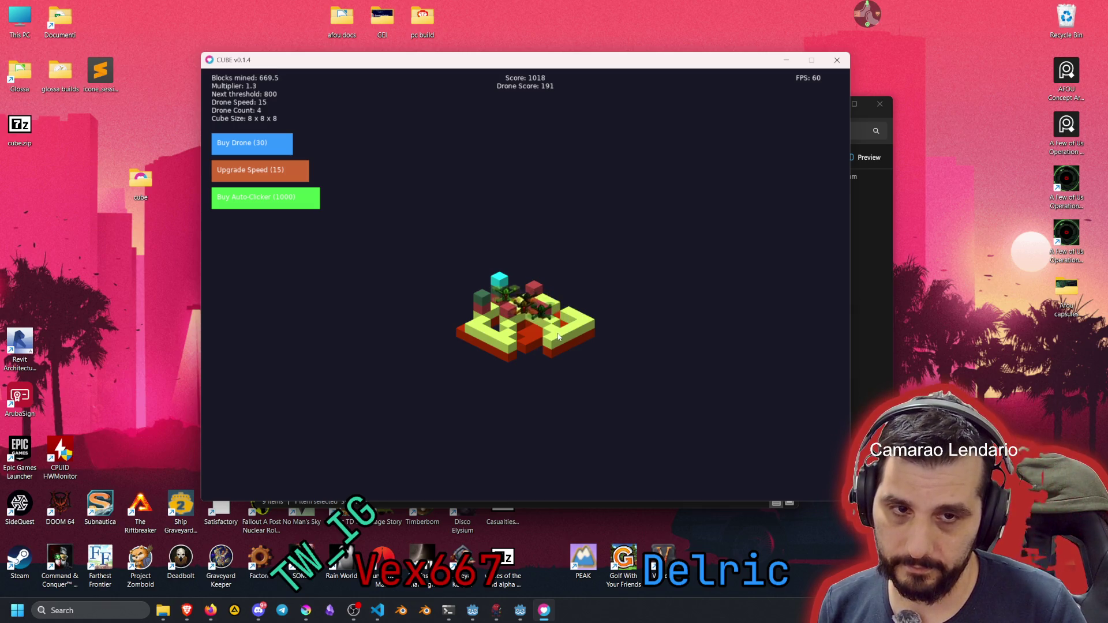
left_click(558, 341)
left_click(582, 329)
left_click(585, 332)
left_click(588, 335)
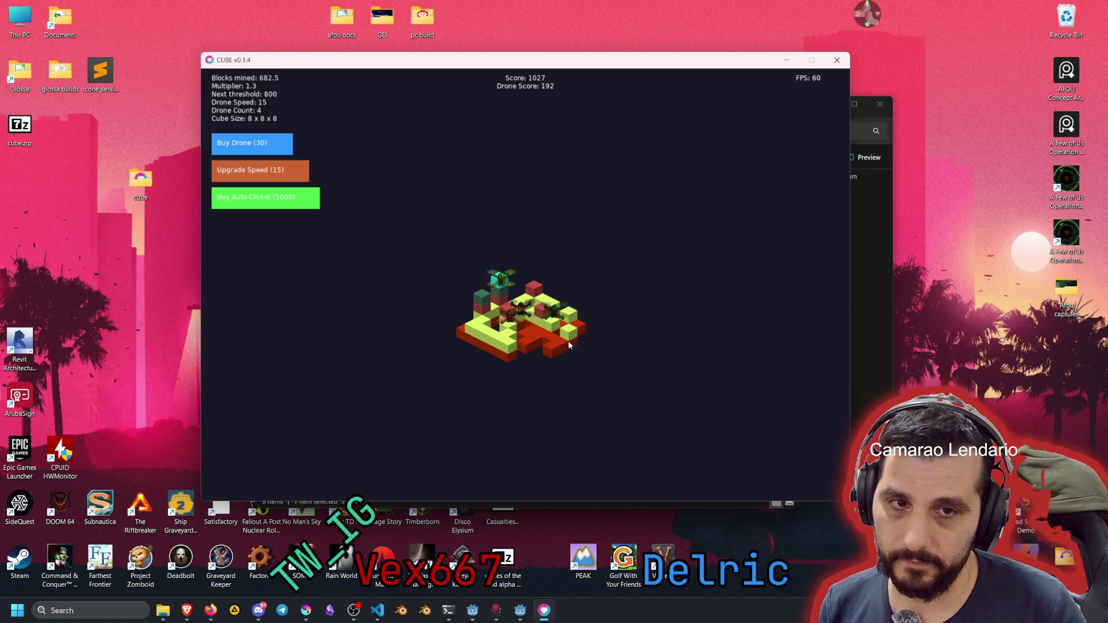
left_click(571, 346)
left_click(569, 344)
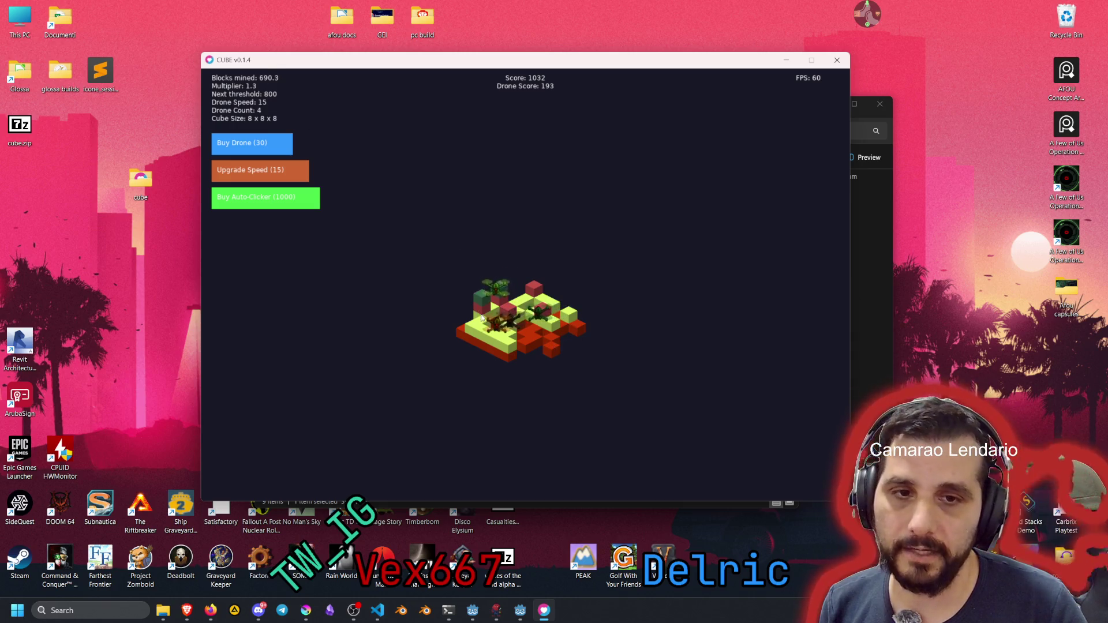
left_click(479, 333)
left_click(479, 333)
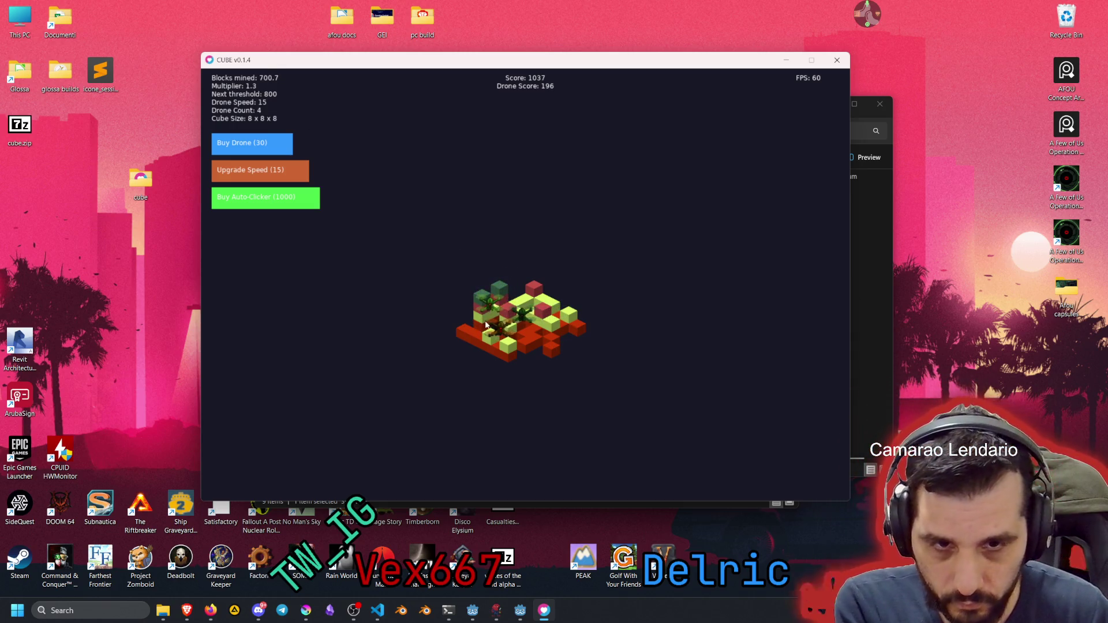
left_click(488, 305)
left_click(506, 310)
left_click(502, 299)
left_click(502, 318)
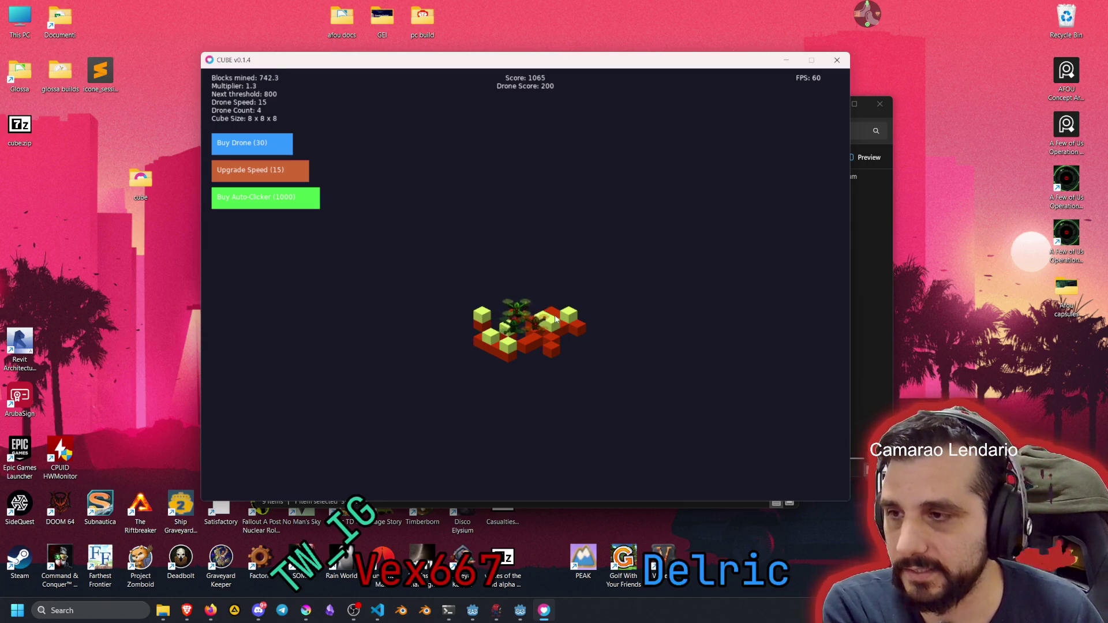
left_click(533, 319)
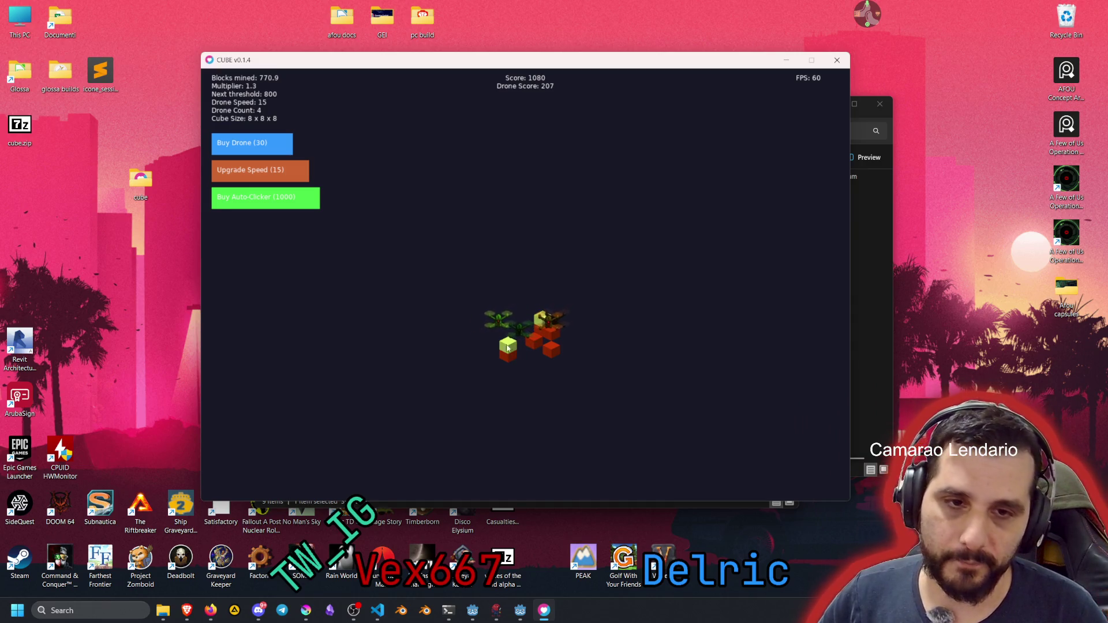
left_click(520, 611)
Playtest the jump game, steering the ball left and right until Game Over at score 10748, then stop it
key("F5")
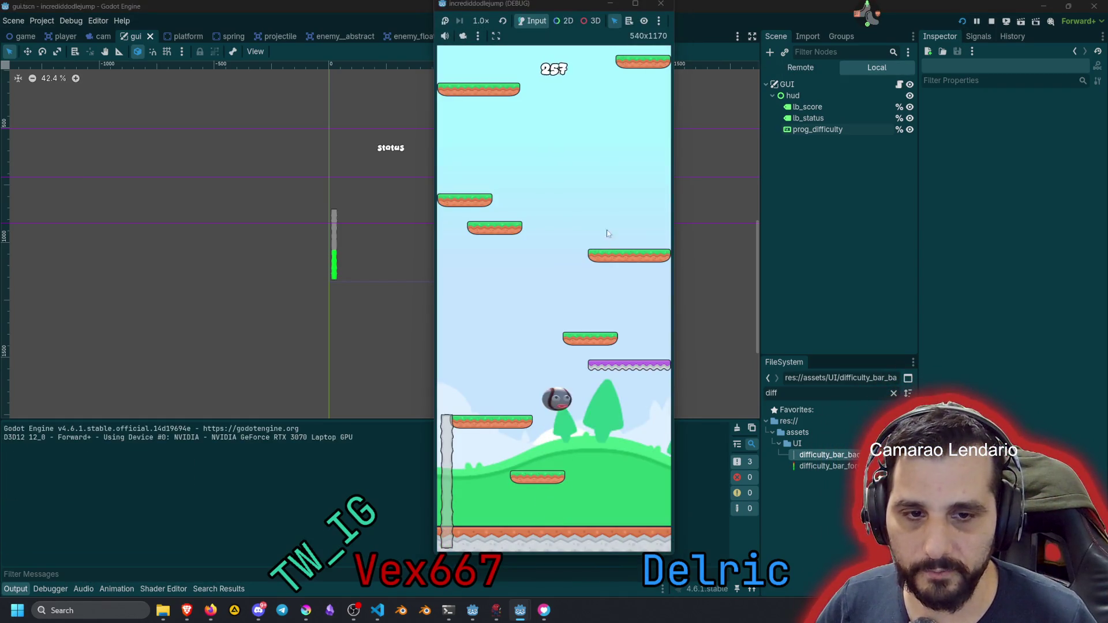
key("Left")
key("Right")
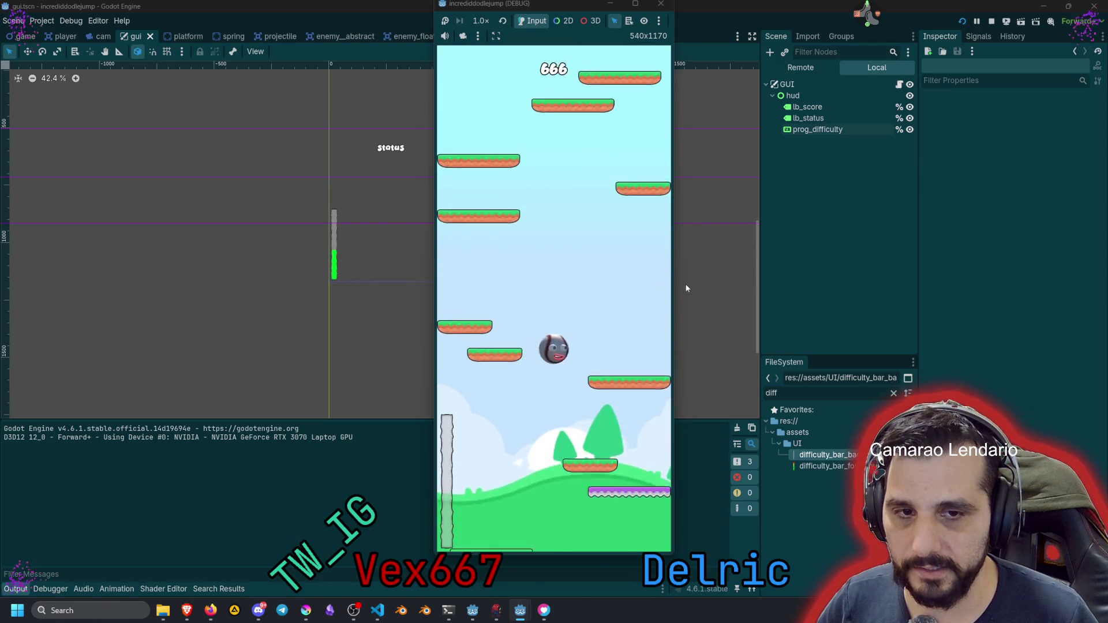
key("Left")
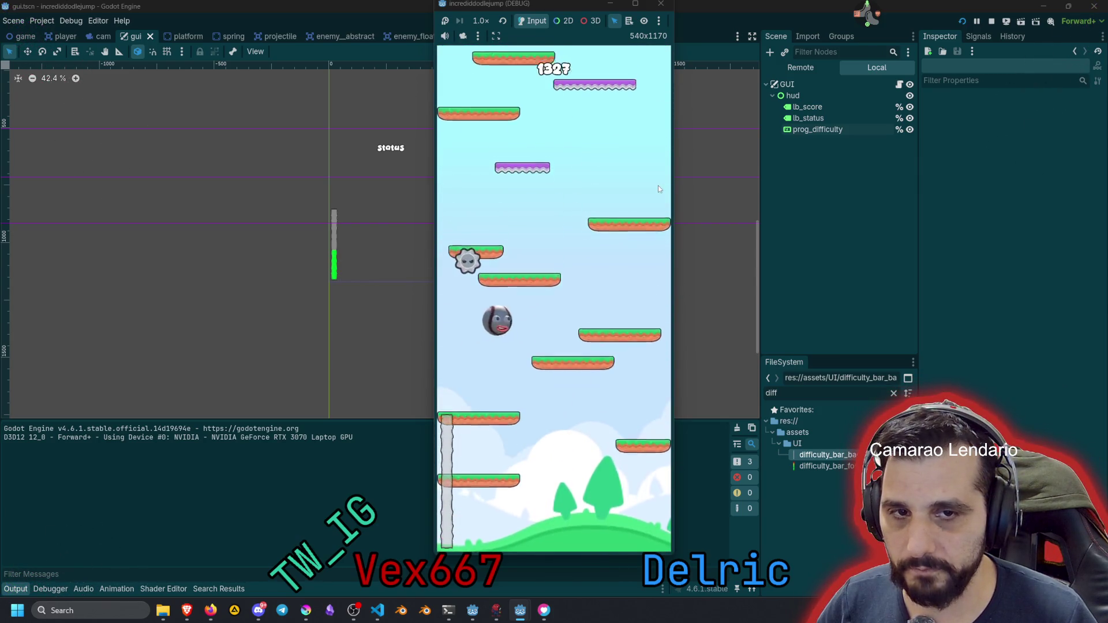
key("Right")
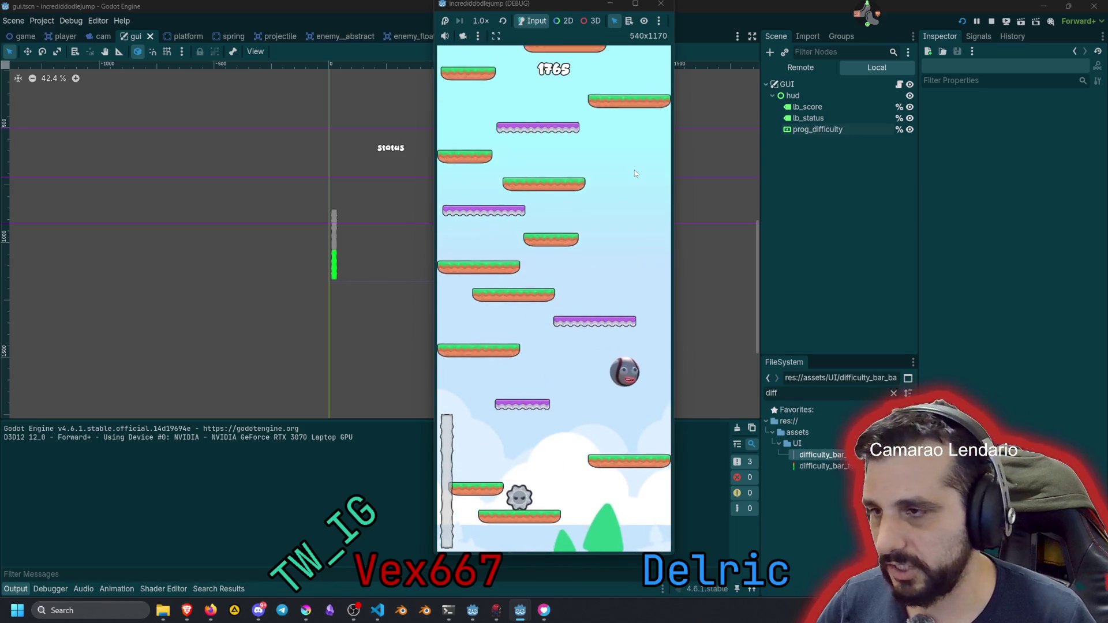
mouse_move(454, 174)
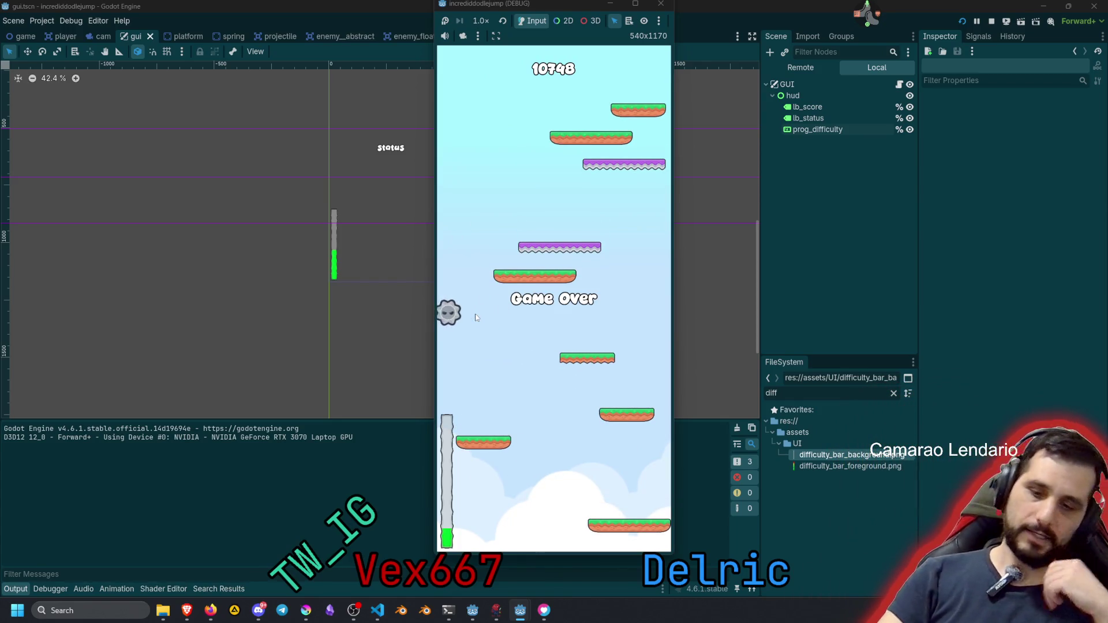
key("F8")
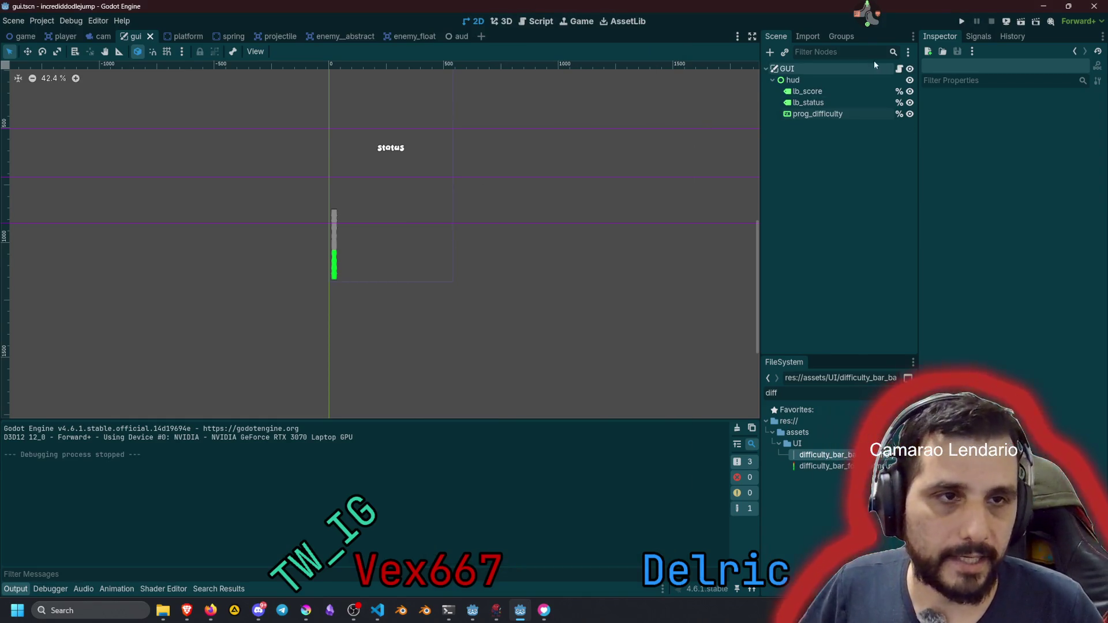
Open gui.gd and insert a new blank first line inside func _ready()
left_click(899, 68)
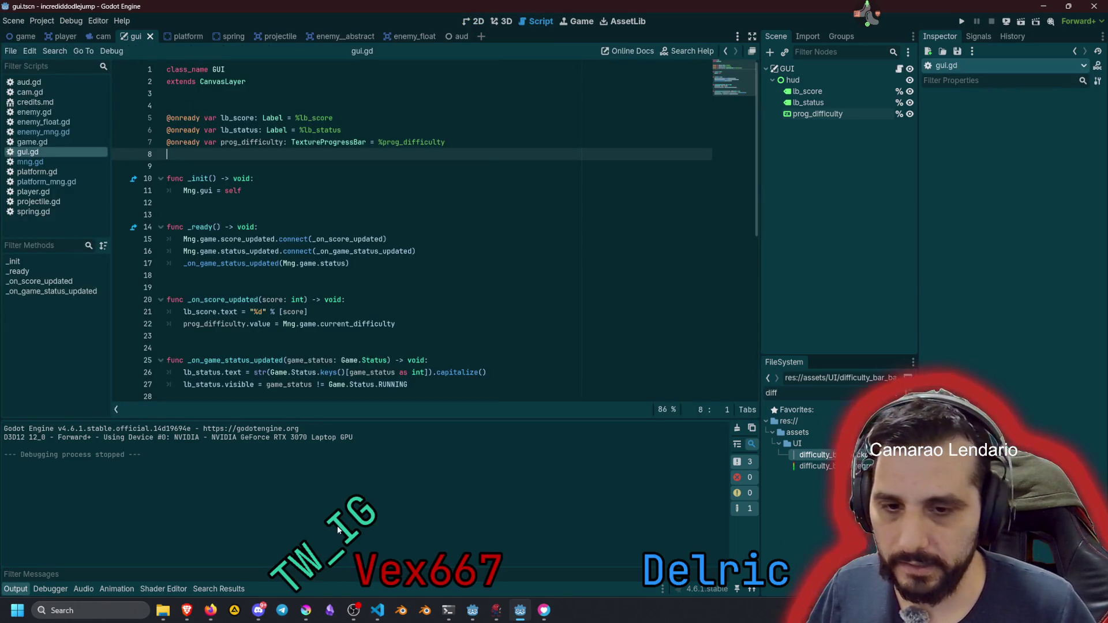
left_click(378, 610)
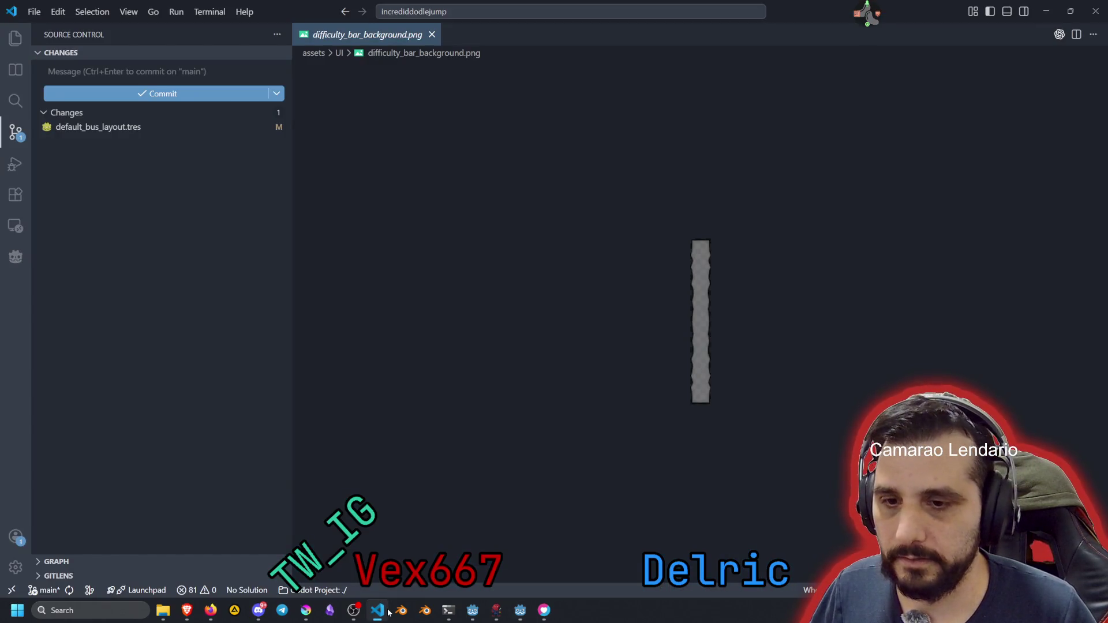
left_click(388, 611)
left_click(340, 181)
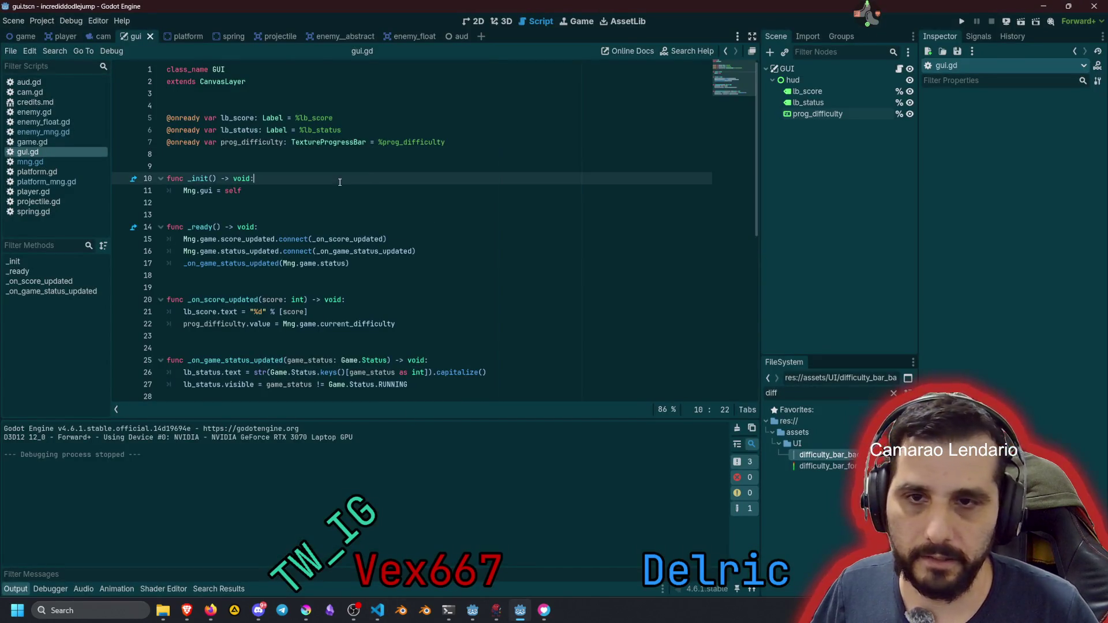
key("Down")
key("Down")
key("Down")
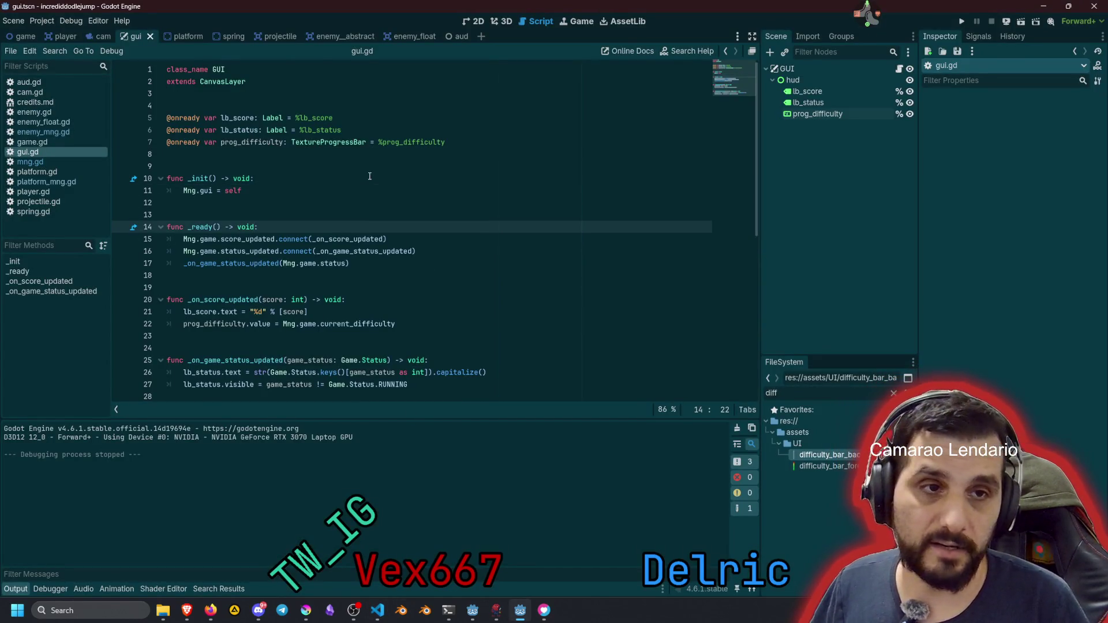
key("Return")
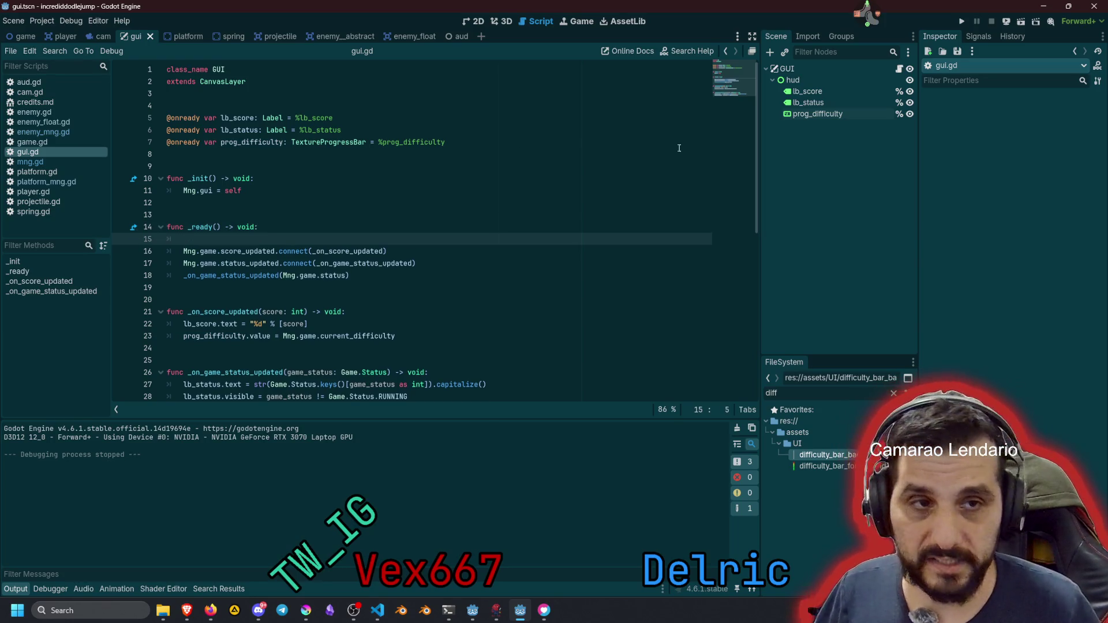
Write 'prog_difficulty.value = 0' on that line, save gui.gd, and return to the CUBE game
double_click(250, 143)
key("ctrl+c")
key("Down")
key("Down")
key("Down")
key("ctrl+v")
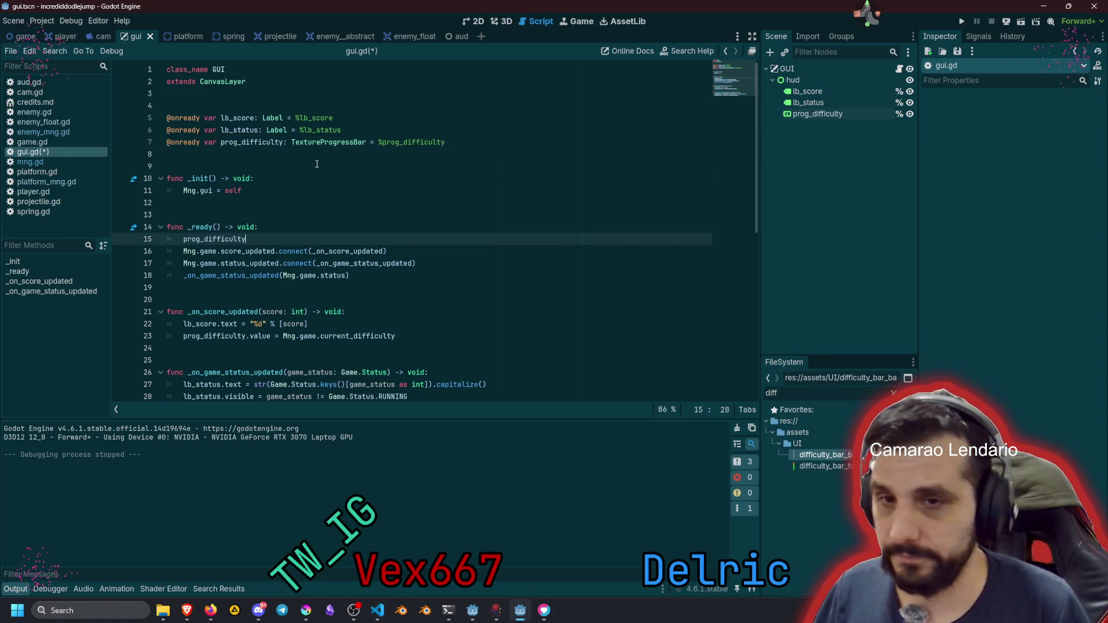
type(".value = 0")
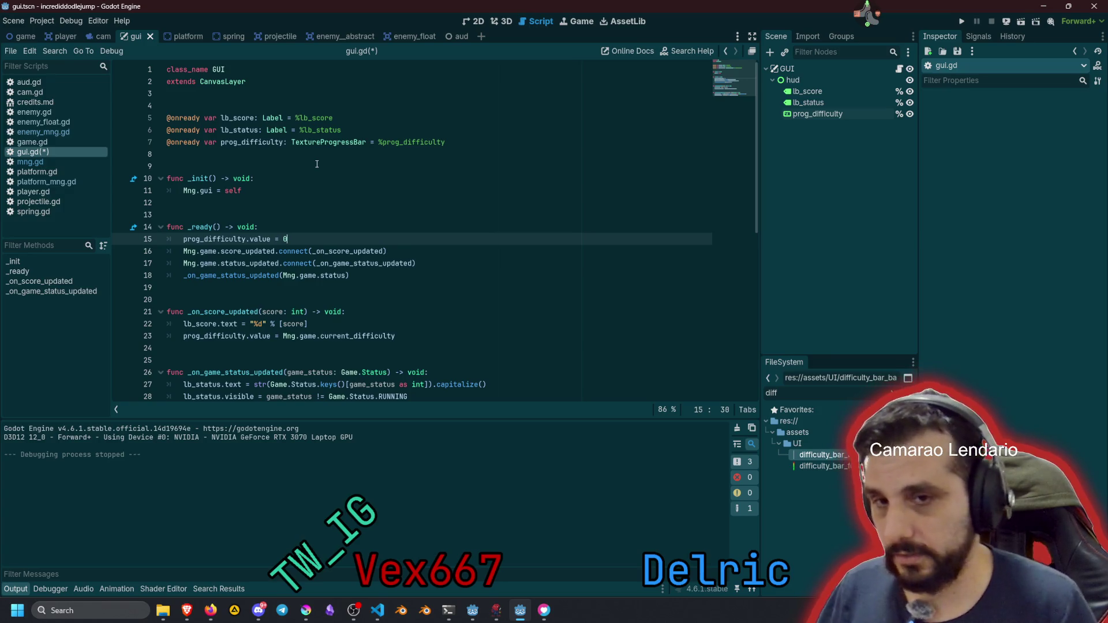
left_click(317, 164)
key("ctrl+s")
left_click(325, 205)
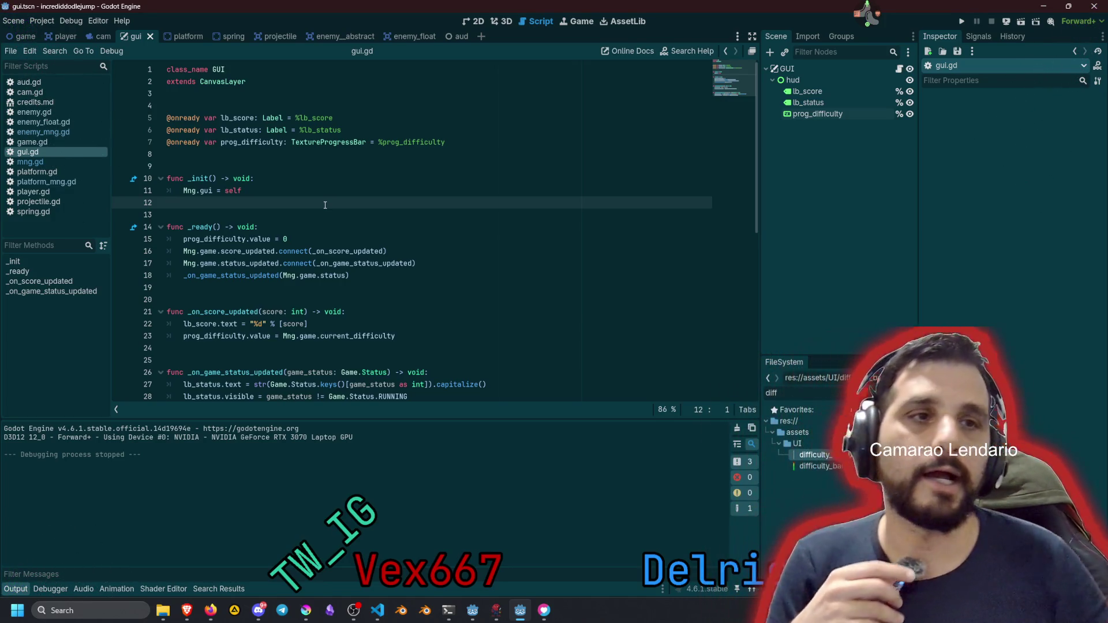
left_click(1044, 6)
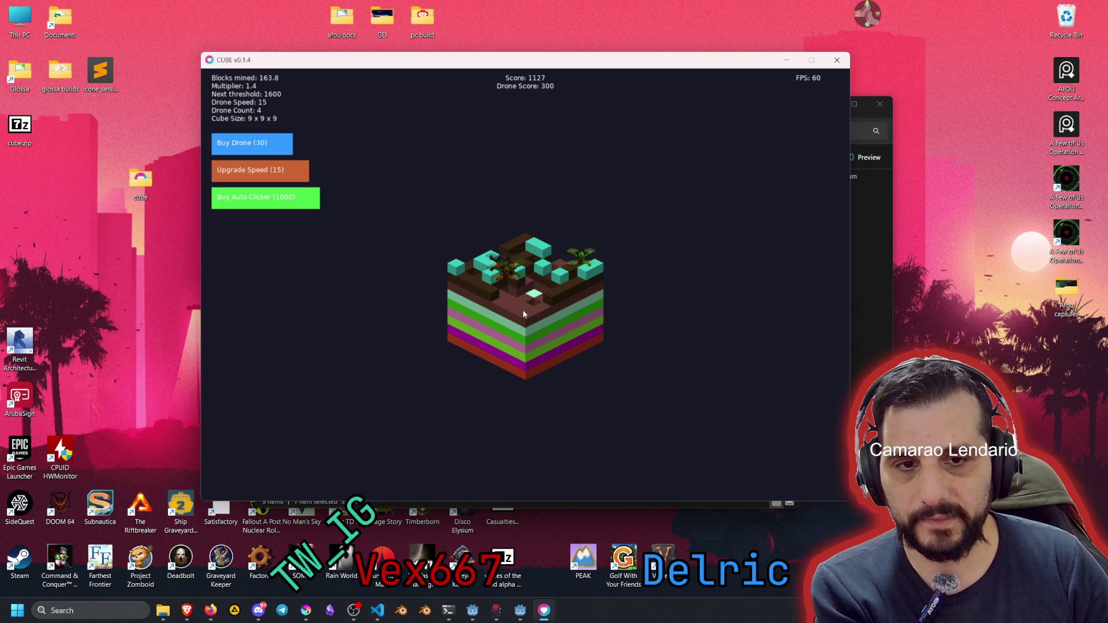
Mine the dark top block and dig the centre column down through the green layer to pink
left_click(525, 313)
left_click(519, 332)
left_click(521, 333)
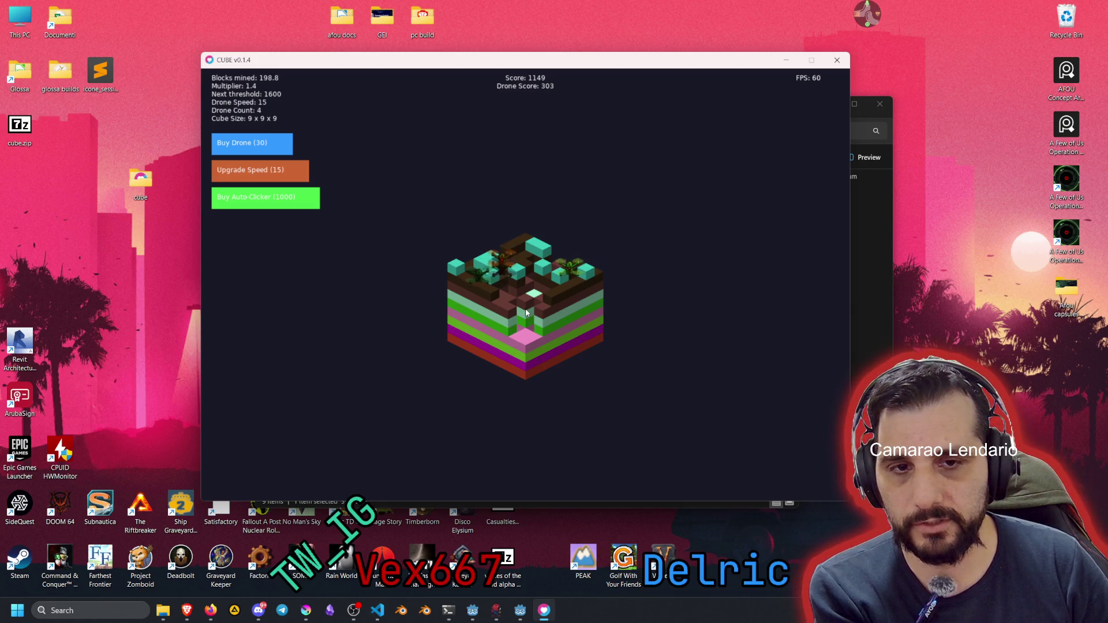
left_click(526, 313)
left_click(525, 294)
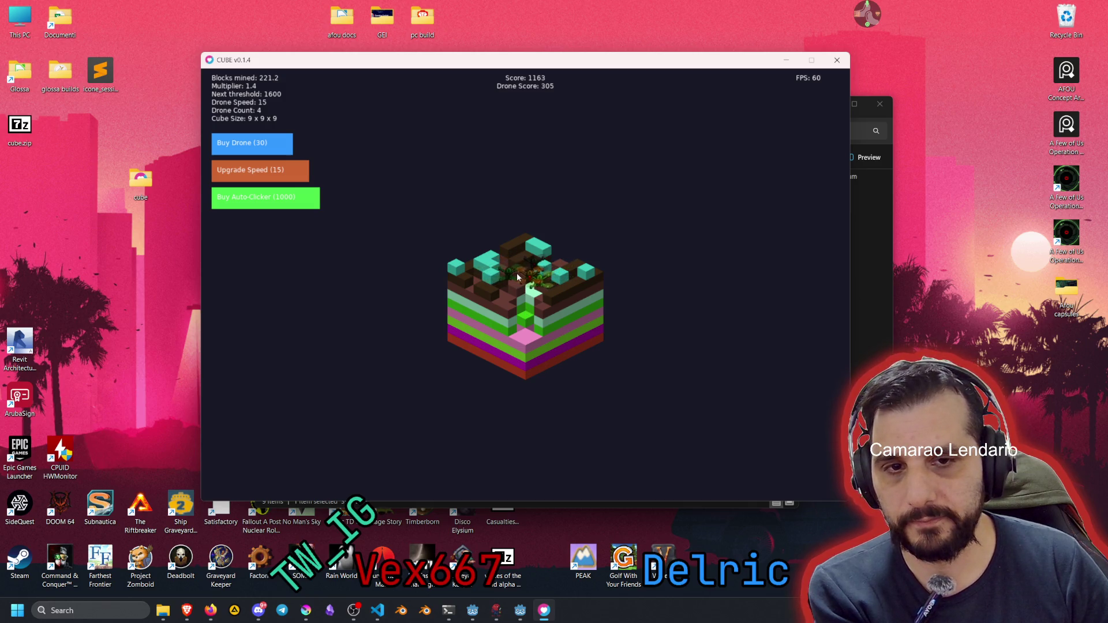
left_click(517, 273)
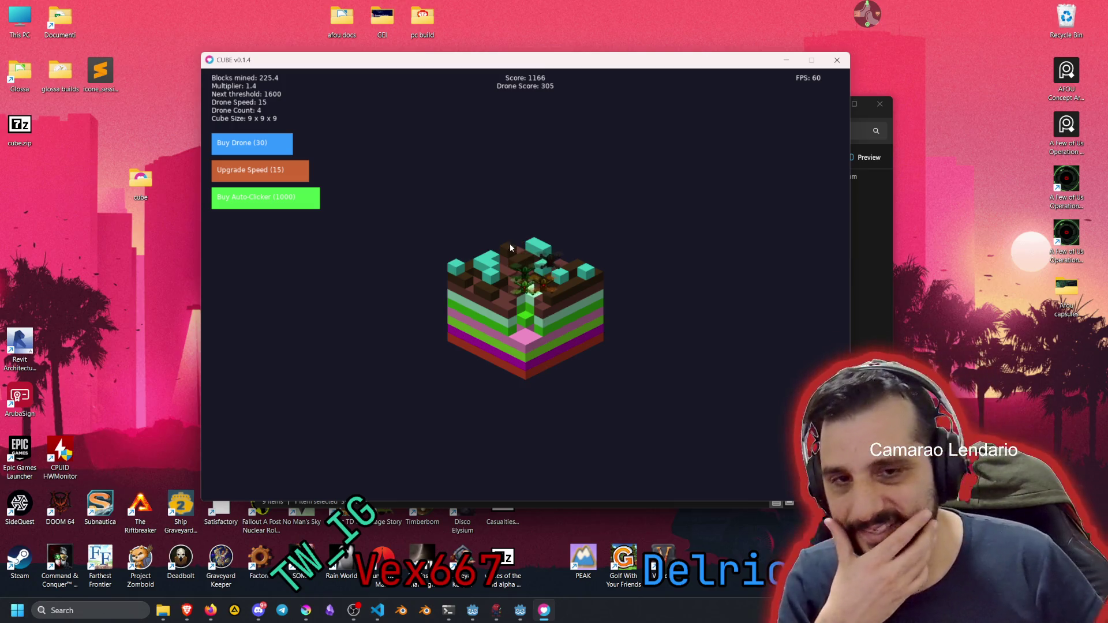
left_click(521, 262)
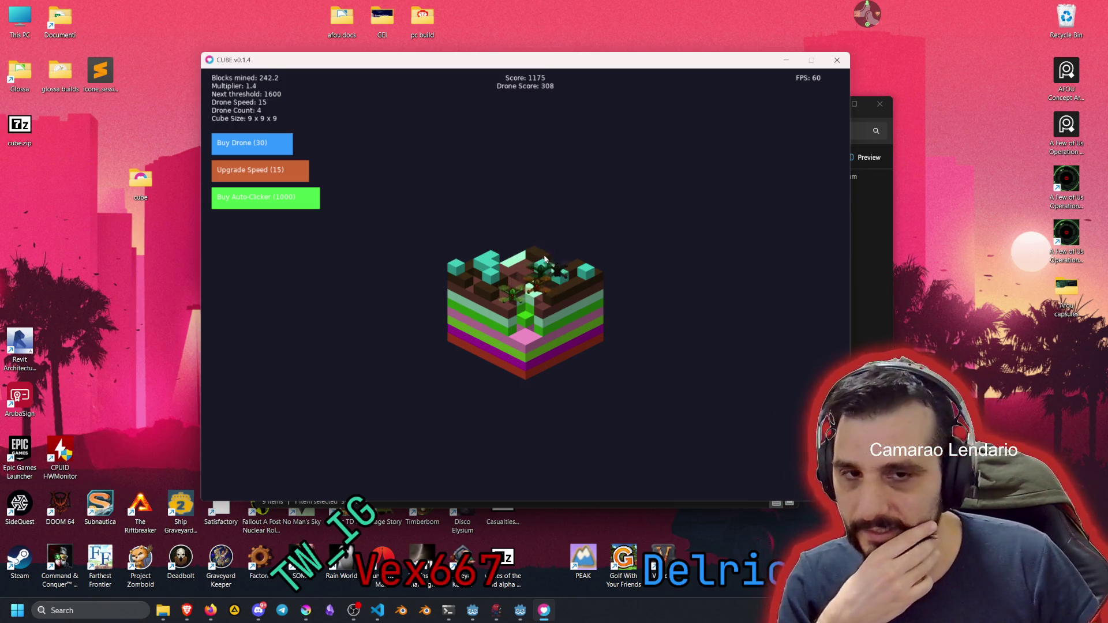
left_click(528, 259)
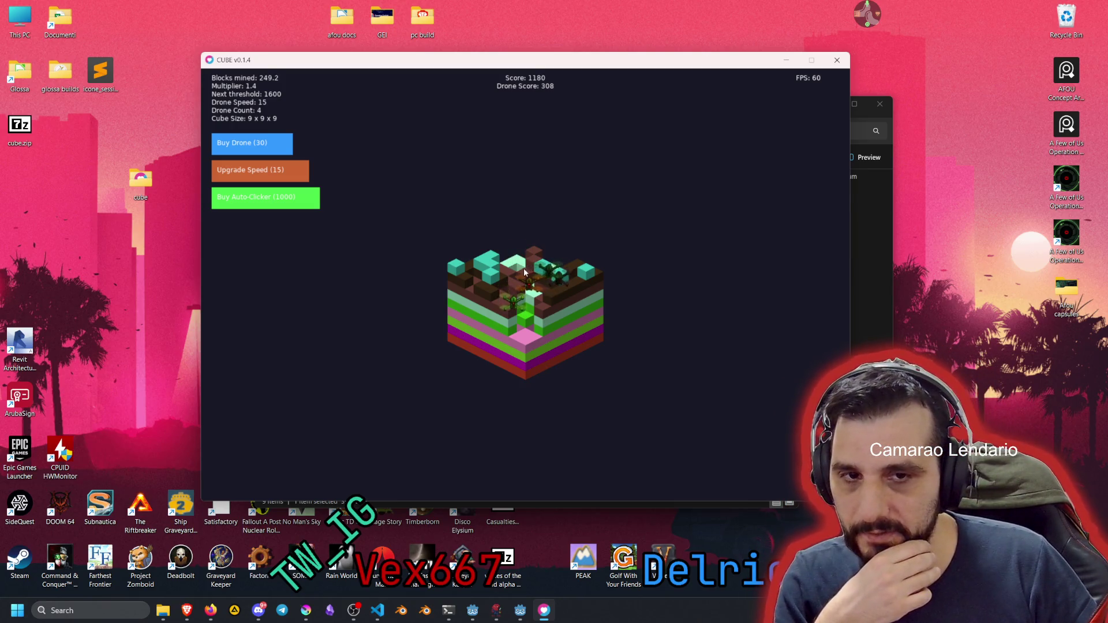
Mine the cyan blocks off the cube's upper-left, down toward the pink layer
left_click(488, 267)
left_click(462, 276)
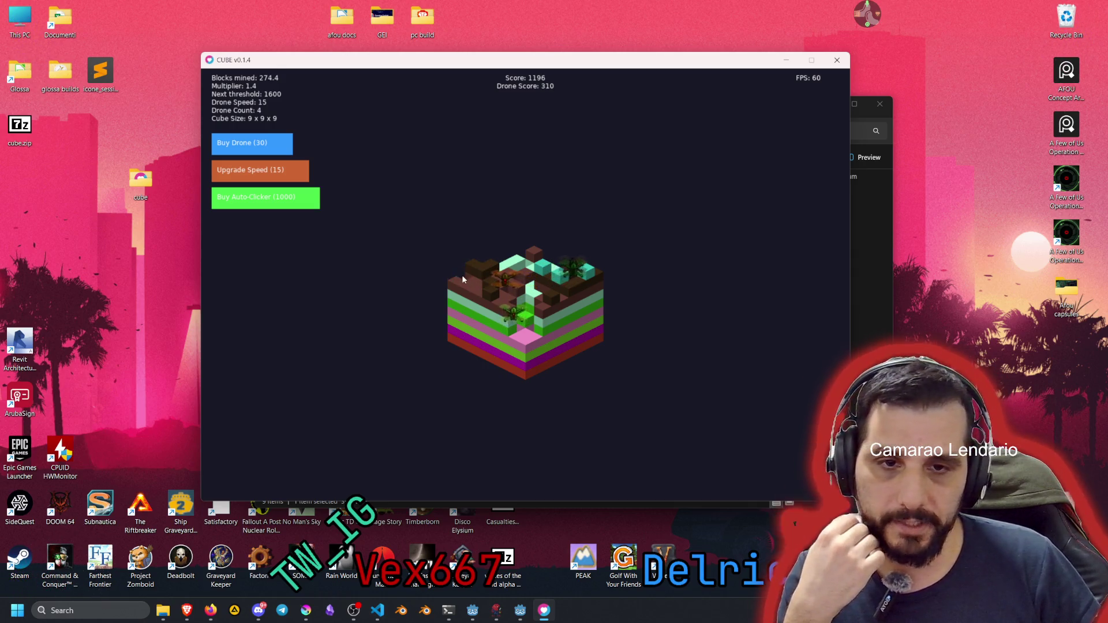
left_click(460, 288)
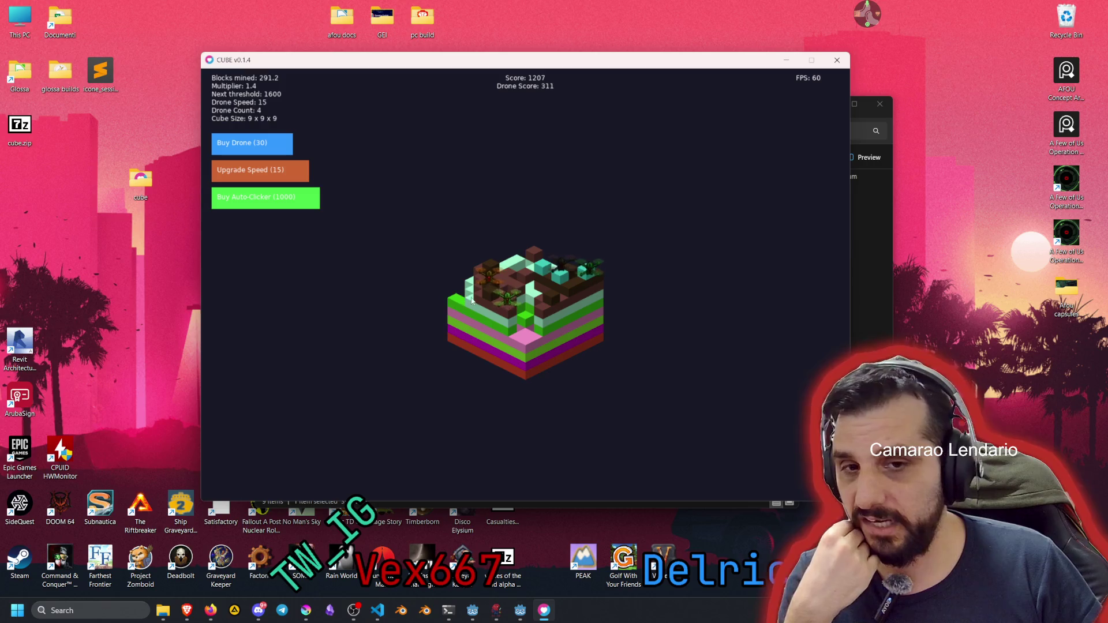
left_click(480, 303)
left_click(495, 307)
left_click(498, 282)
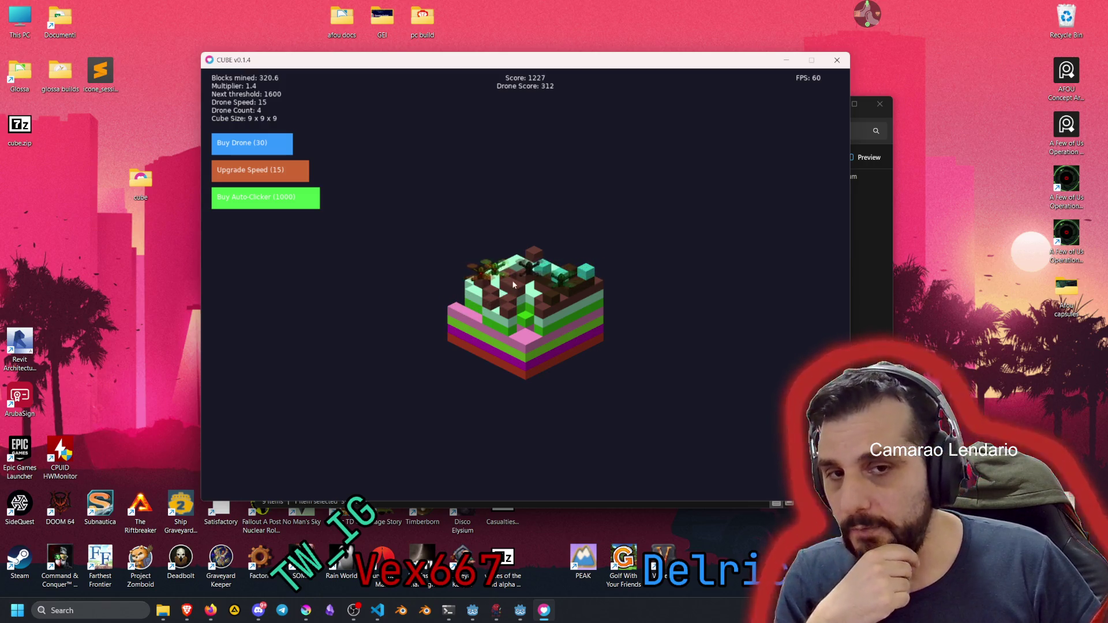
Mine the upper-layer blocks across the top-right, including the teal block and a row along the top
left_click(553, 296)
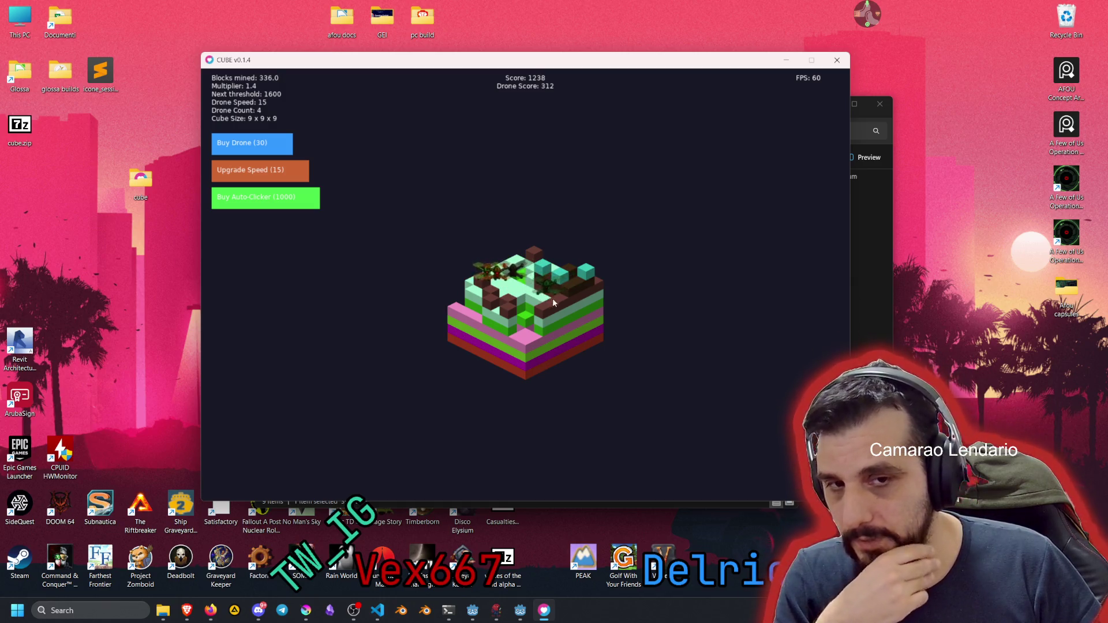
left_click(553, 293)
left_click(530, 307)
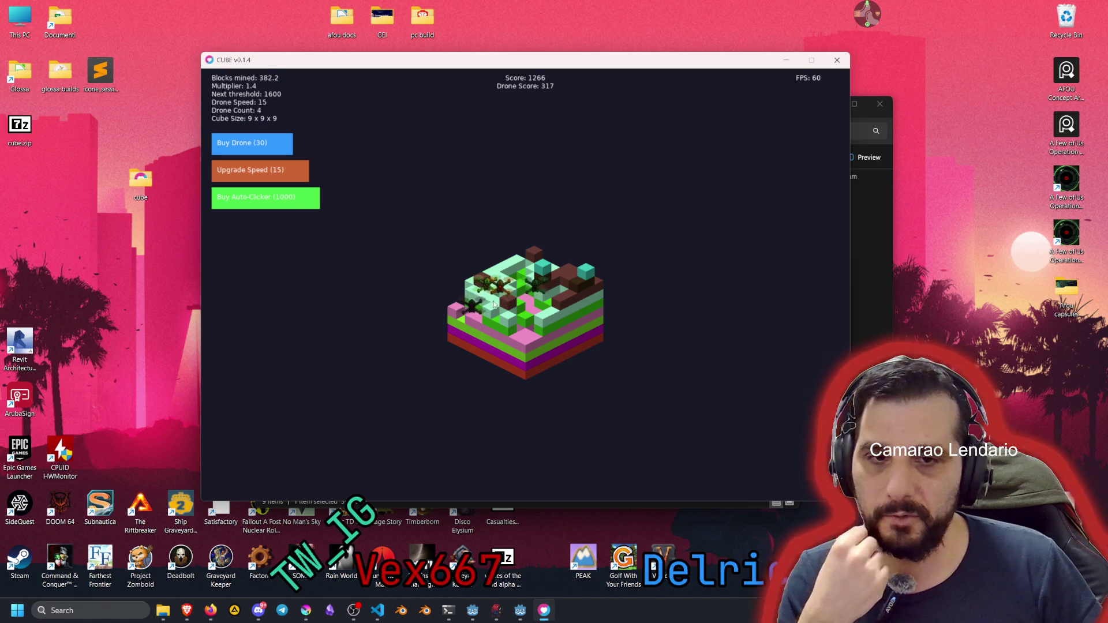
left_click(529, 296)
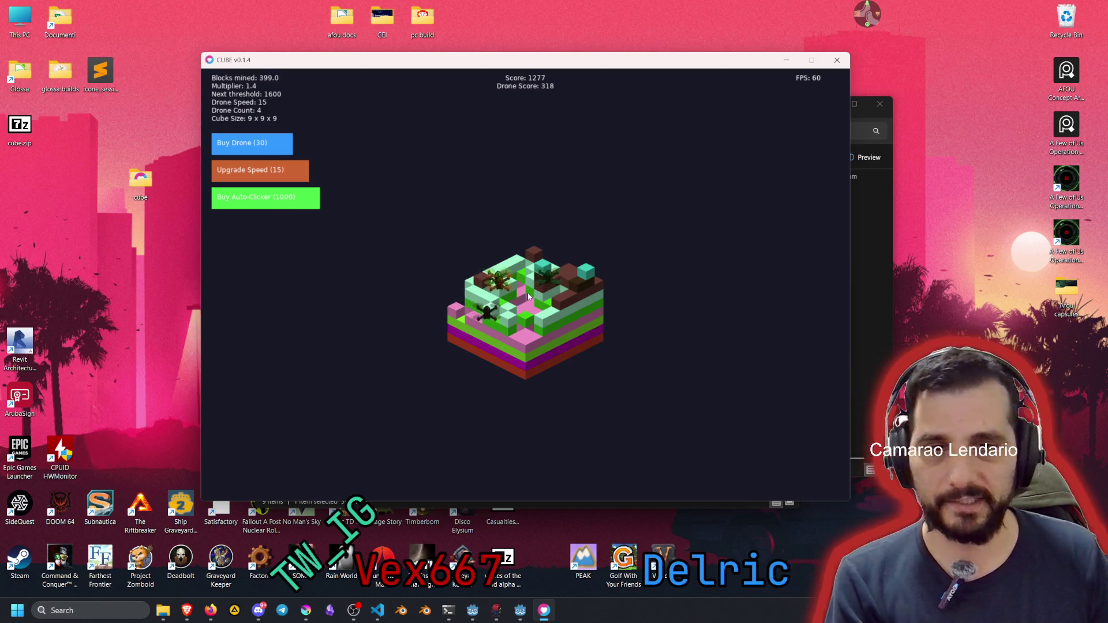
left_click(540, 294)
left_click(578, 291)
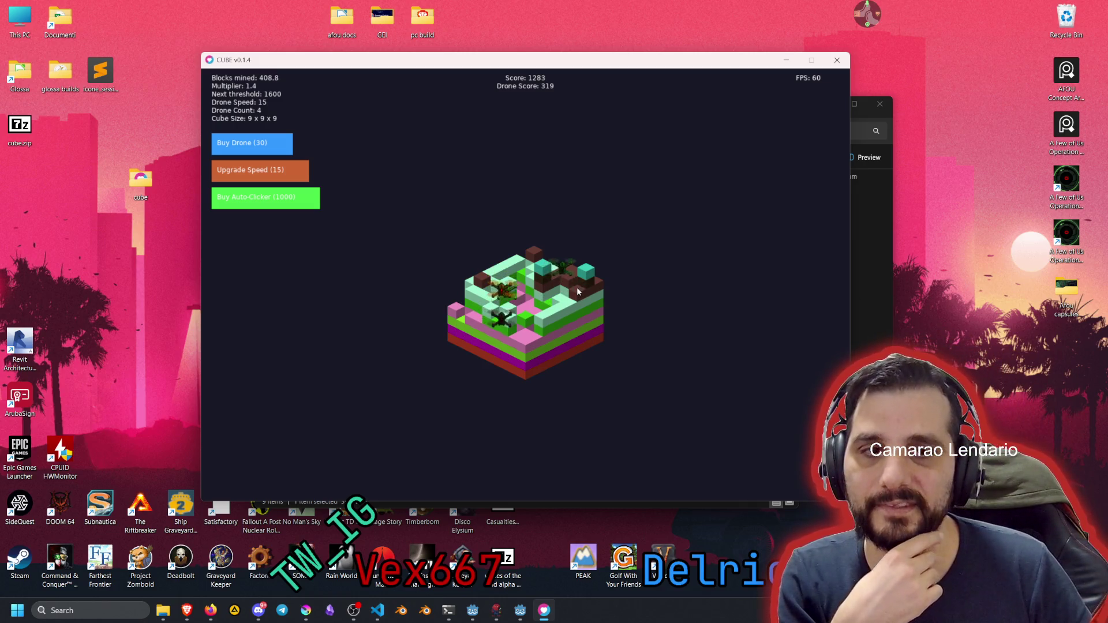
left_click(587, 277)
left_click(579, 295)
left_click(582, 307)
left_click(569, 319)
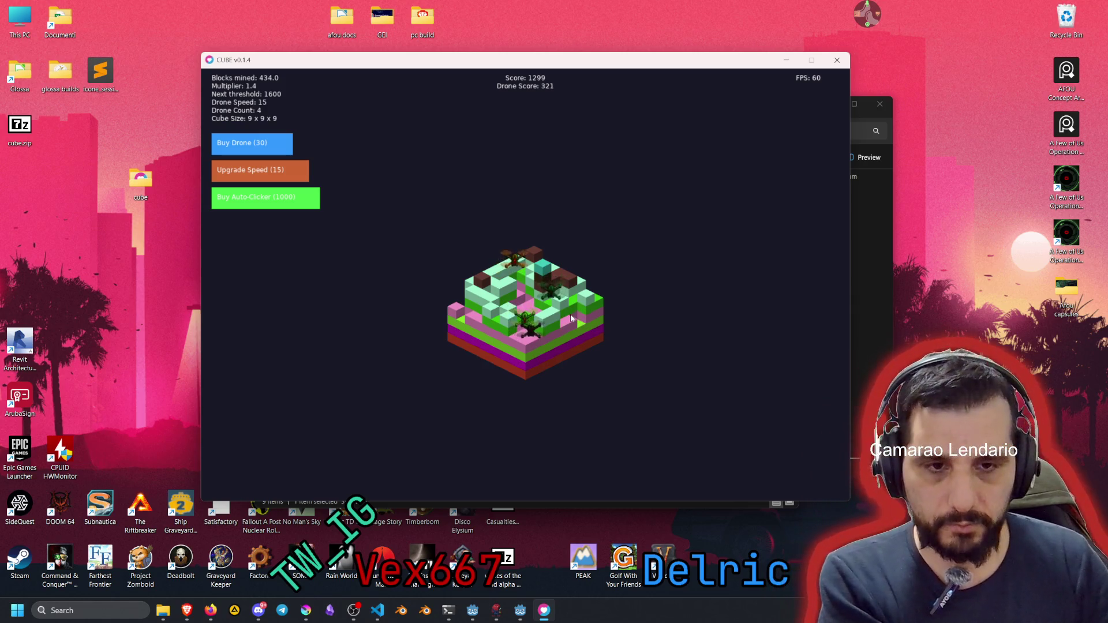
Clear the top-centre rows and the cube's top-left blocks
left_click(555, 289)
left_click(542, 268)
left_click(542, 279)
left_click(541, 287)
left_click(541, 287)
left_click(525, 292)
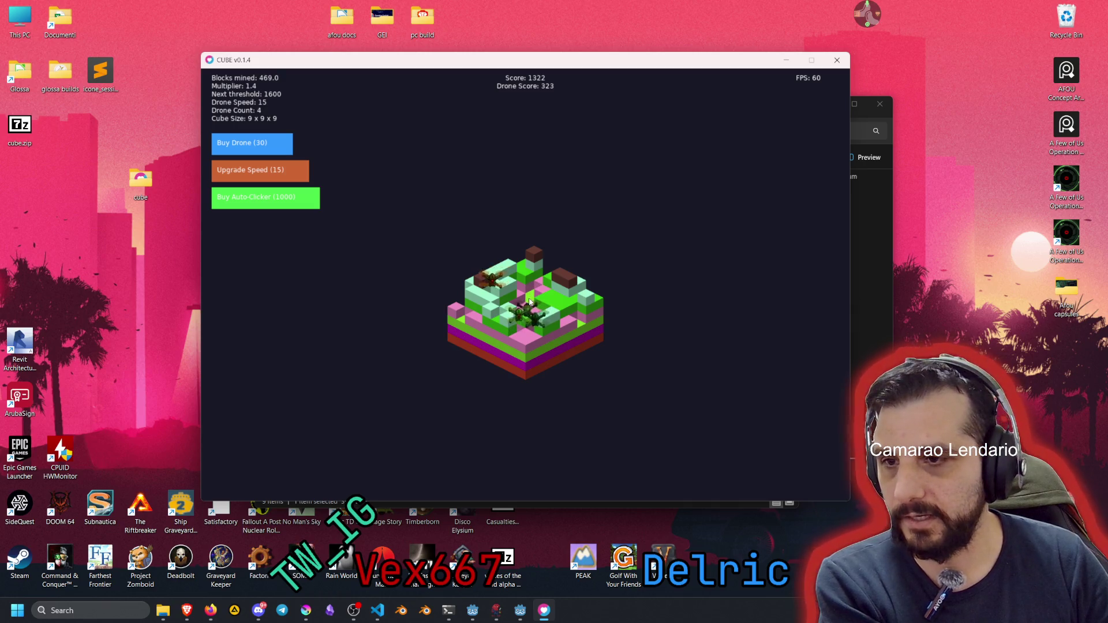
left_click(508, 299)
left_click(500, 286)
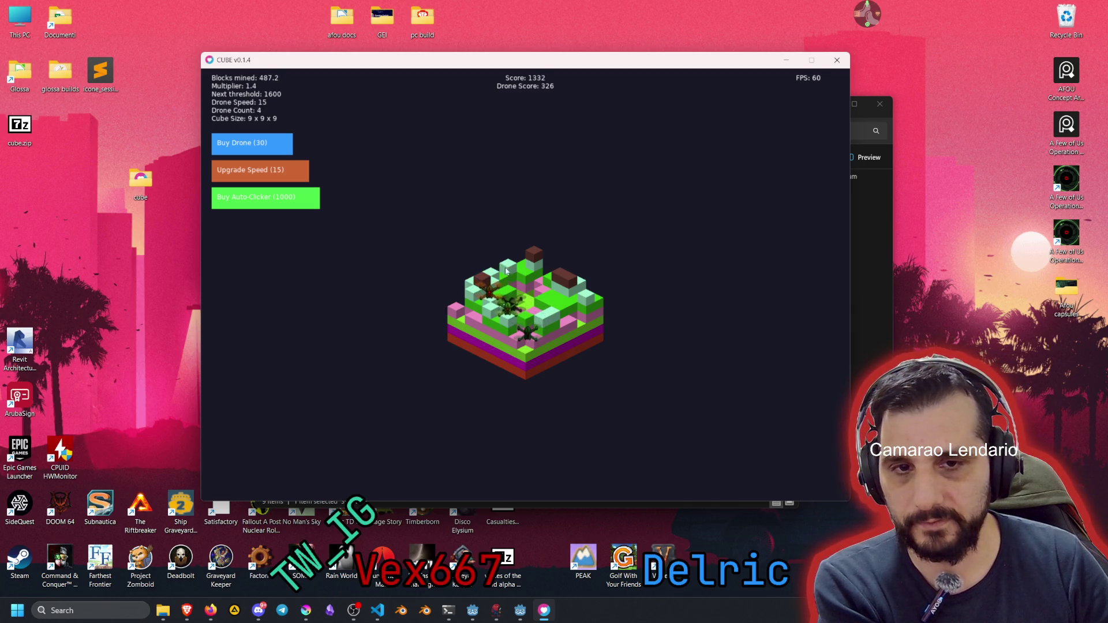
left_click(491, 273)
left_click(488, 281)
left_click(485, 290)
left_click(483, 303)
left_click(492, 302)
Mine away the block tower standing on the cube's top
left_click(509, 276)
left_click(522, 267)
left_click(534, 260)
left_click(536, 262)
left_click(509, 312)
Mine the exposed pale cyan and pink front blocks, reaching 704.2 blocks mined and score 1473
left_click(509, 312)
left_click(519, 327)
left_click(519, 326)
left_click(491, 328)
left_click(491, 327)
left_click(511, 325)
left_click(512, 325)
left_click(549, 309)
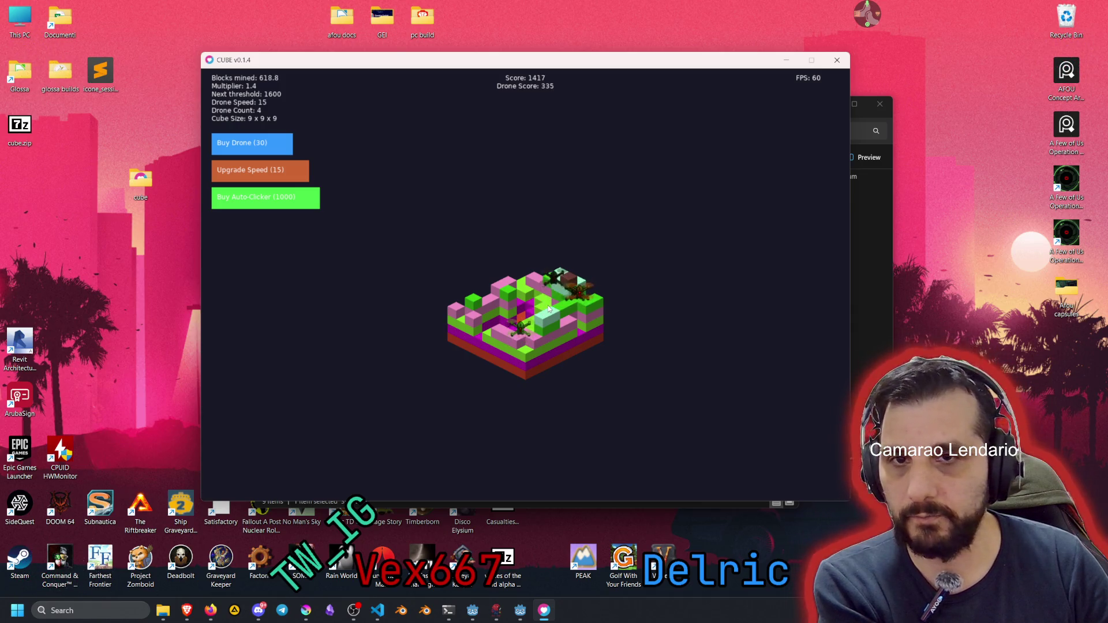
left_click(548, 315)
left_click(549, 321)
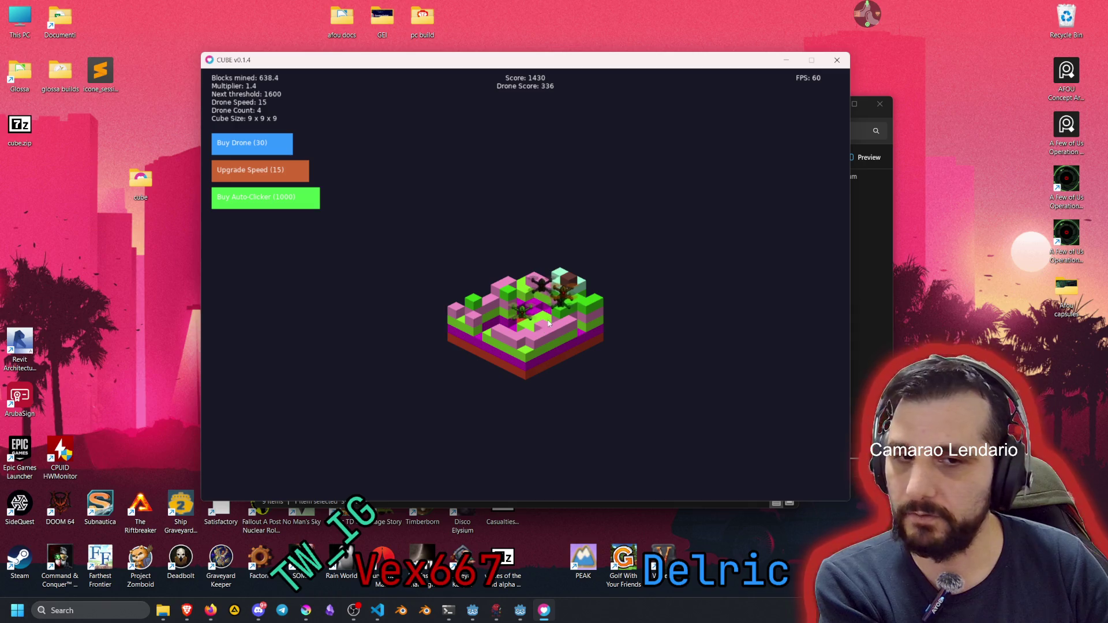
left_click(548, 320)
left_click(534, 335)
left_click(519, 343)
left_click(511, 339)
left_click(496, 333)
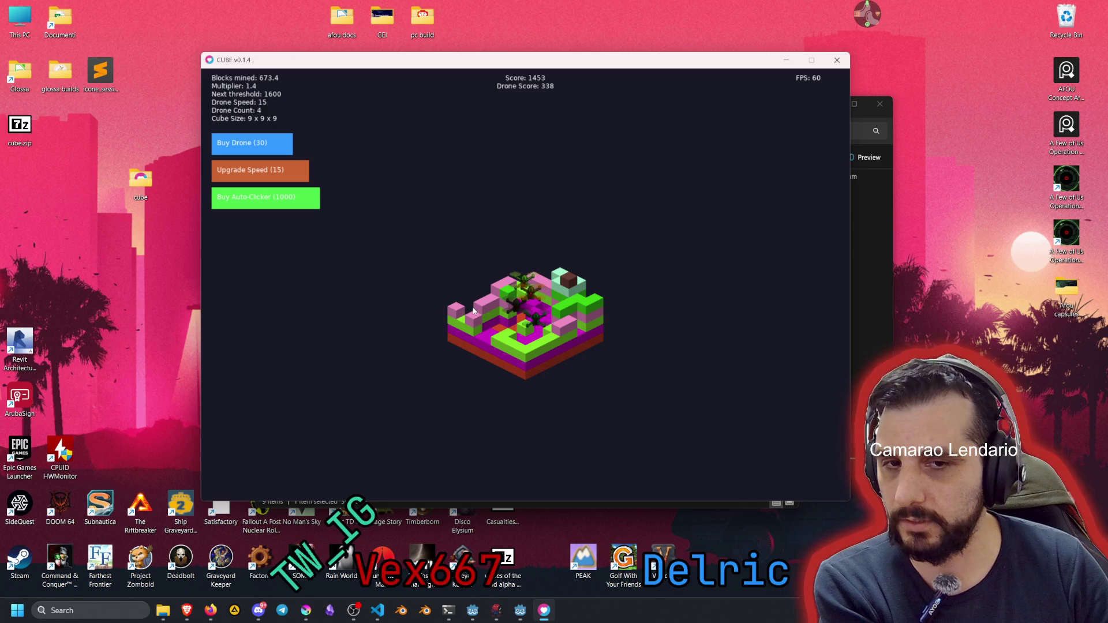
left_click(473, 317)
left_click(468, 326)
left_click(504, 341)
left_click(508, 346)
Mine the front blocks, the right-side stack and teal top blocks, then pink and green downward
left_click(522, 353)
left_click(554, 331)
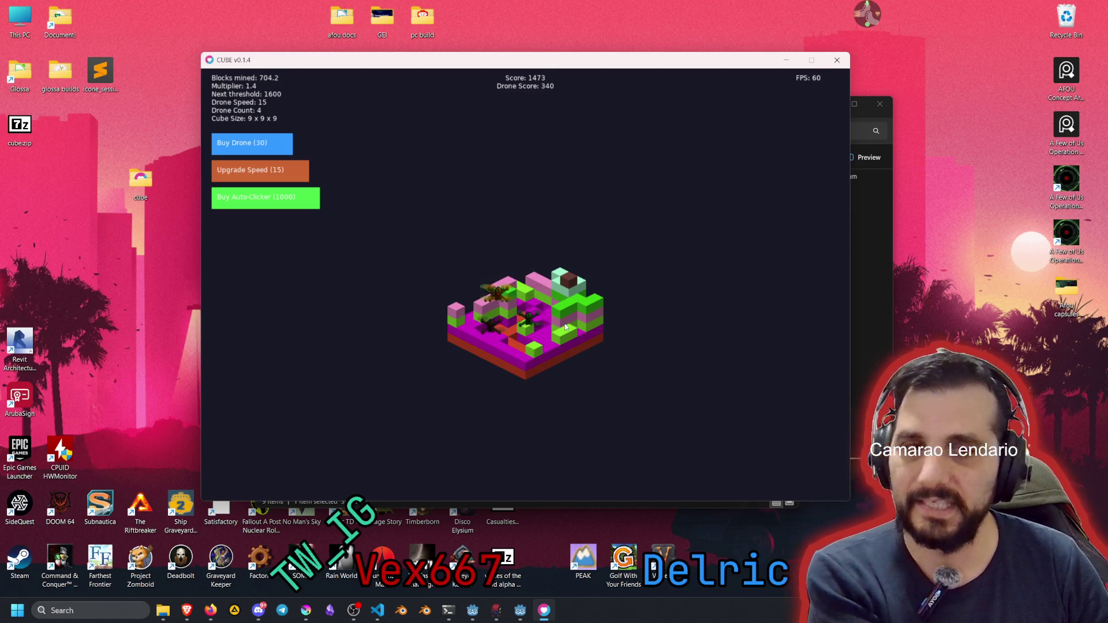
left_click(566, 327)
left_click(574, 311)
left_click(578, 291)
left_click(578, 288)
left_click(572, 287)
left_click(566, 285)
left_click(563, 303)
left_click(562, 314)
left_click(561, 324)
left_click(561, 335)
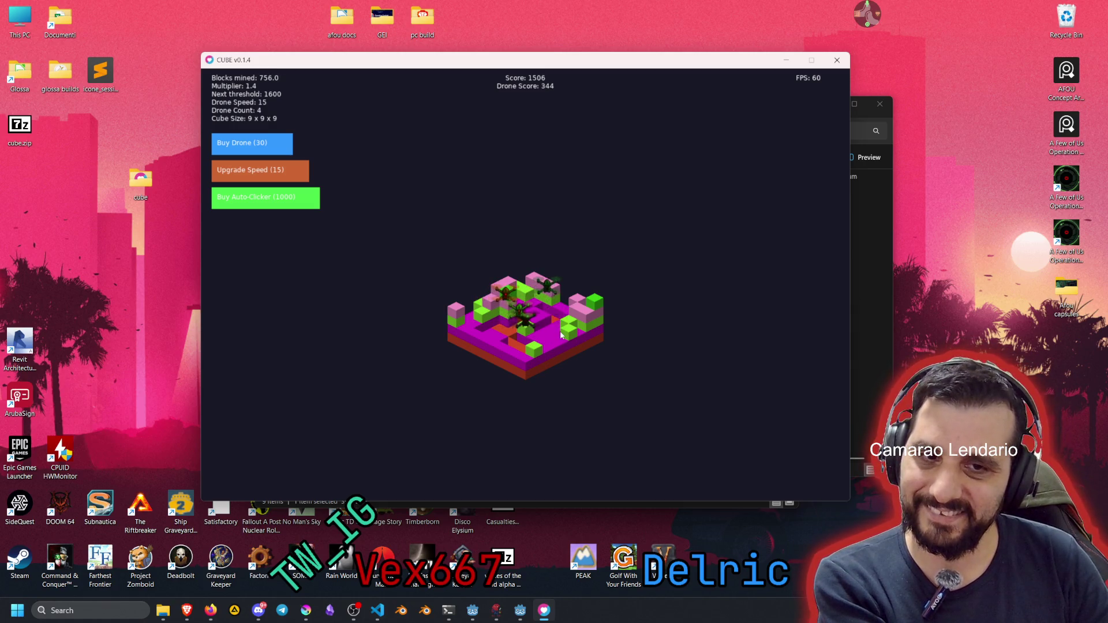
Mine the green blocks and a leftward row running toward the cube's front corner
left_click(542, 341)
left_click(533, 339)
left_click(524, 337)
left_click(524, 331)
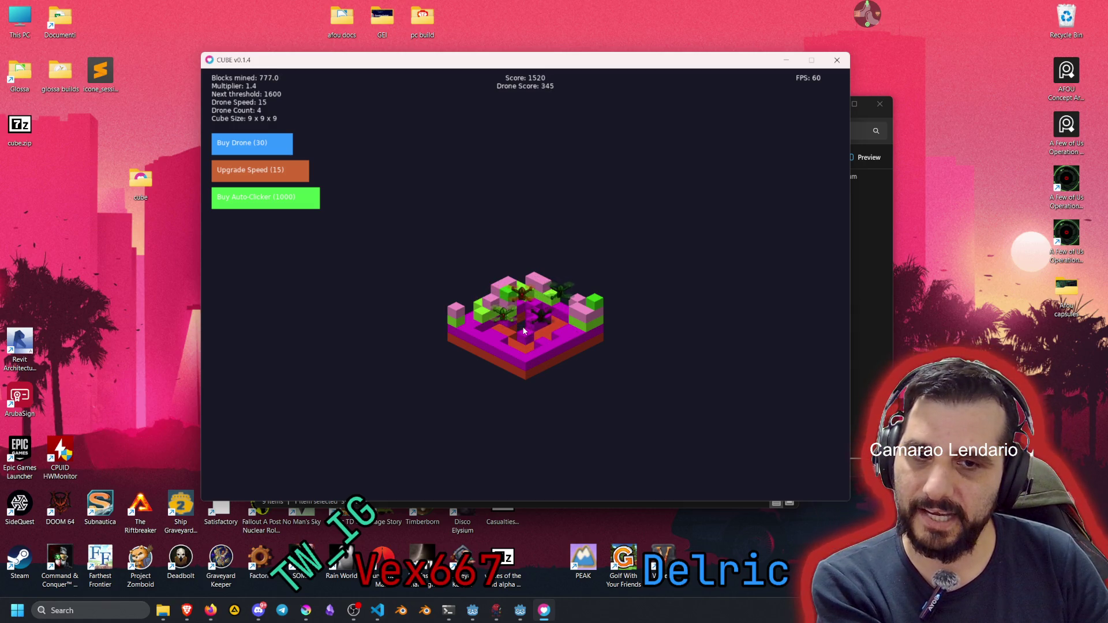
left_click(513, 306)
left_click(507, 297)
left_click(506, 307)
left_click(497, 305)
left_click(491, 307)
left_click(485, 312)
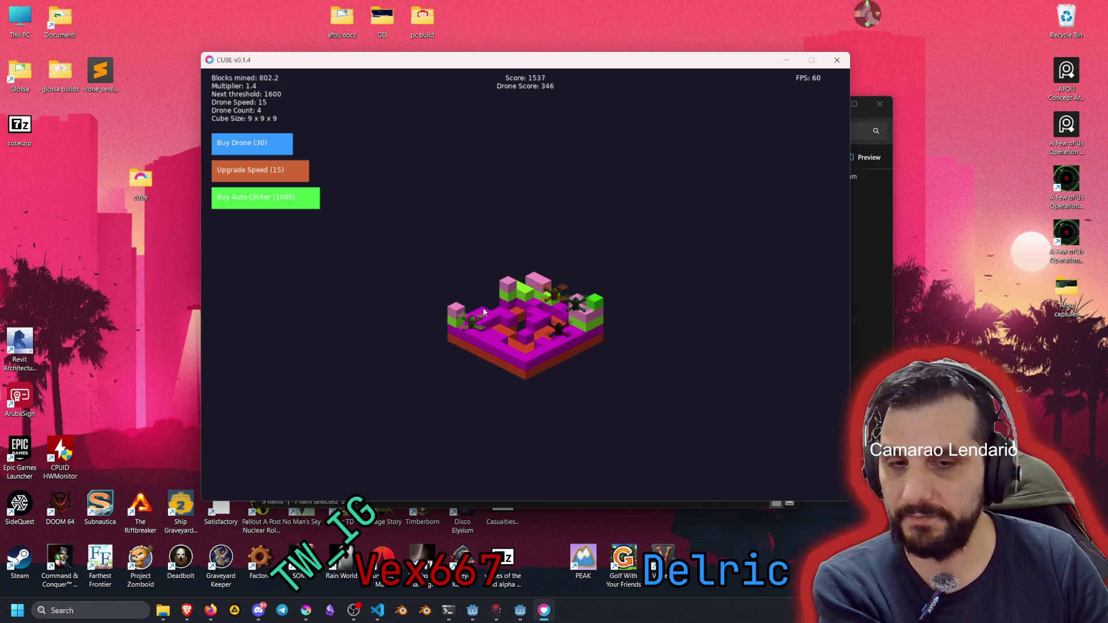
left_click(488, 318)
left_click(500, 331)
left_click(507, 337)
left_click(512, 344)
left_click(518, 350)
left_click(522, 356)
left_click(526, 362)
Clear the front-corner blocks, the left pink and green column, and a lone remaining block
left_click(531, 358)
left_click(542, 349)
left_click(532, 365)
left_click(527, 363)
left_click(522, 358)
left_click(516, 353)
left_click(508, 348)
left_click(501, 344)
left_click(491, 348)
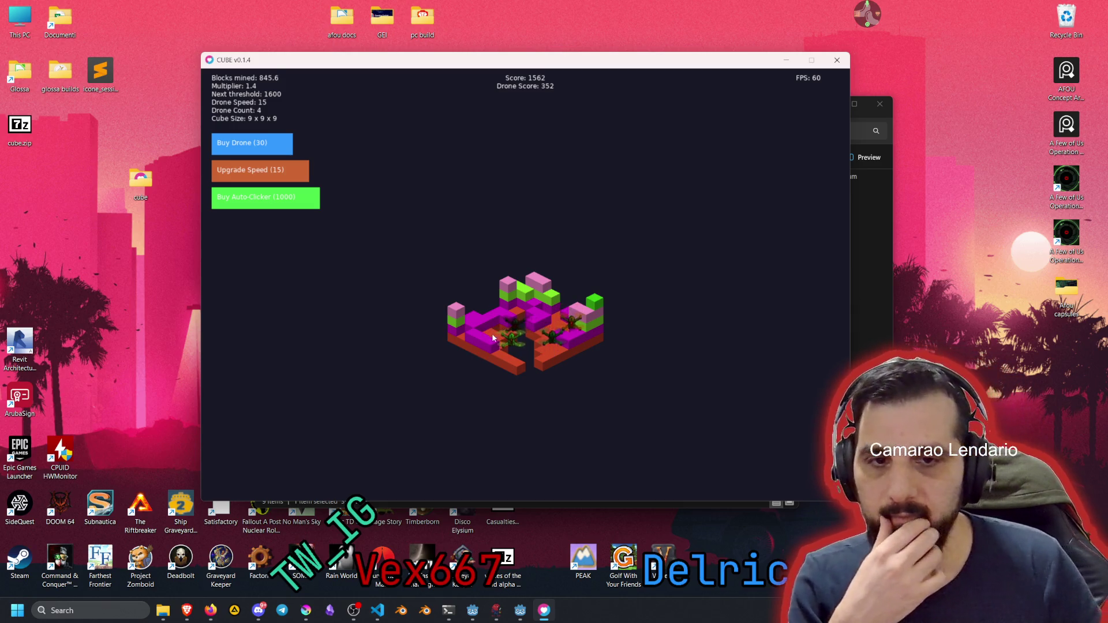
left_click(475, 328)
left_click(474, 327)
left_click(475, 327)
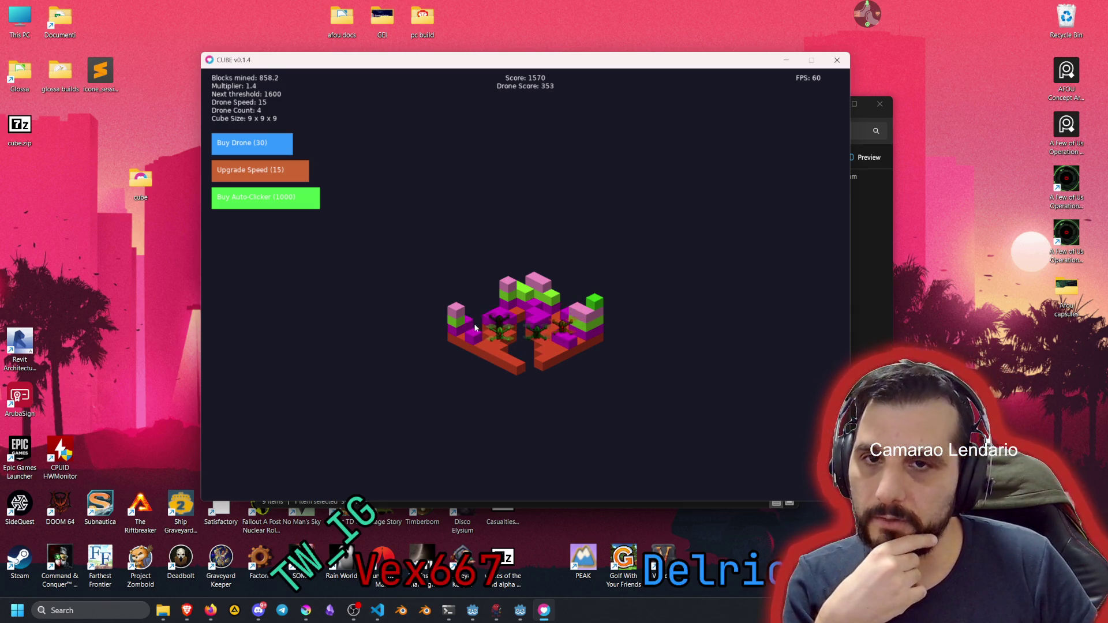
left_click(467, 324)
left_click(465, 324)
left_click(463, 325)
left_click(461, 325)
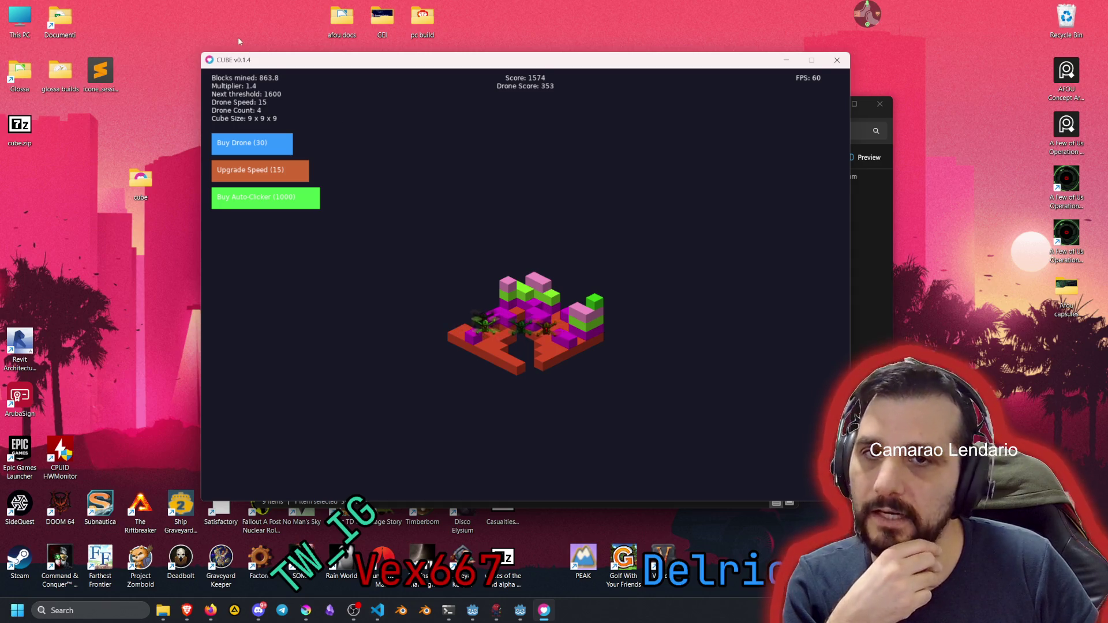
left_click(526, 324)
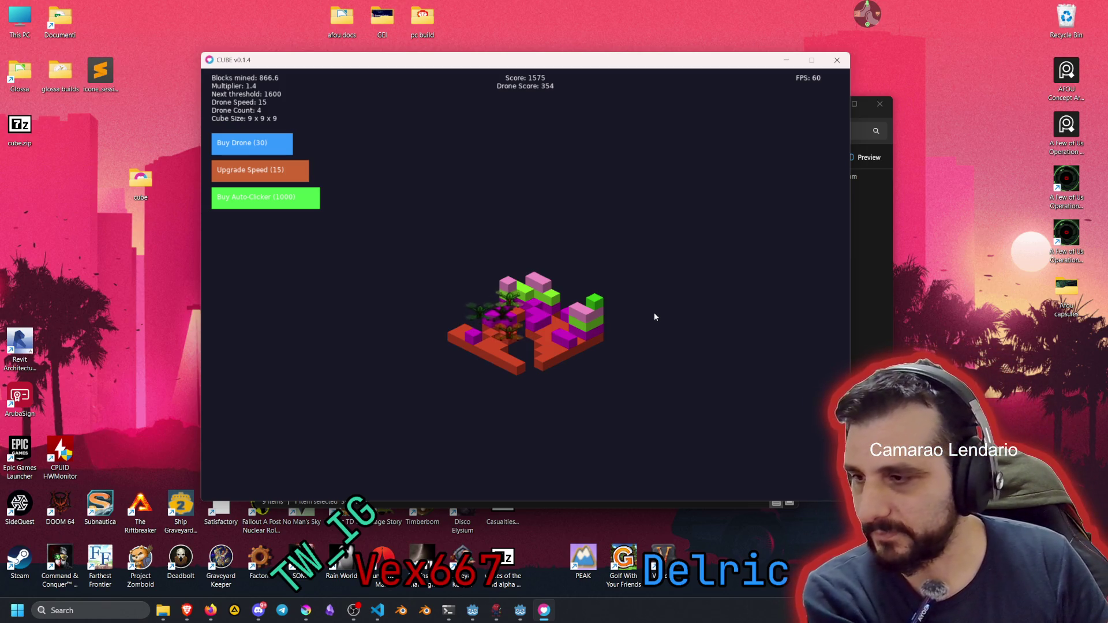
Mine the right-side green, magenta and orange blocks plus the pink and green blocks on top
triple_click(598, 316)
triple_click(588, 317)
triple_click(578, 315)
triple_click(578, 316)
triple_click(583, 329)
triple_click(574, 337)
double_click(557, 335)
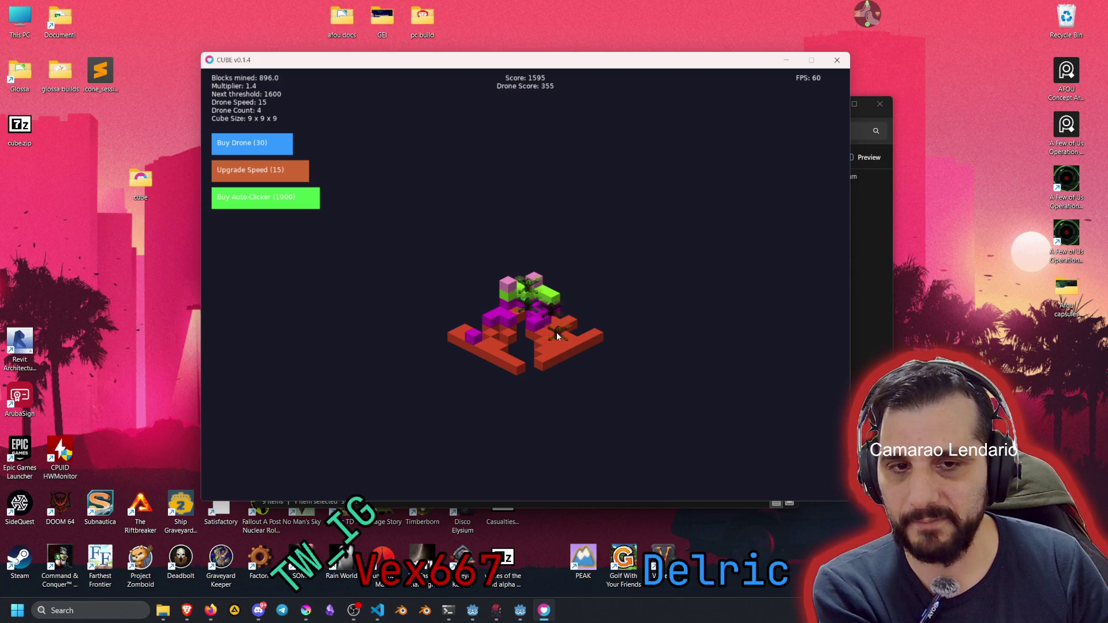
left_click(554, 335)
left_click(551, 350)
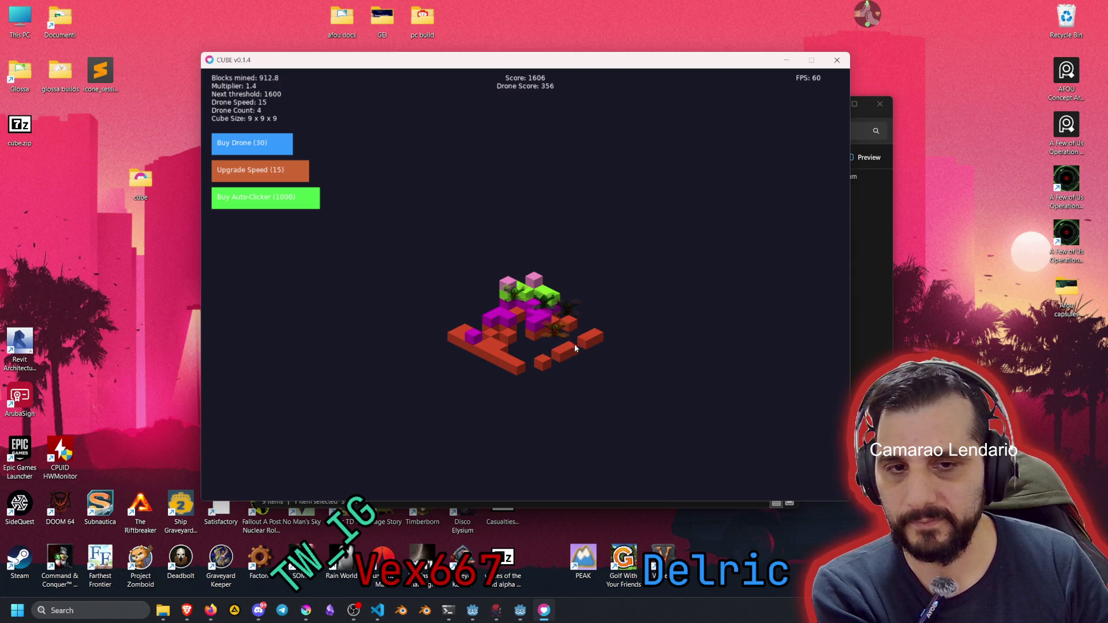
left_click(593, 334)
left_click(530, 284)
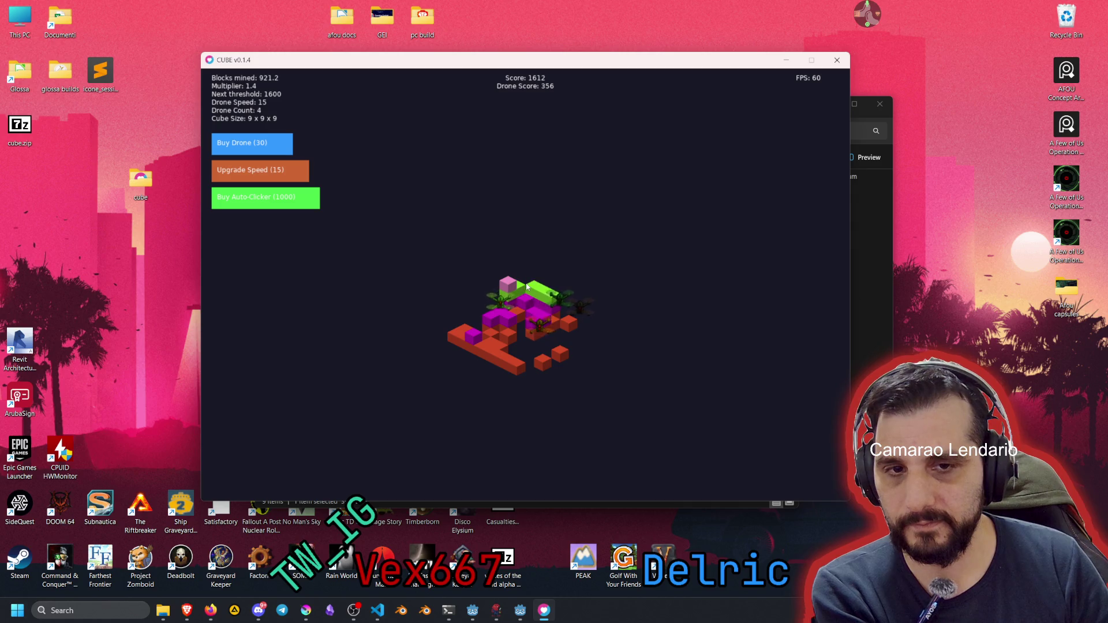
left_click(518, 288)
double_click(512, 295)
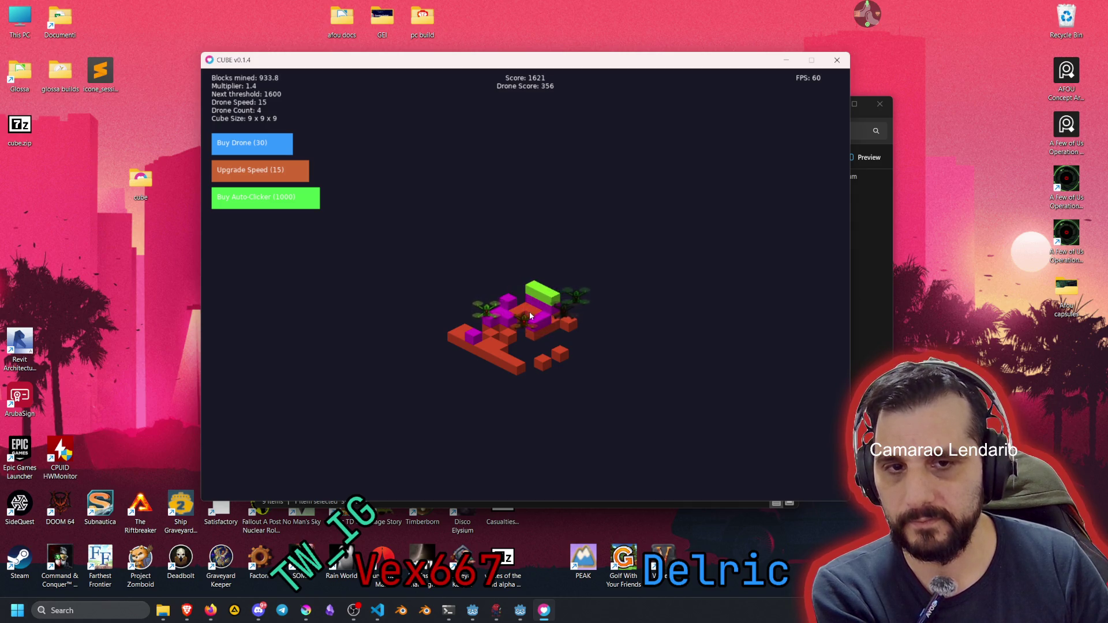
left_click(534, 292)
left_click(541, 294)
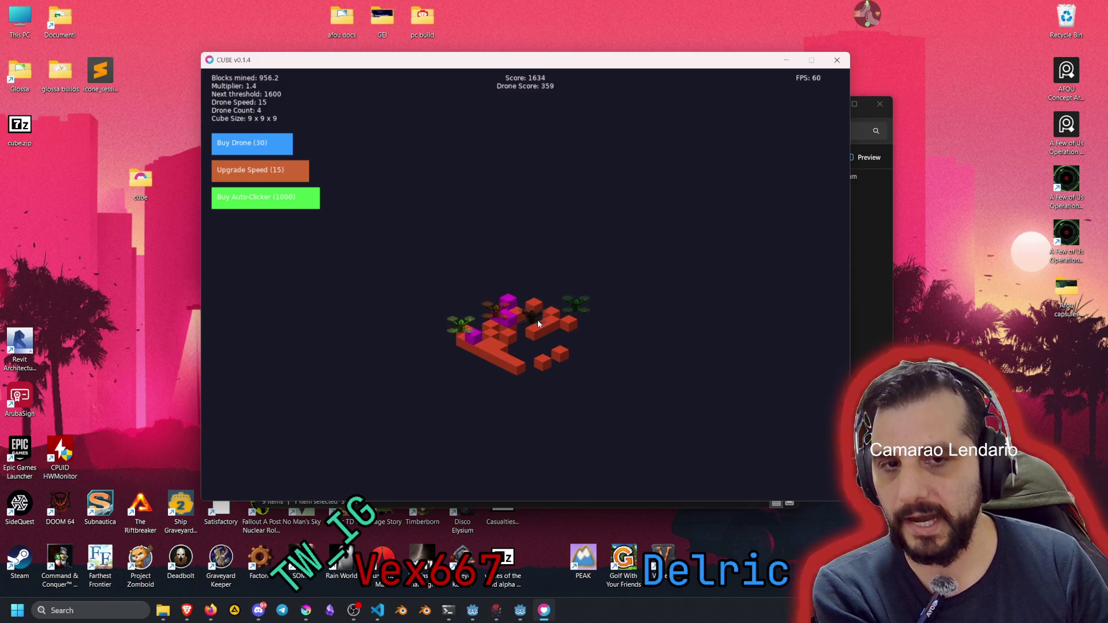
left_click(546, 322)
left_click(540, 331)
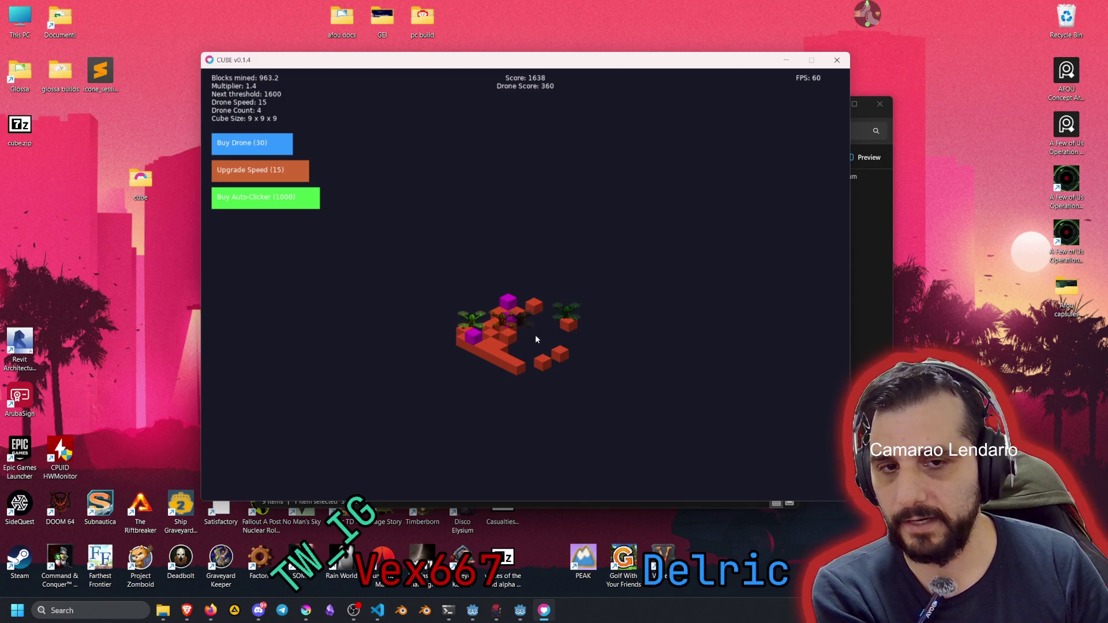
Mine the remaining bars and red blocks, ending with the last red block at 999.6 mined
left_click(492, 345)
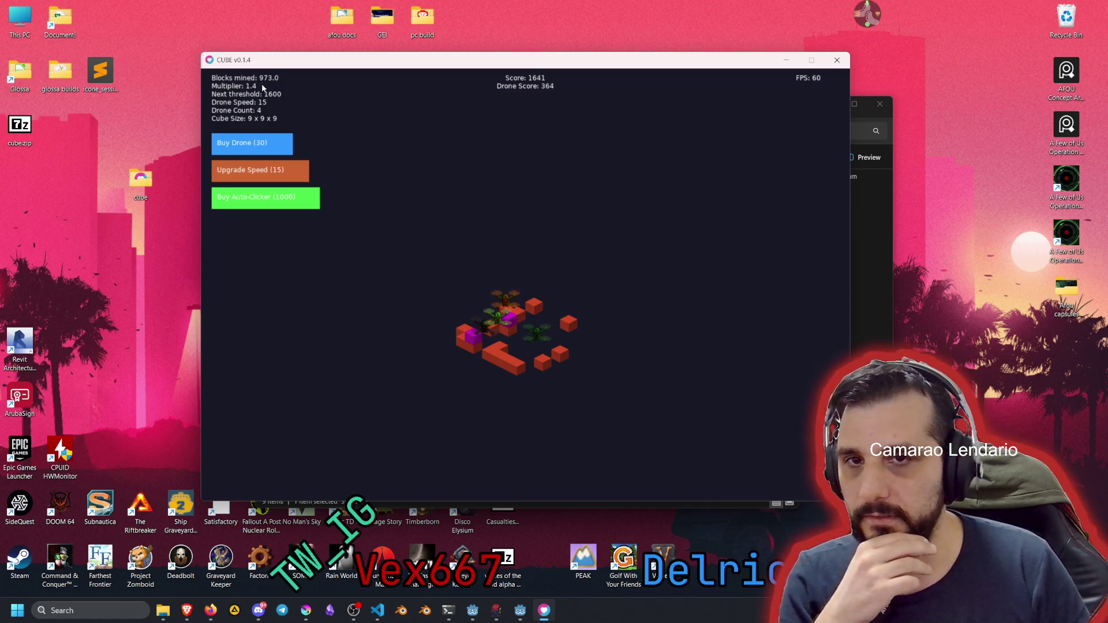
left_click(473, 342)
left_click(508, 361)
left_click(522, 368)
left_click(560, 355)
left_click(546, 362)
left_click(508, 321)
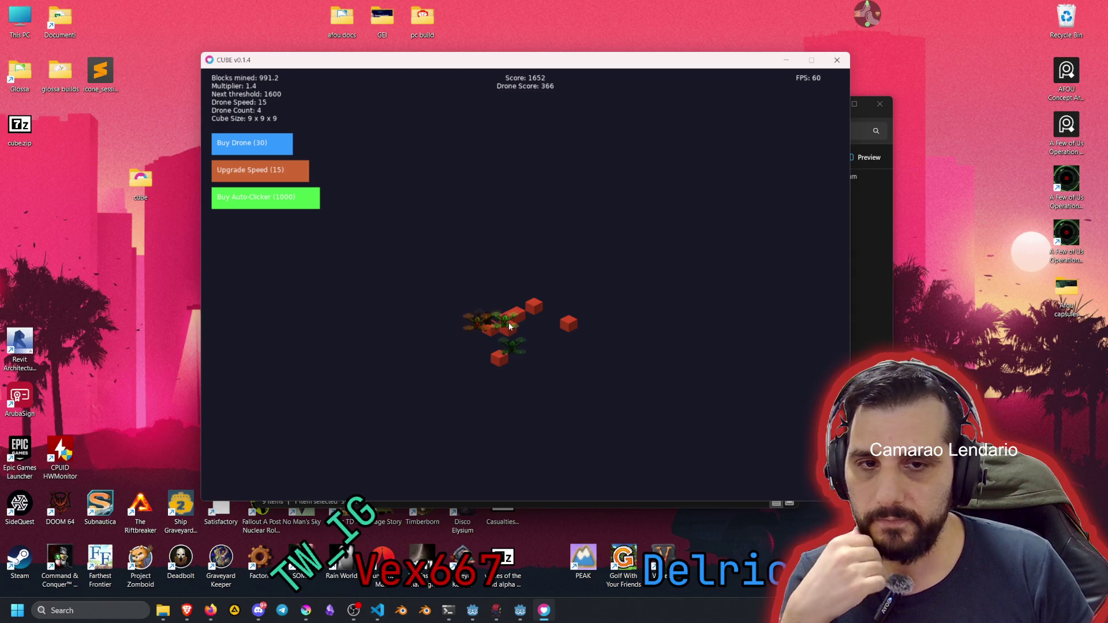
left_click(503, 355)
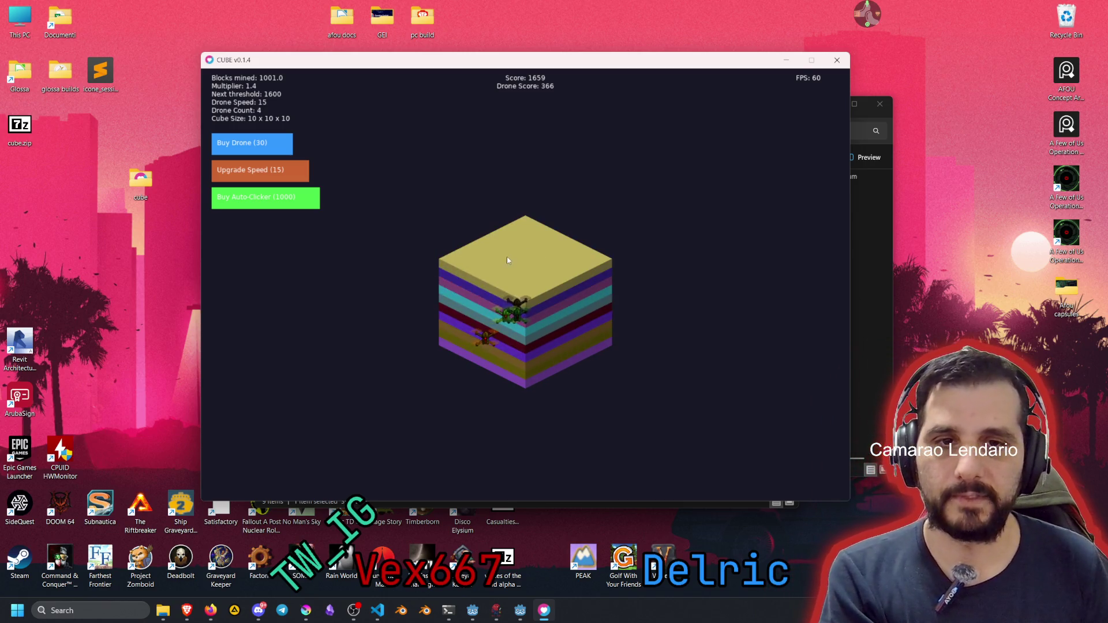
Mine a notch into the new cube's top and clear around the purple column
left_click(519, 248)
left_click(521, 255)
left_click(525, 269)
left_click(522, 257)
left_click(522, 245)
left_click(522, 238)
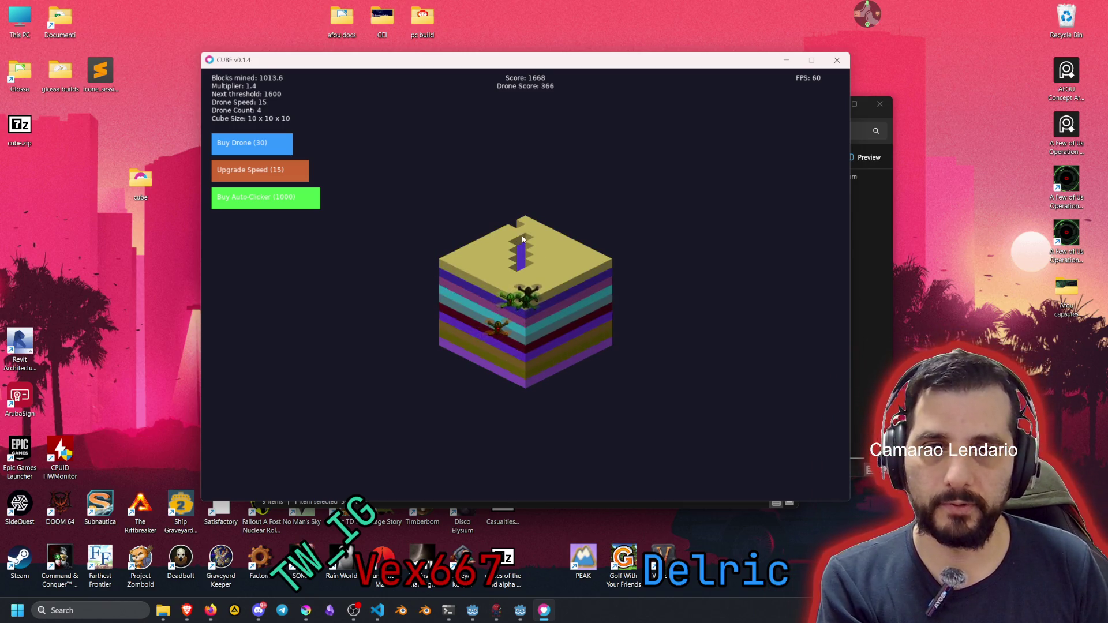
left_click(522, 239)
left_click(526, 235)
left_click(530, 232)
left_click(535, 236)
left_click(535, 237)
left_click(533, 247)
left_click(523, 243)
left_click(516, 249)
Widen the notch leftward, then buy the Auto-Clicker (1000) and upgrade drone speed to 20
left_click(503, 241)
left_click(500, 235)
left_click(508, 245)
left_click(511, 246)
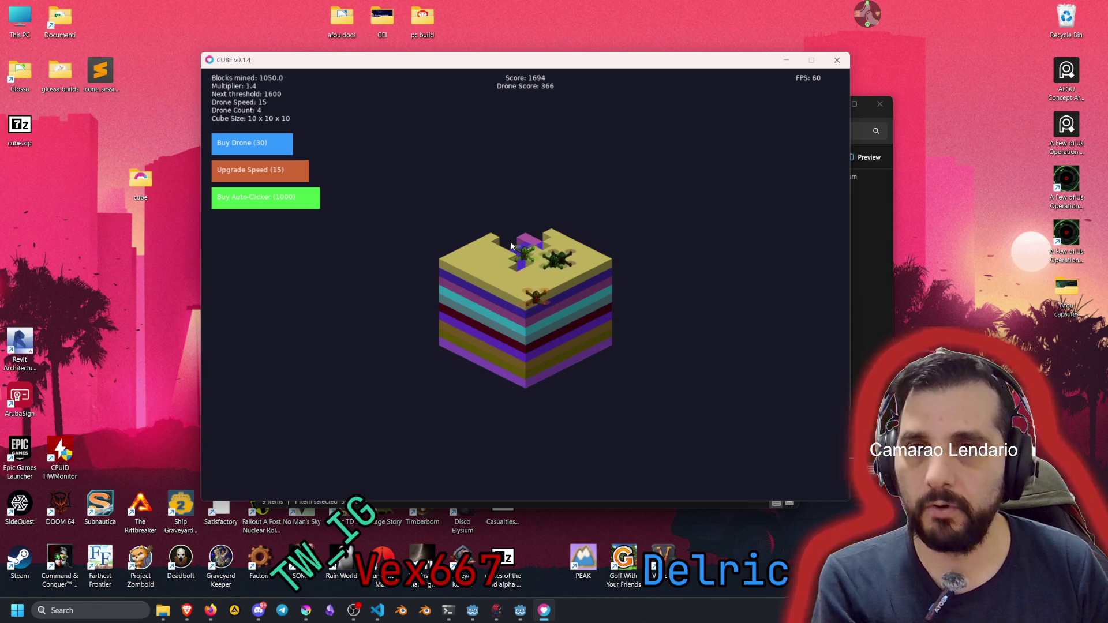
left_click(284, 200)
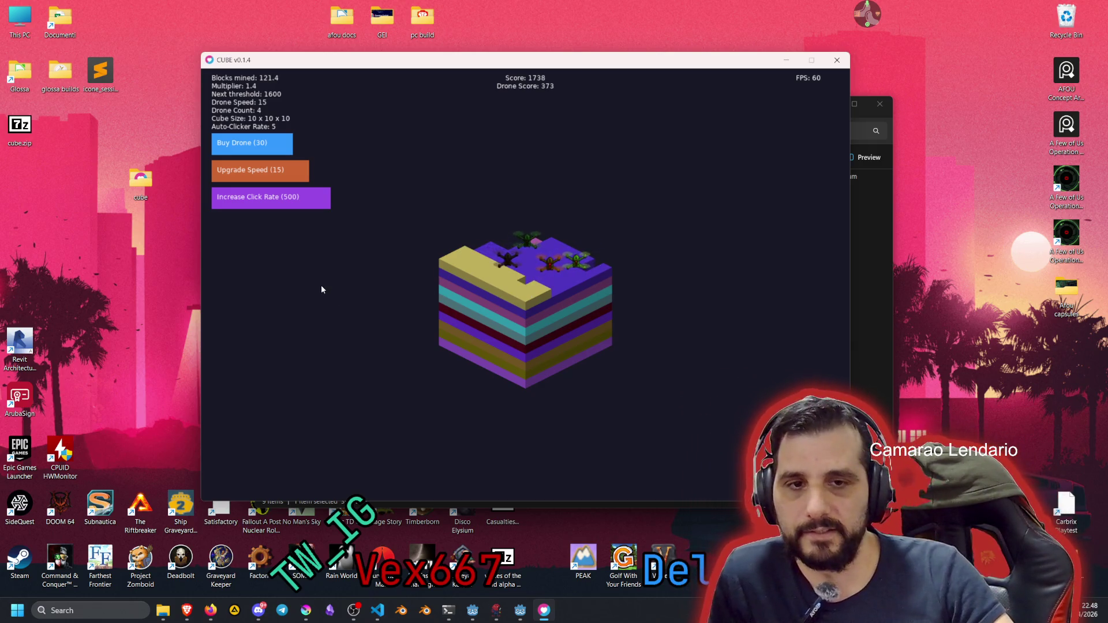
left_click(265, 170)
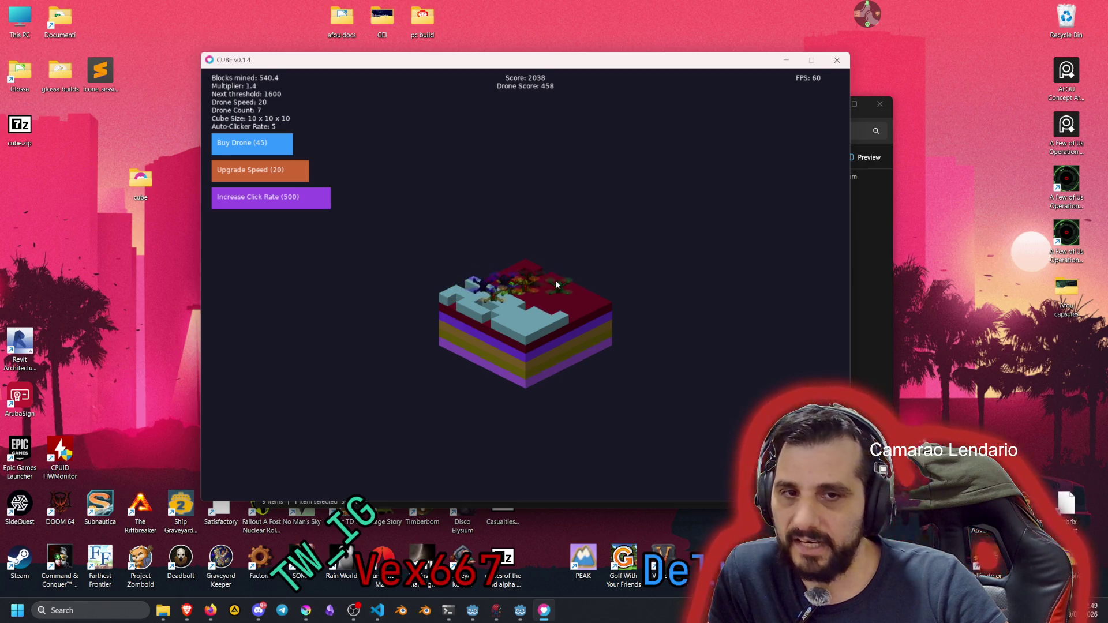
Increase the auto-clicker rate to 7.5 (cost 500), then upgrade drone speed to 45
left_click(296, 202)
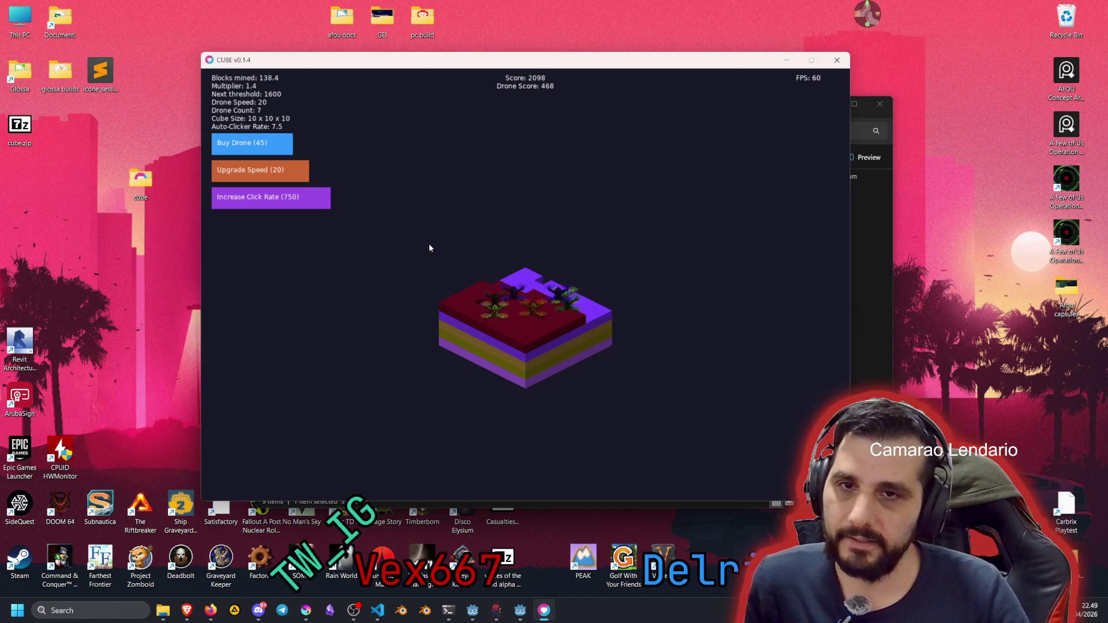
left_click(251, 169)
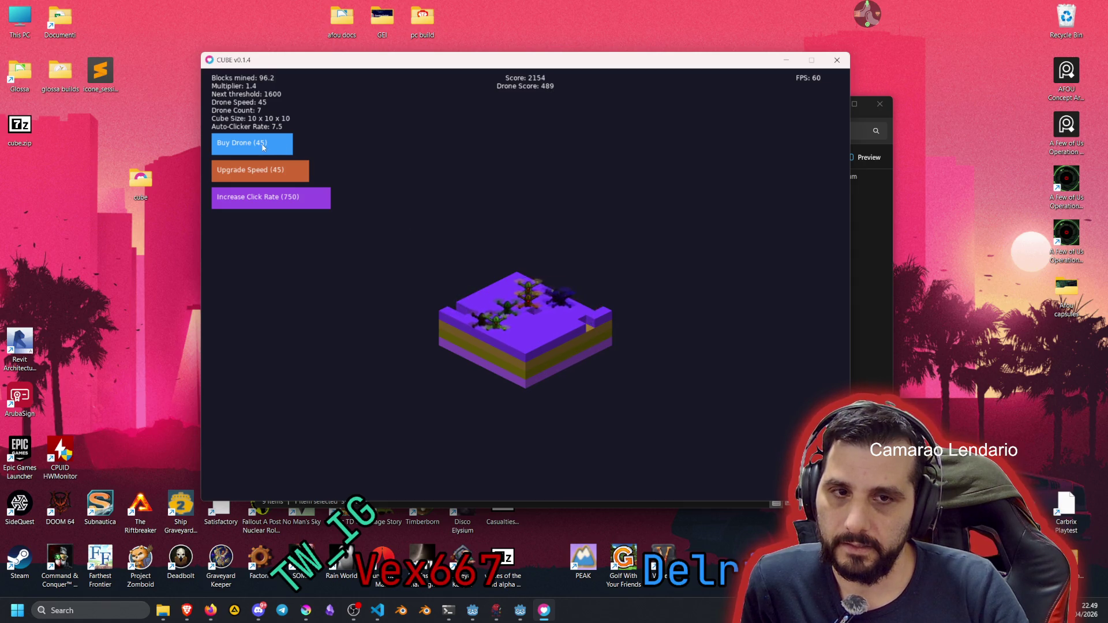
Upgrade drone speed to 55 and 60, buy drones eight and nine, then upgrade speed to 65, 70 and 85
left_click(288, 170)
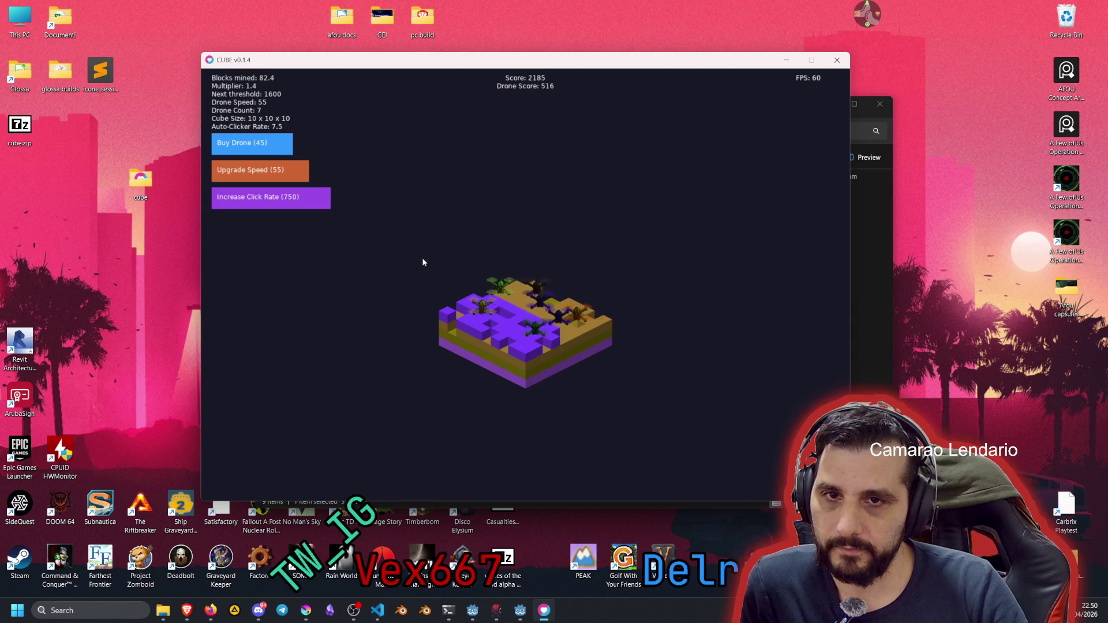
left_click(285, 168)
left_click(266, 151)
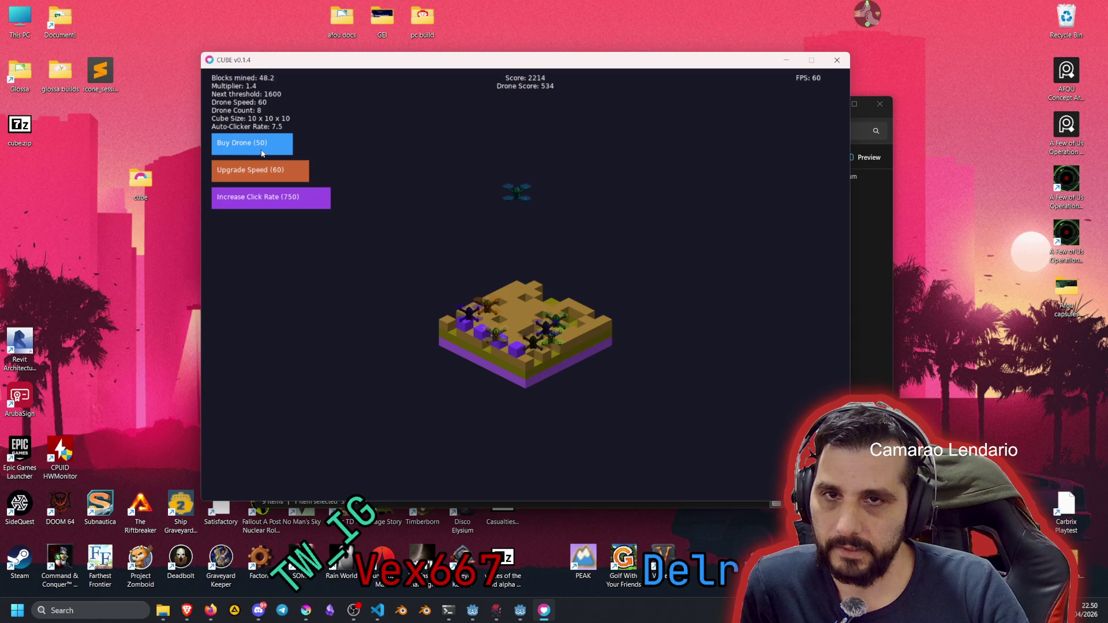
left_click(262, 153)
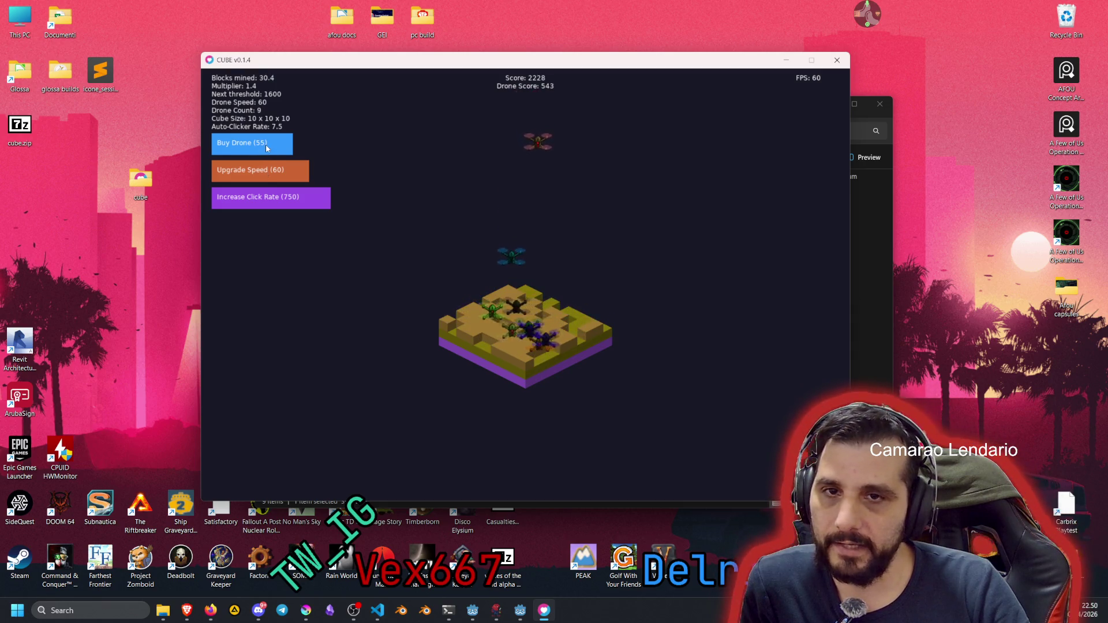
left_click(269, 169)
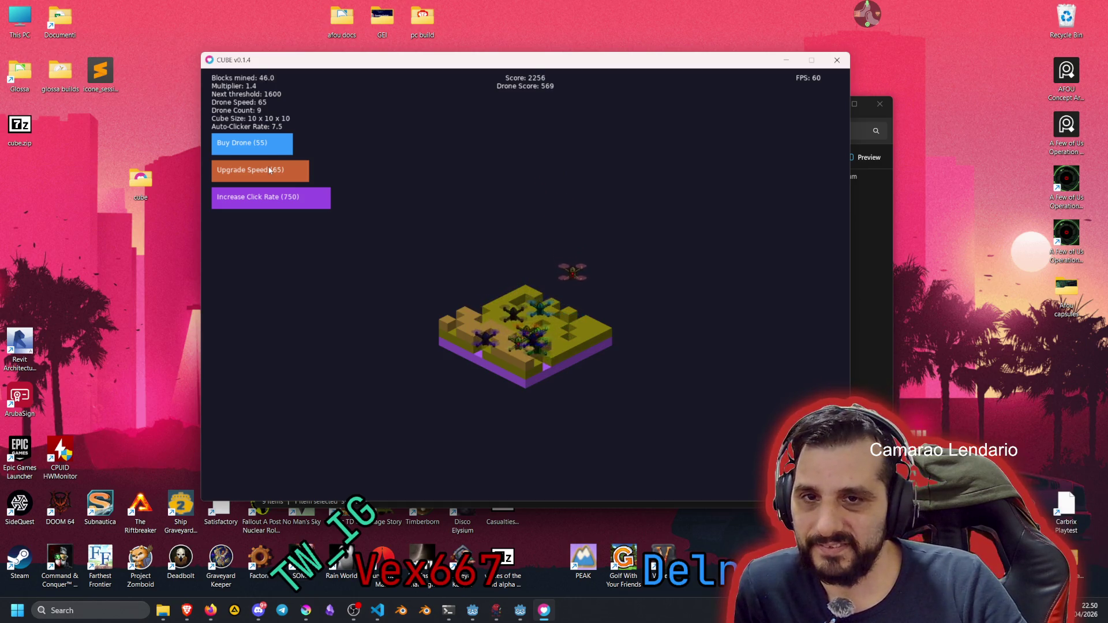
left_click(270, 169)
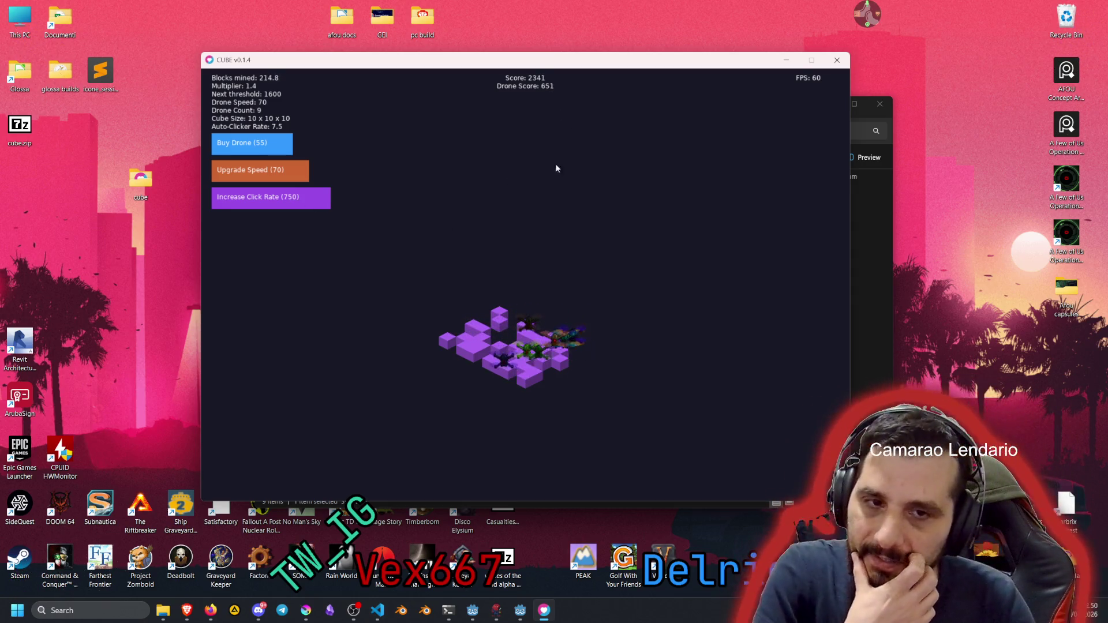
left_click(288, 172)
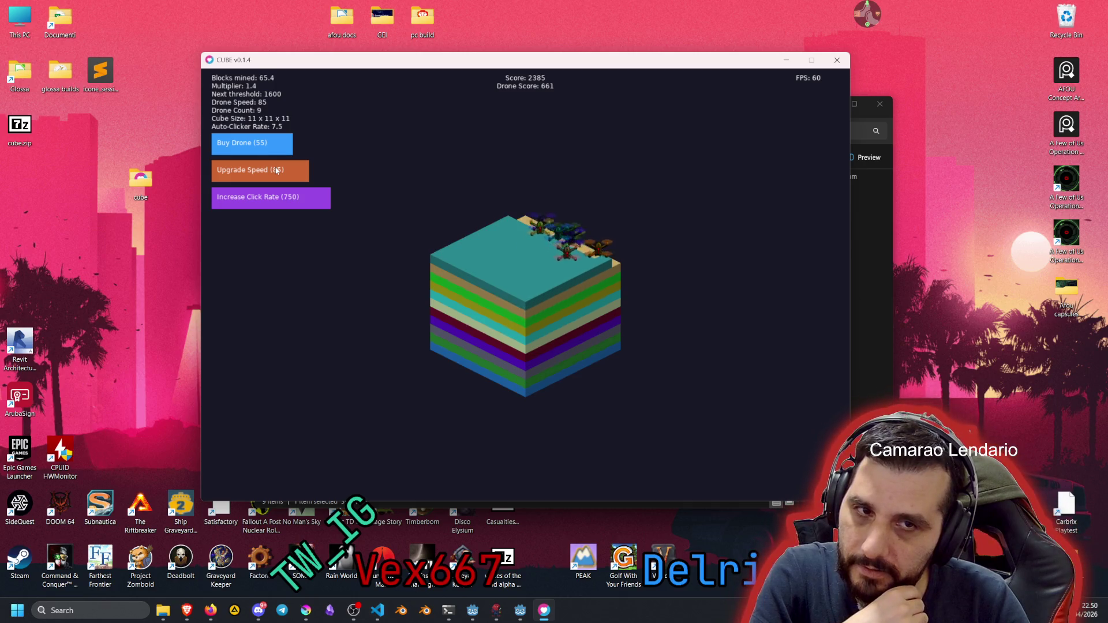
Upgrade drone speed to 90, 95 and 115 while buying drones 19 through 22
left_click(274, 169)
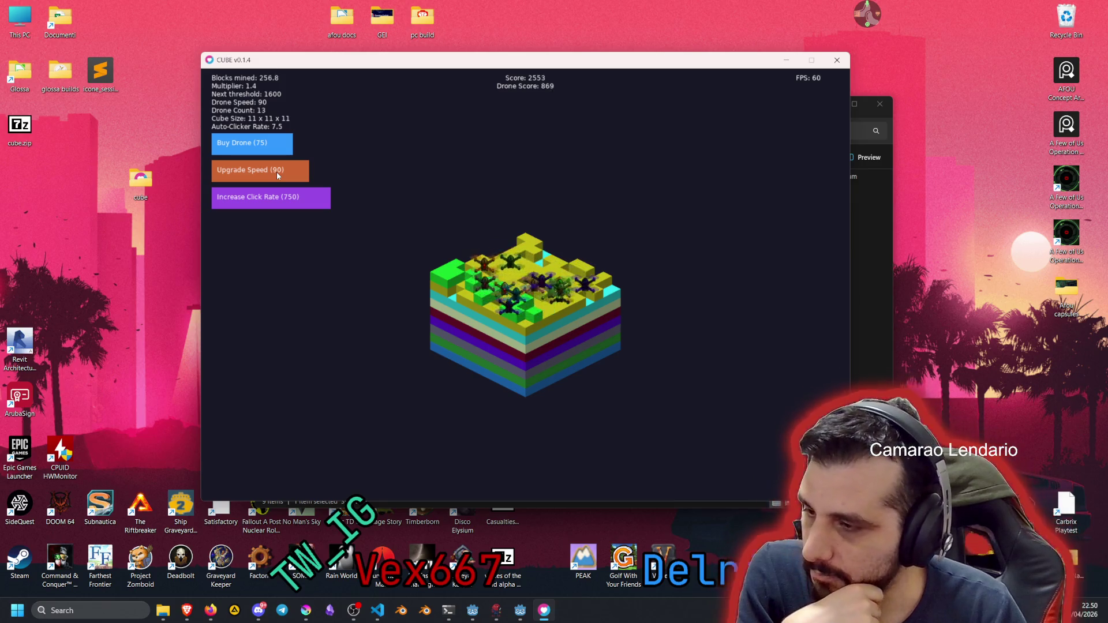
left_click(277, 173)
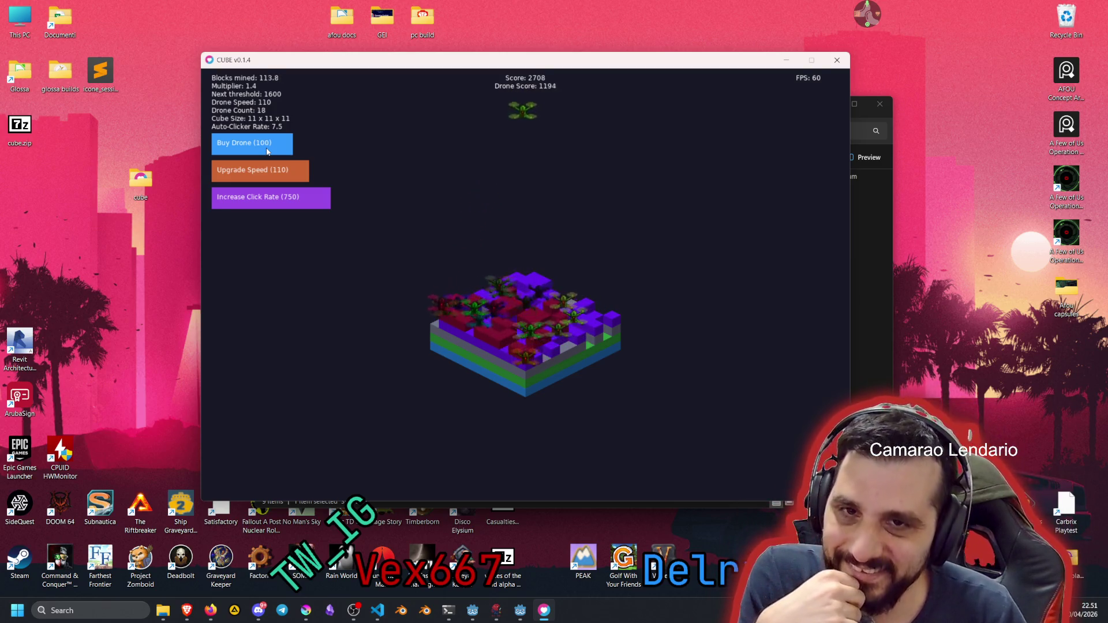
left_click(268, 152)
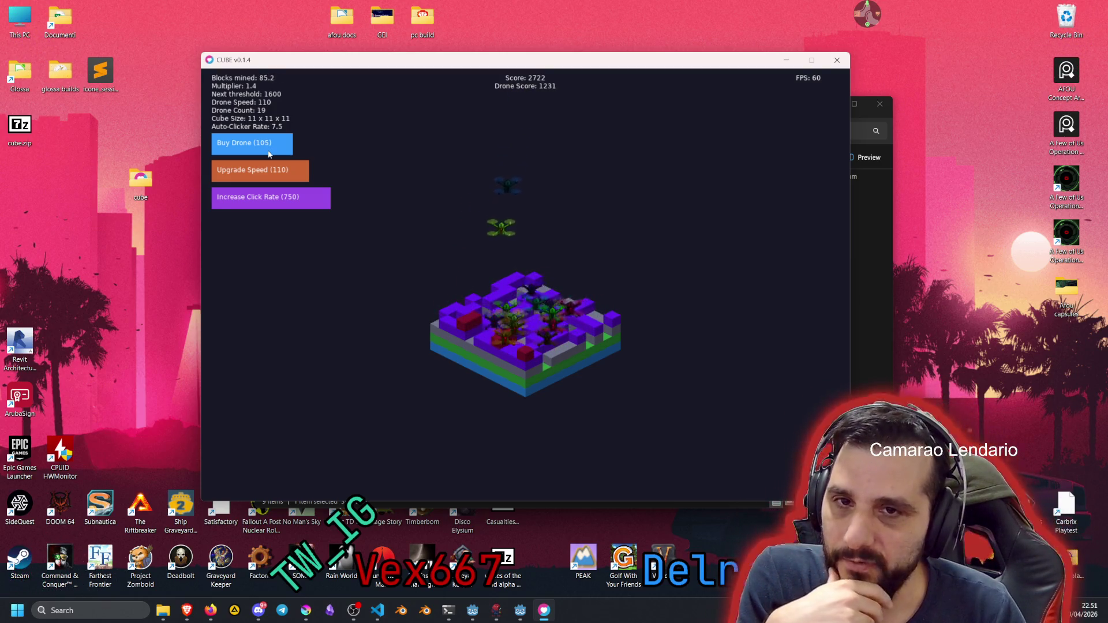
left_click(270, 154)
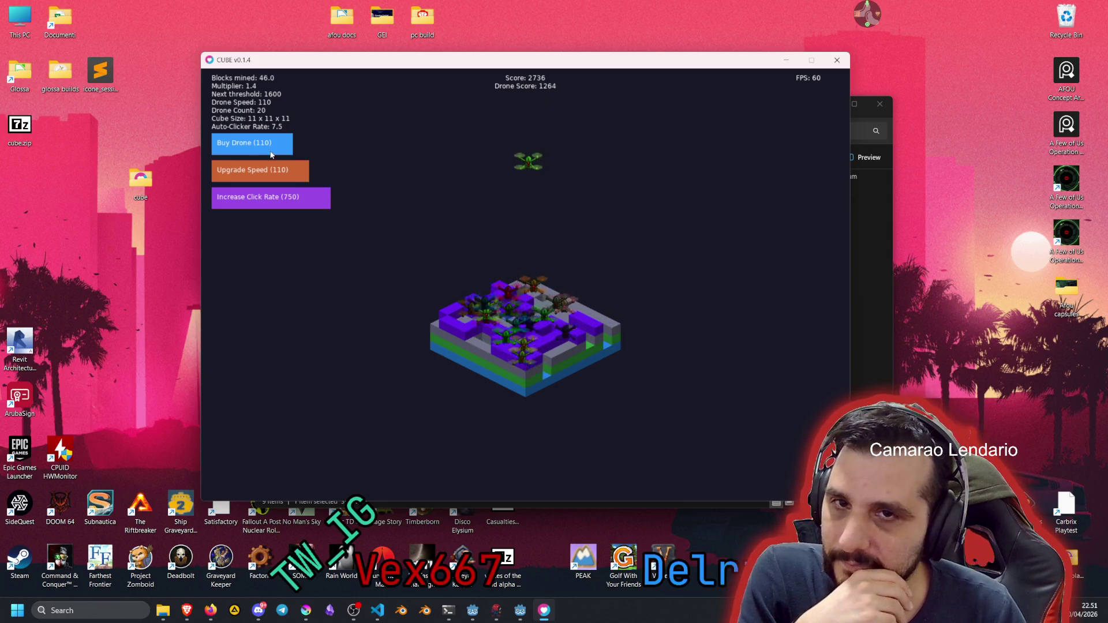
left_click(279, 176)
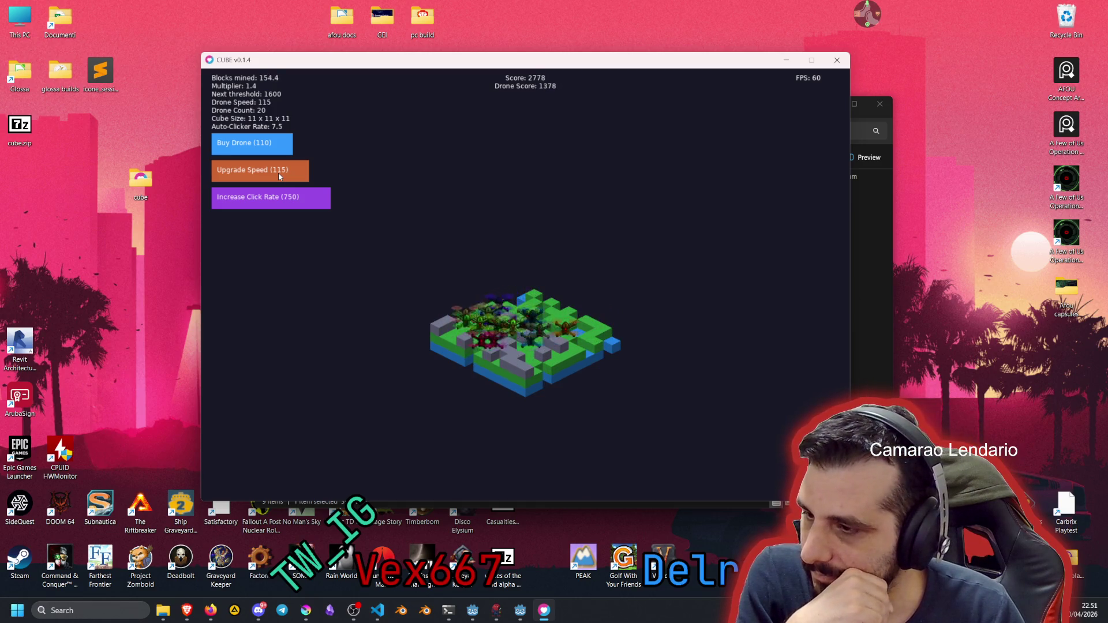
left_click(269, 151)
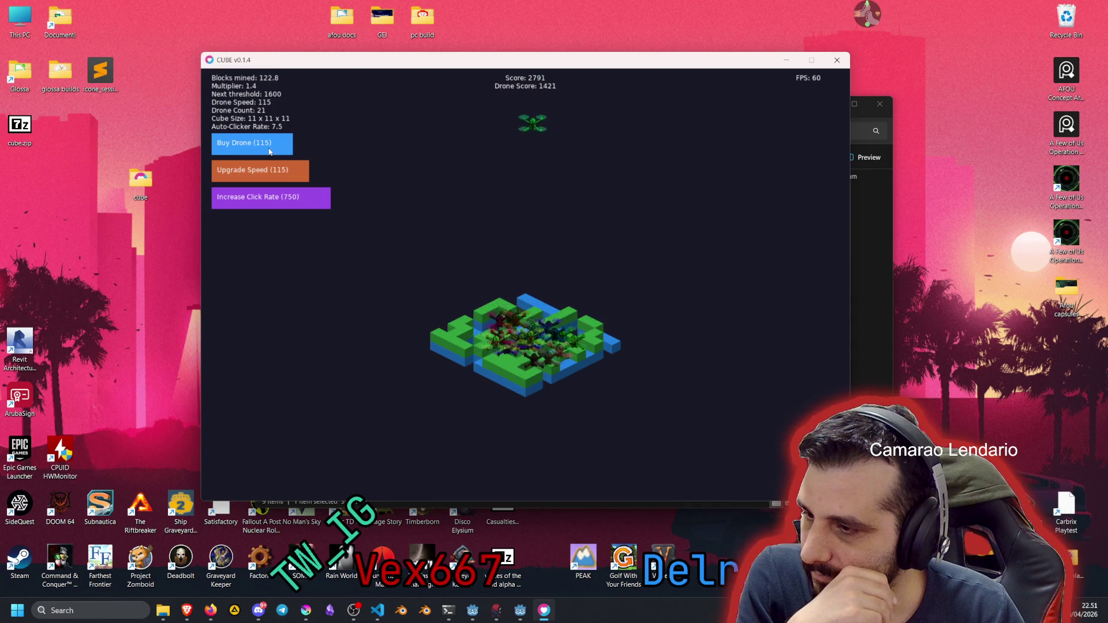
left_click(270, 152)
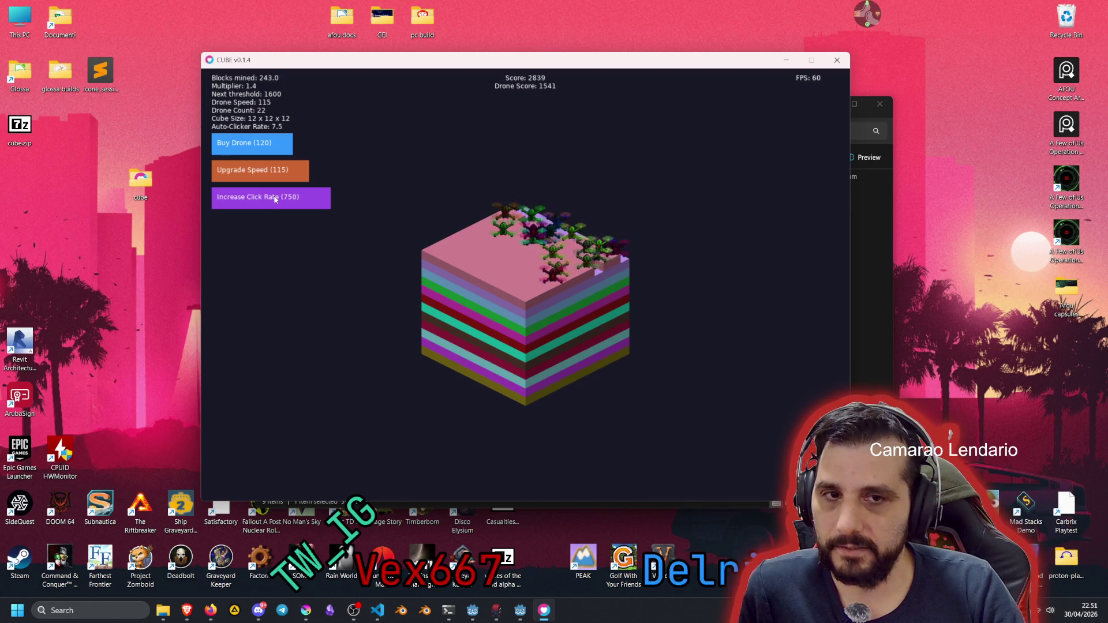
Upgrade drone speed to 125, 130 and 135, buy drones up to 27, and raise click rate to 10
left_click(259, 181)
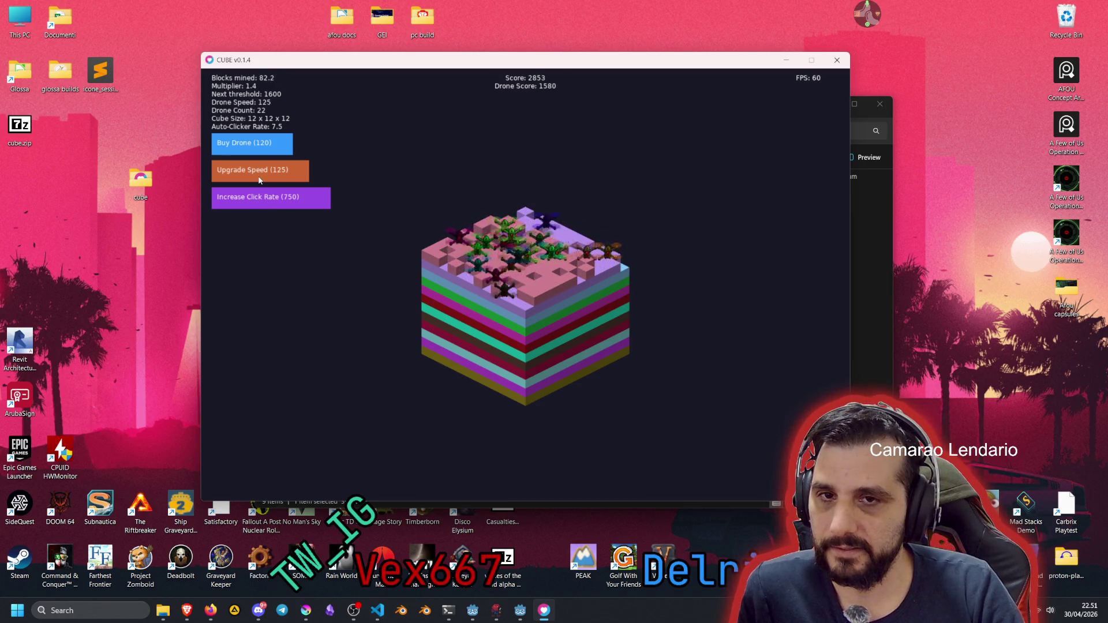
left_click(257, 153)
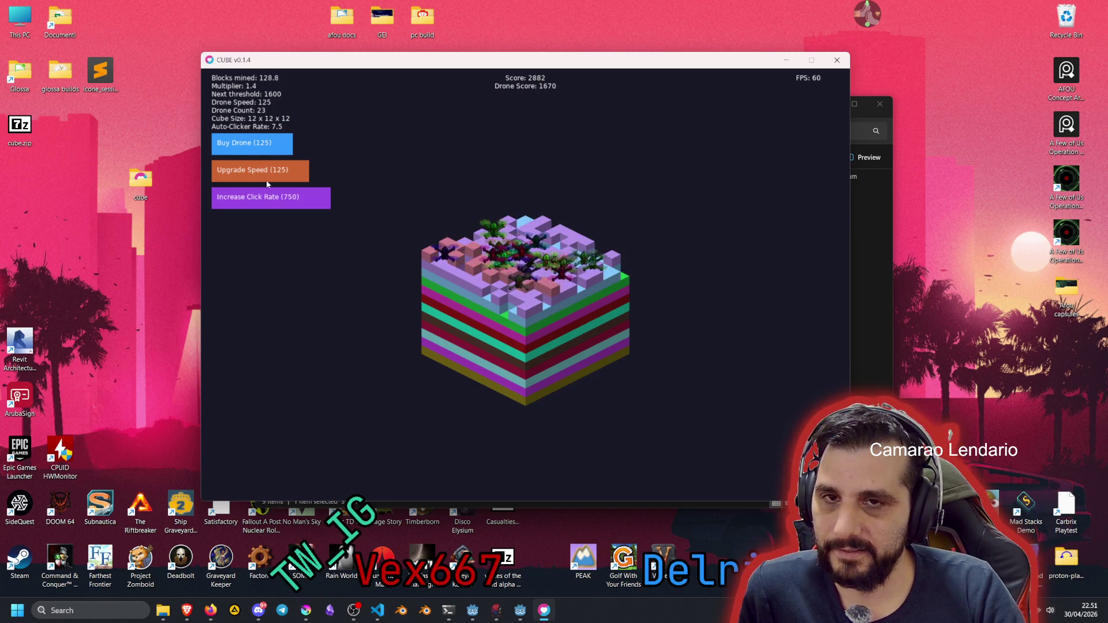
left_click(258, 149)
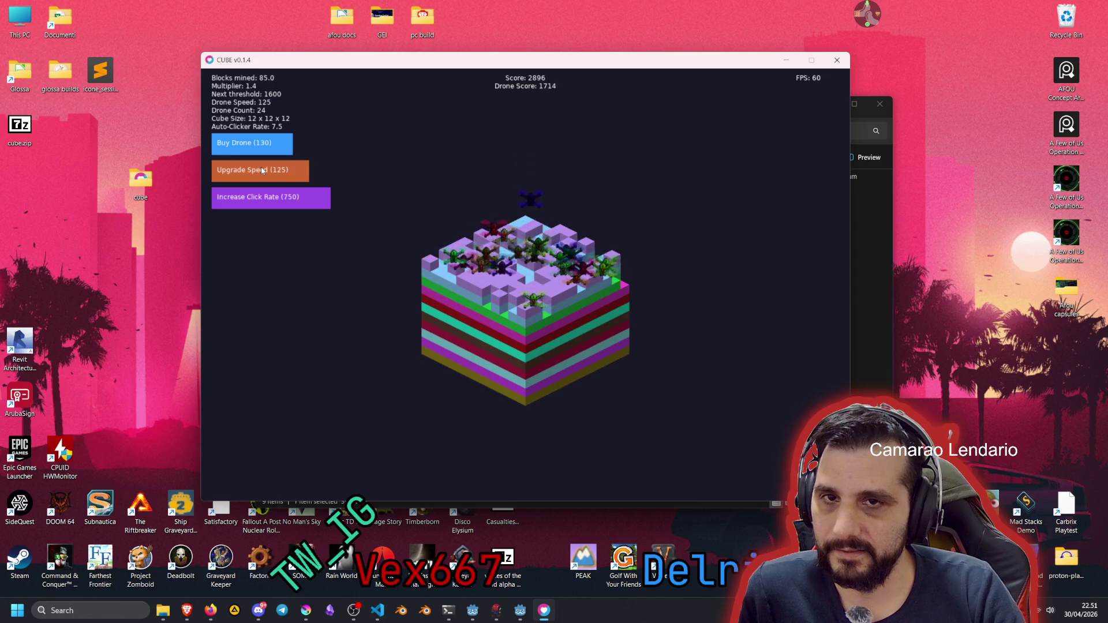
left_click(261, 168)
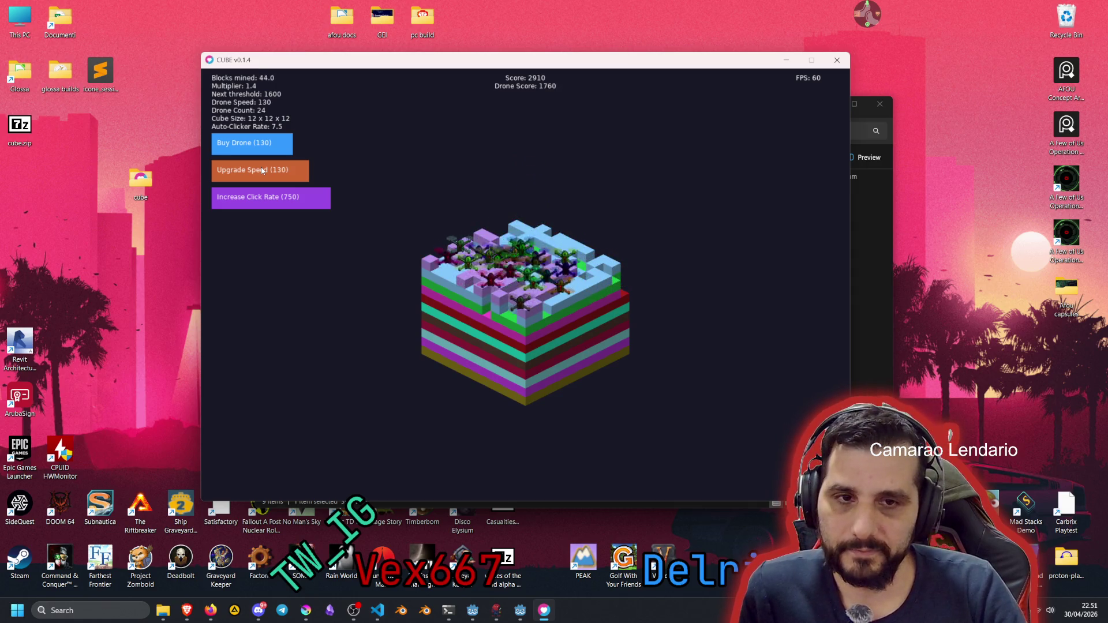
left_click(264, 168)
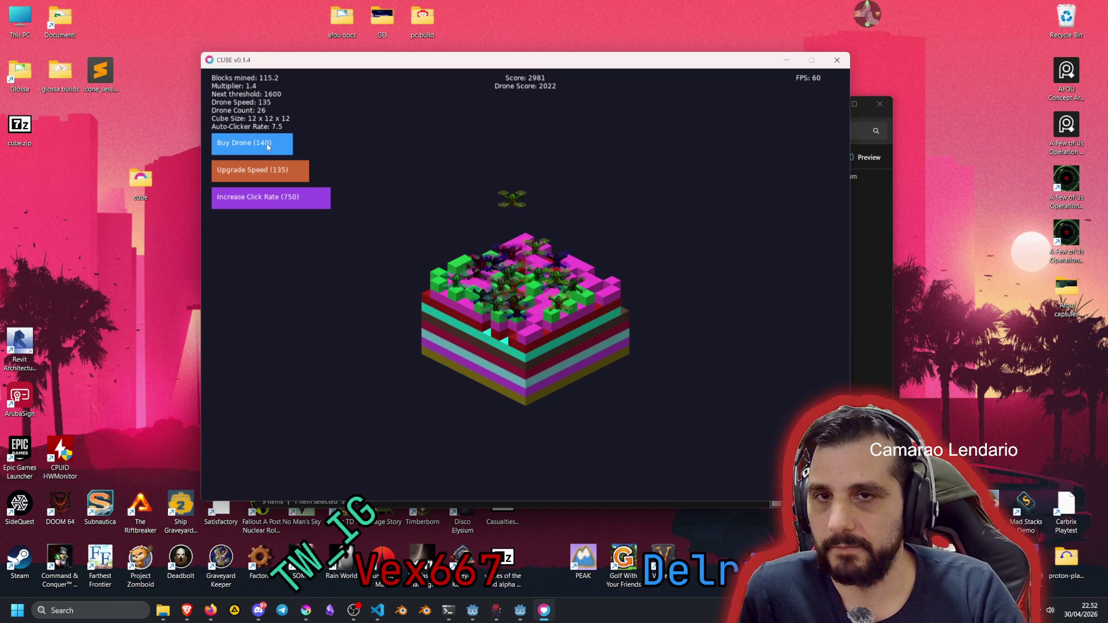
left_click(269, 147)
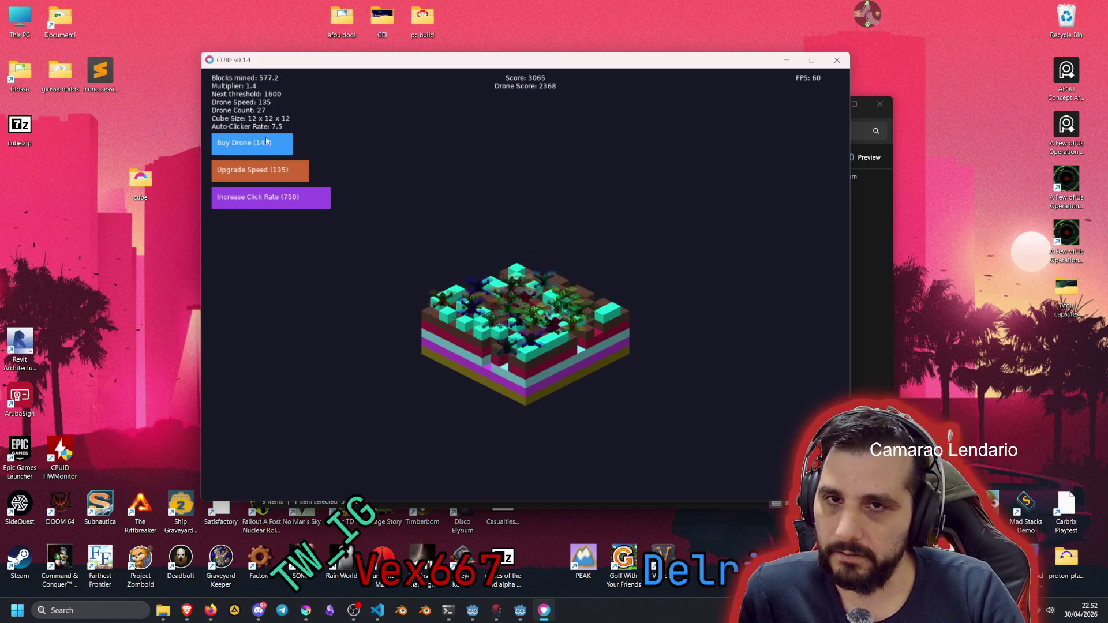
left_click(303, 200)
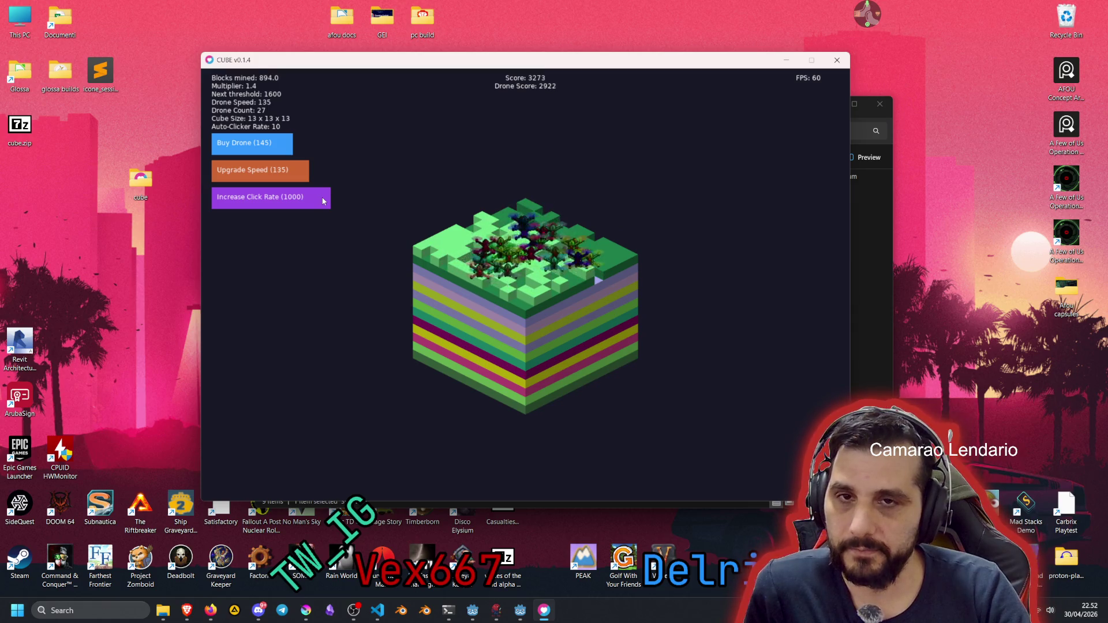
Raise the auto-clicker rate to 12.5 then 15, buy a 32nd drone, and upgrade speed to 150
left_click(320, 196)
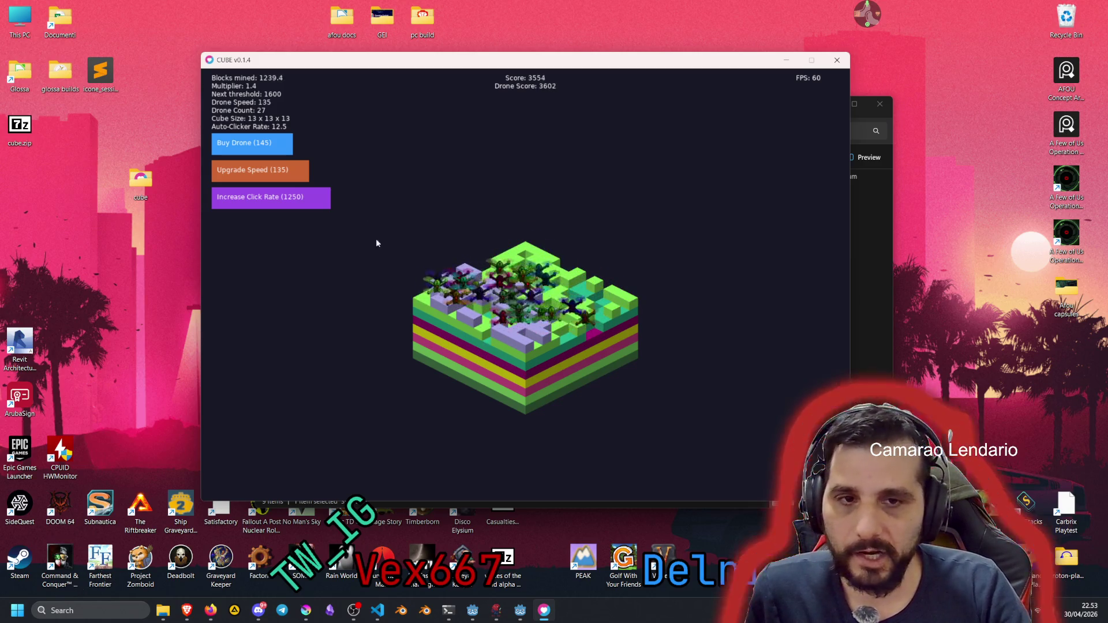
left_click(320, 203)
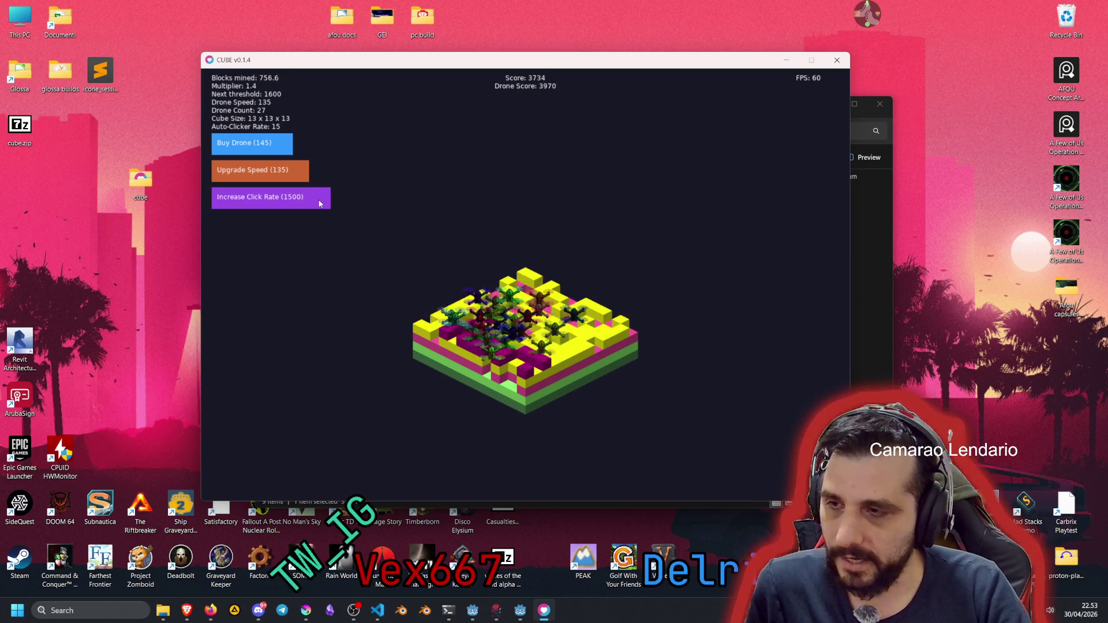
left_click(256, 146)
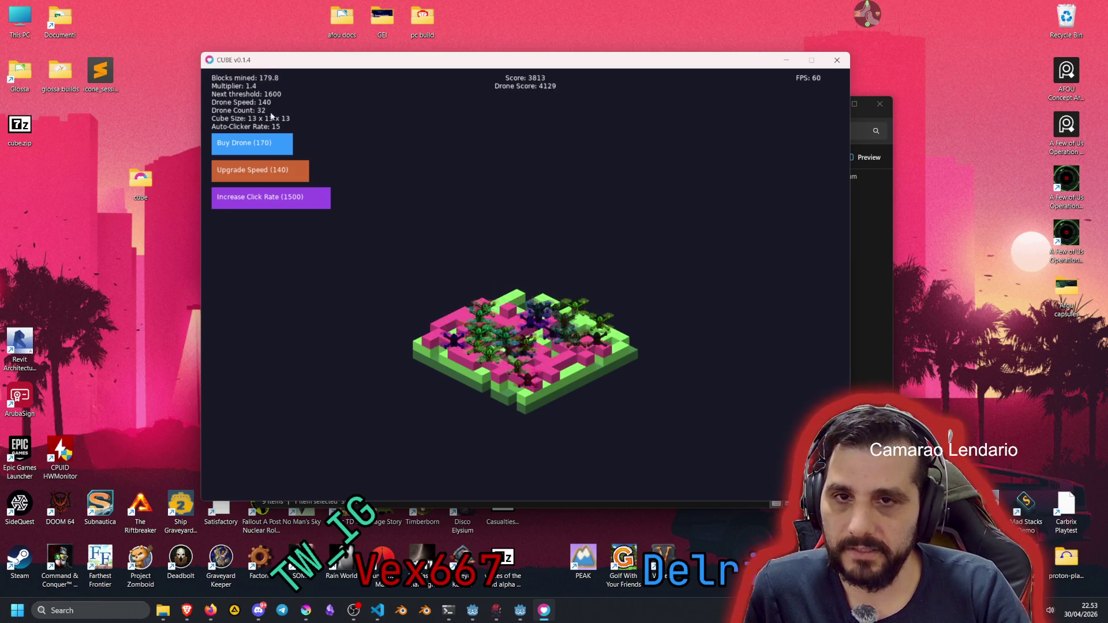
left_click(273, 168)
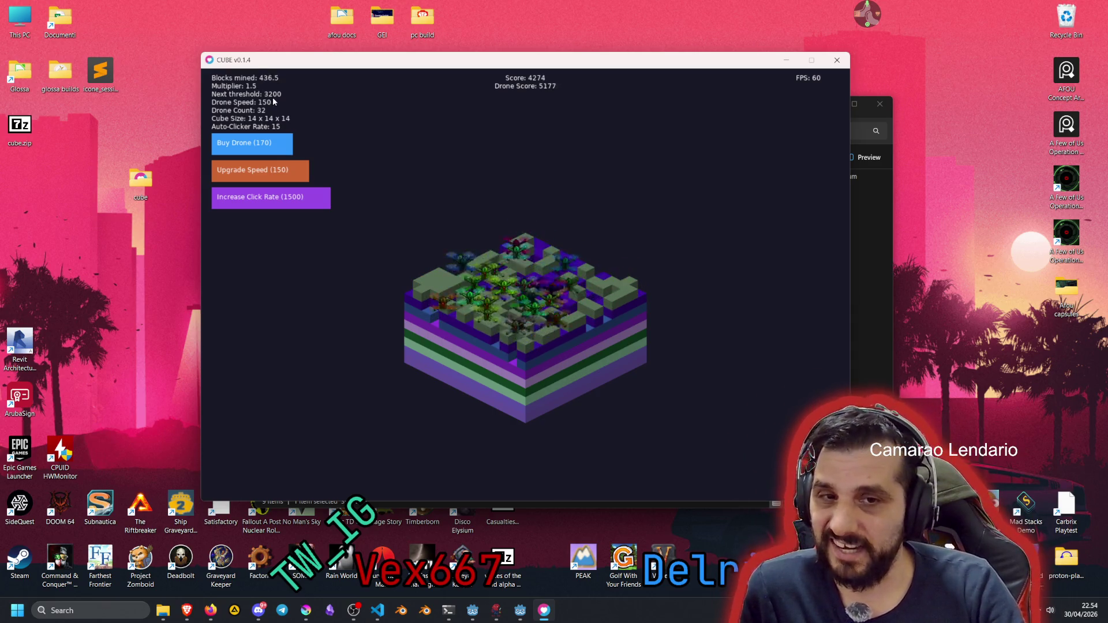
Buy another drone and upgrade drone speed three times to reach 215
left_click(289, 145)
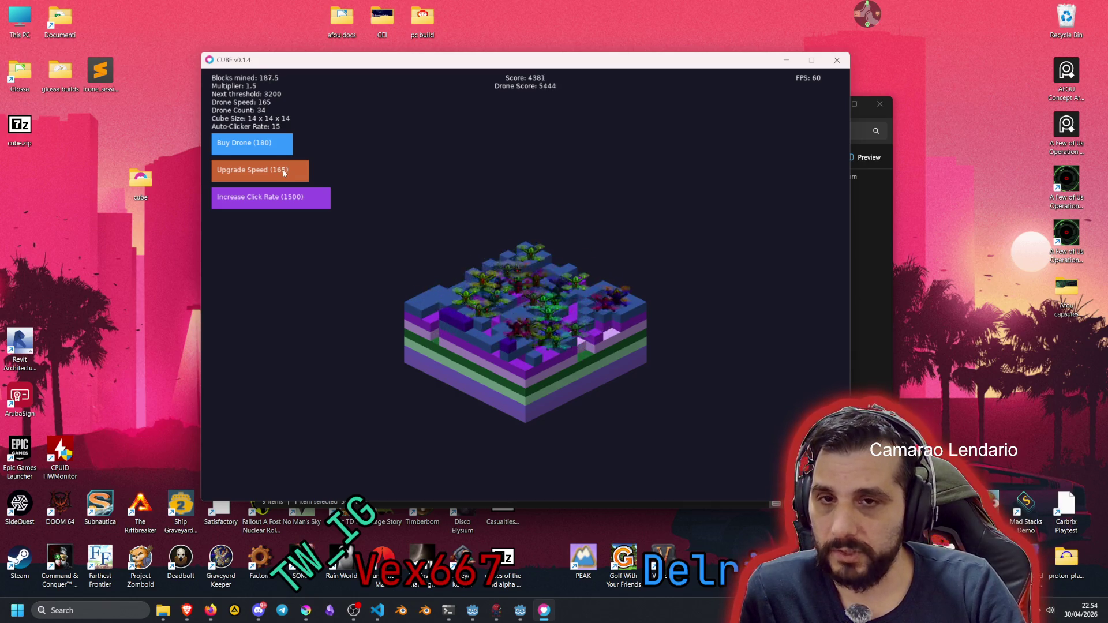
left_click(283, 169)
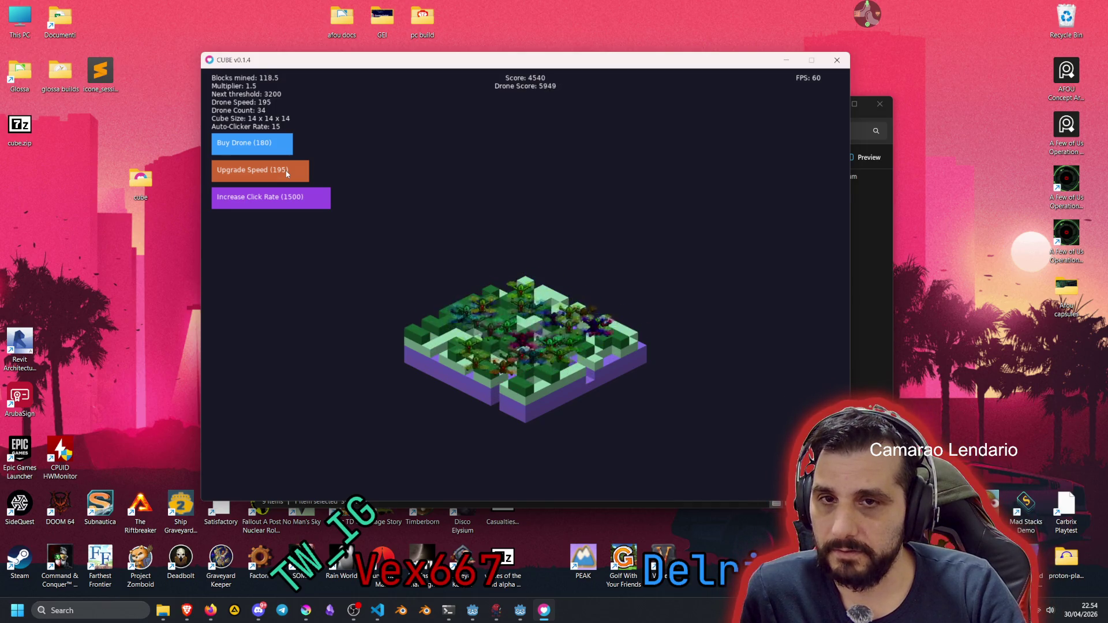
left_click(289, 173)
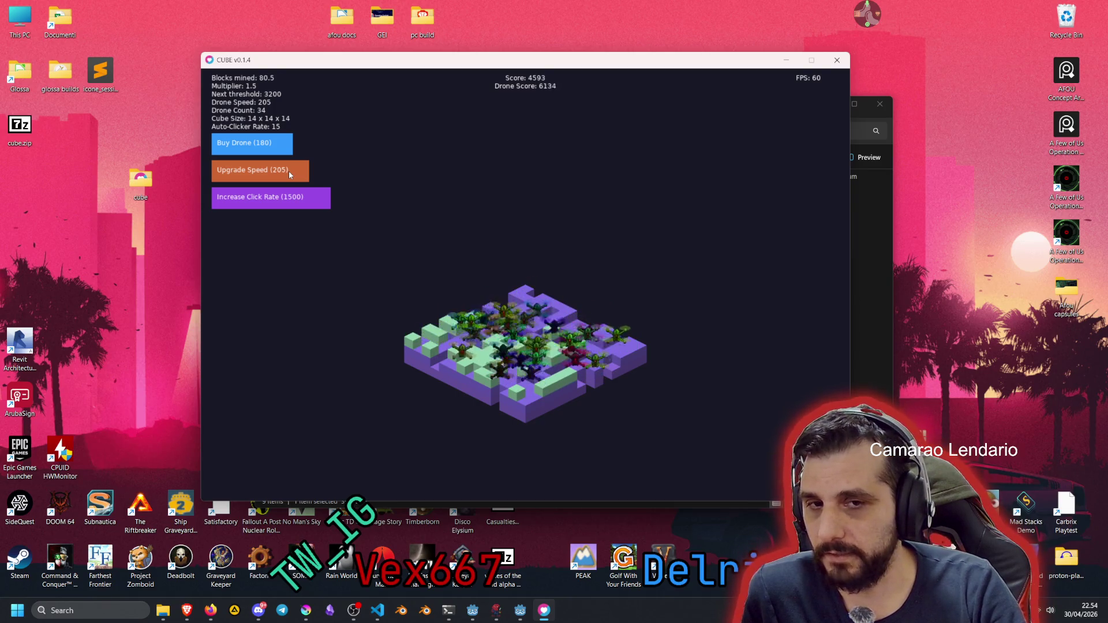
left_click(289, 171)
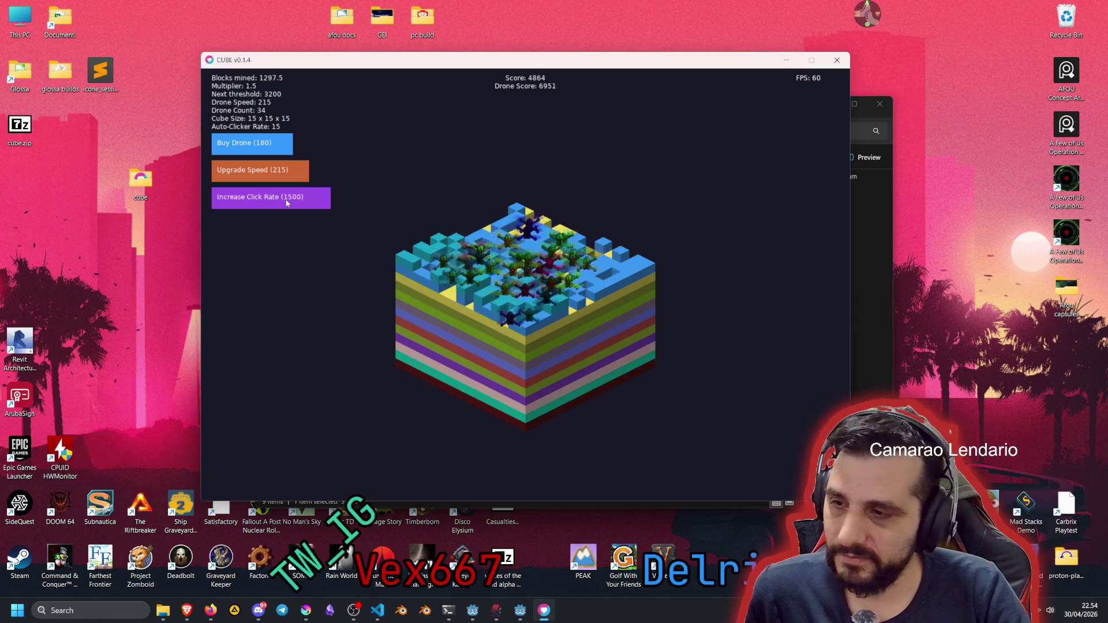
Upgrade the auto-clicker once more, bringing its rate to 20
left_click(287, 198)
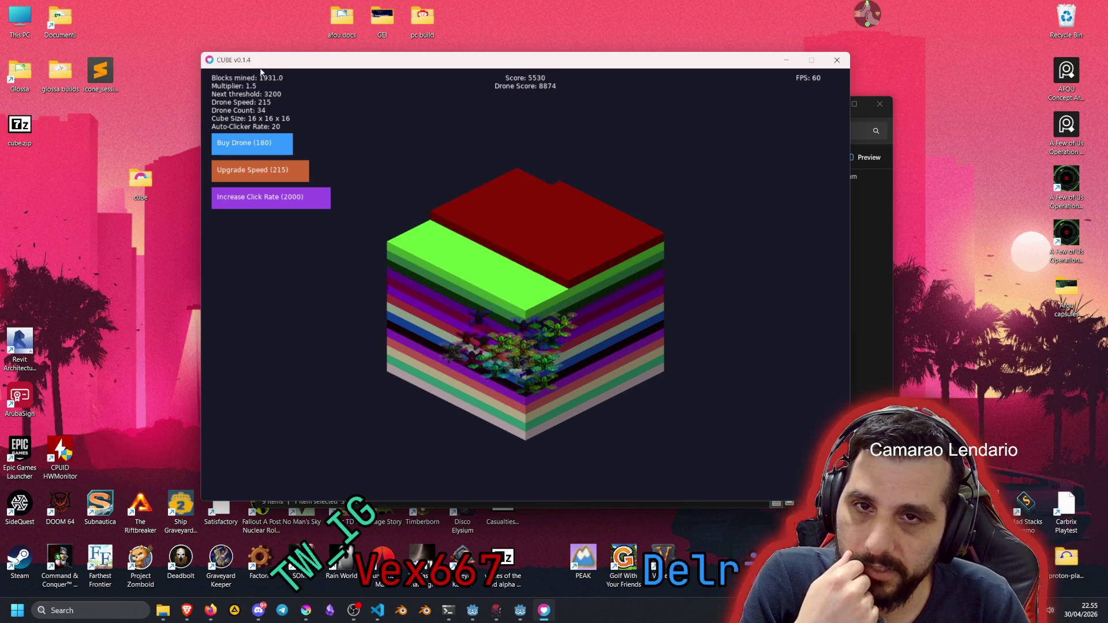
Raise the click rate twice to 25, upgrade speed to 220 and 255, and buy five drones to reach 41
left_click(306, 198)
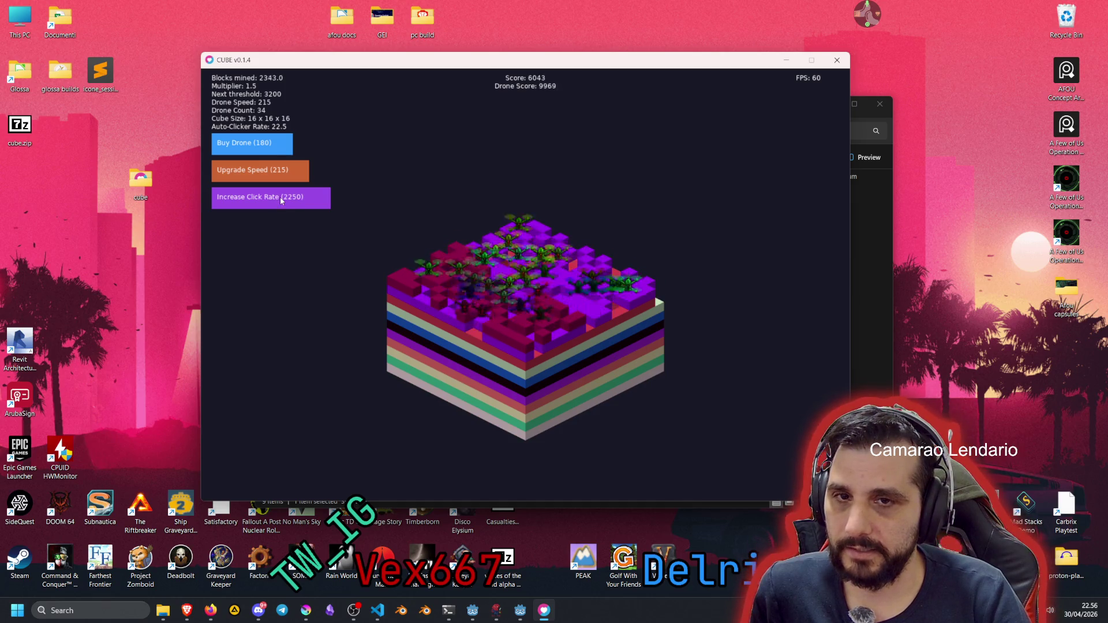
left_click(284, 200)
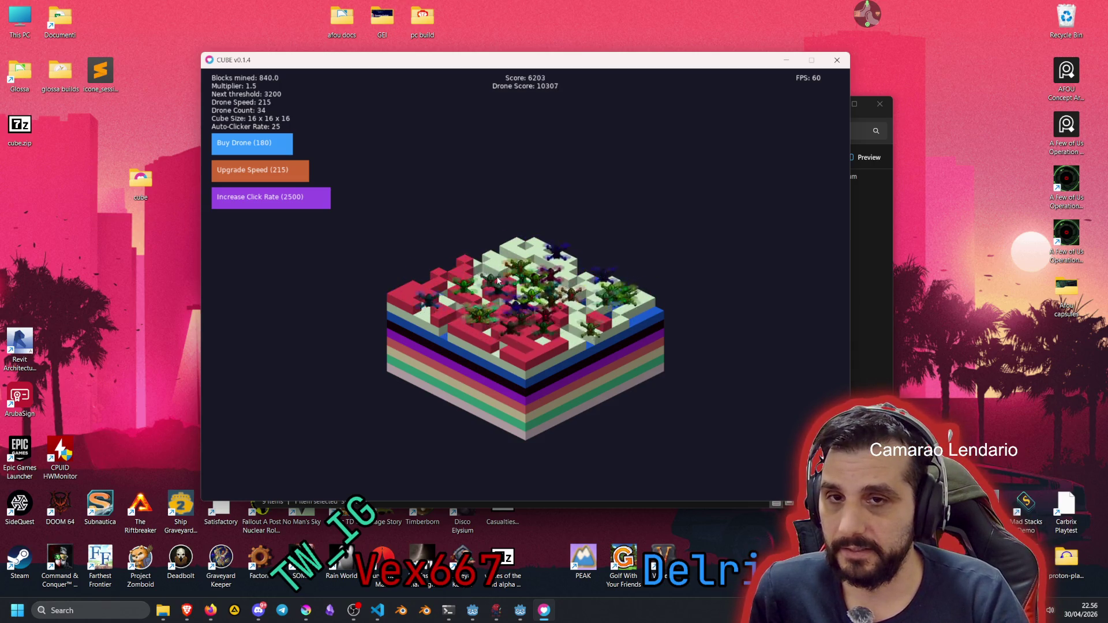
left_click(260, 169)
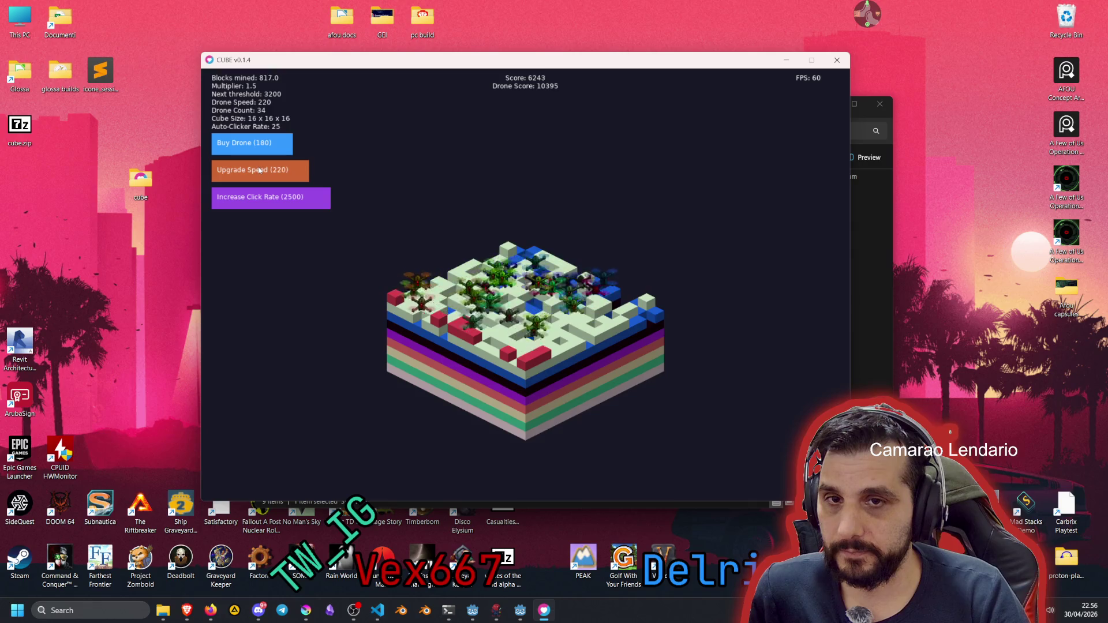
left_click(258, 148)
left_click(257, 149)
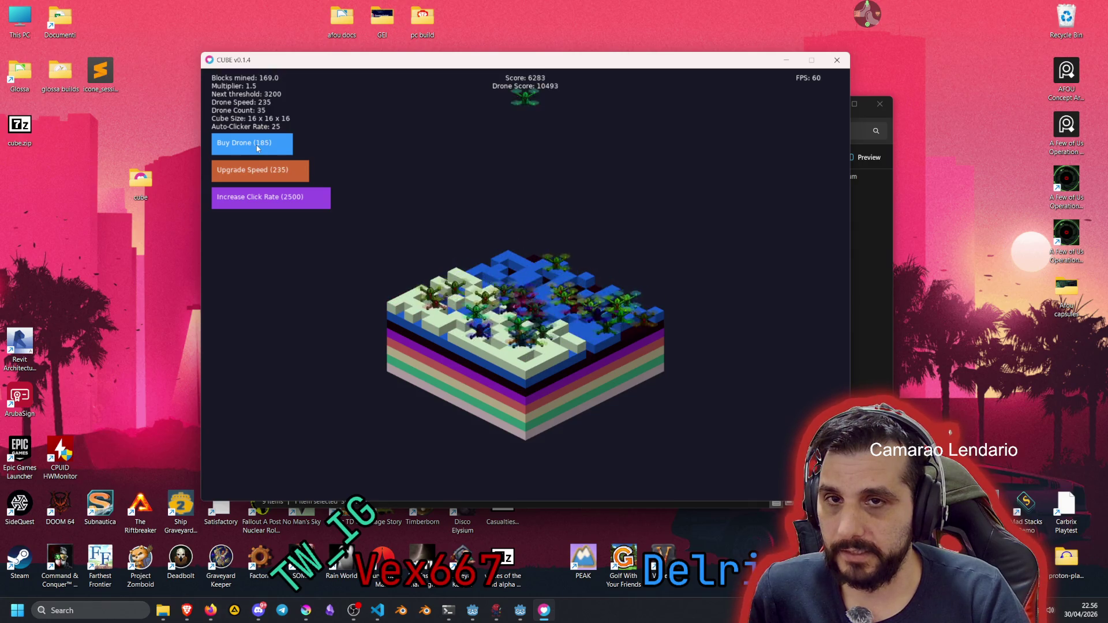
left_click(257, 148)
left_click(258, 148)
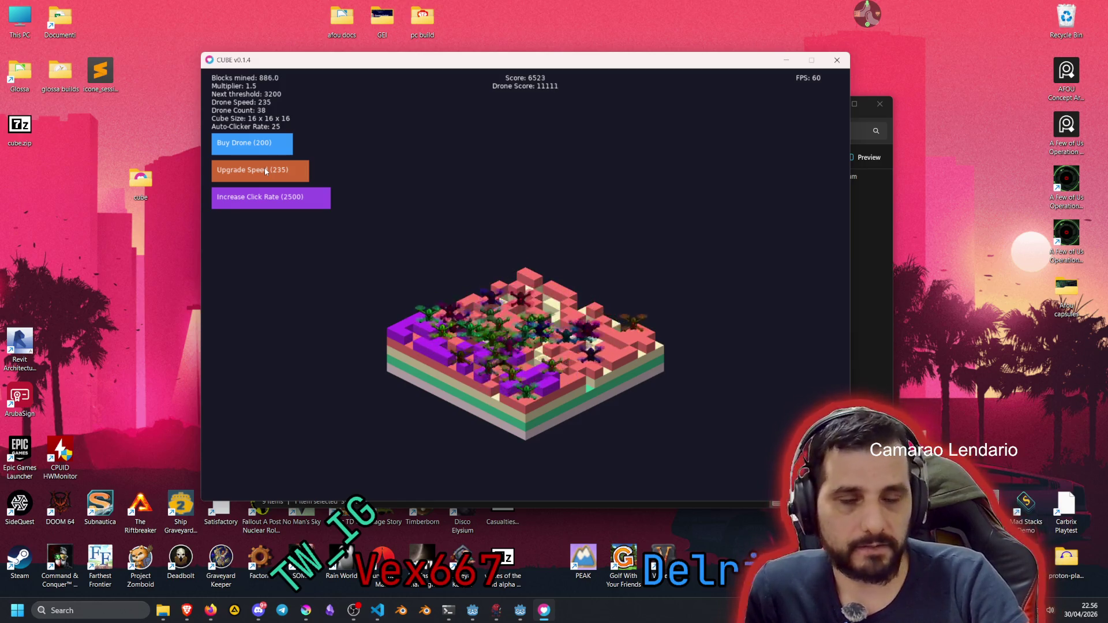
left_click(266, 171)
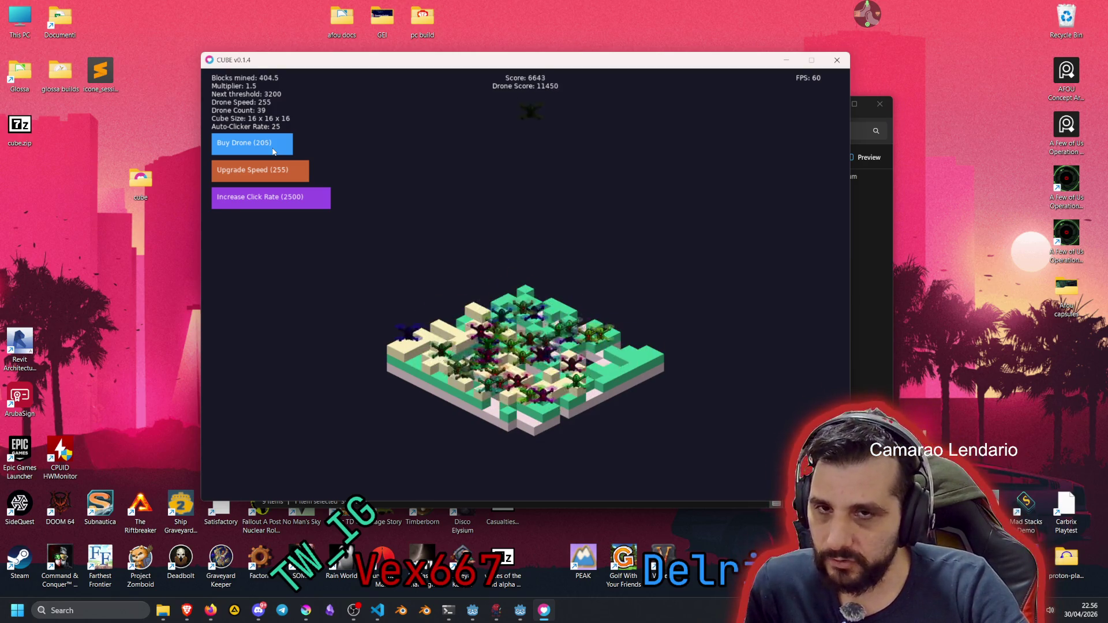
left_click(274, 151)
left_click(274, 151)
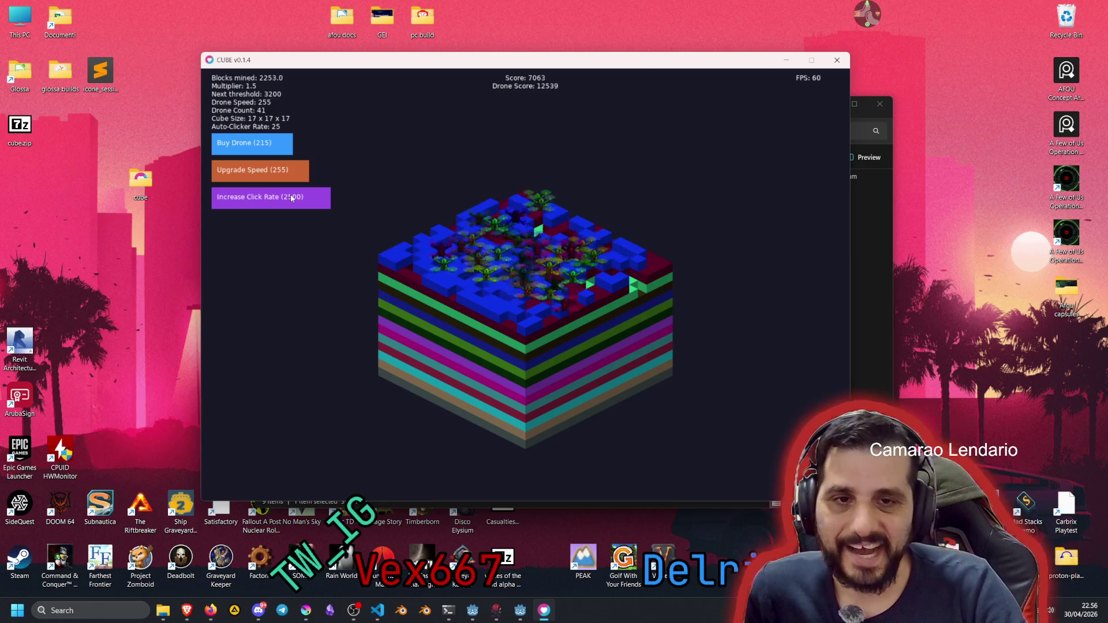
Increase the click rate to 27.5, upgrade drone speed to 260, and minimize the game window
left_click(290, 195)
left_click(280, 179)
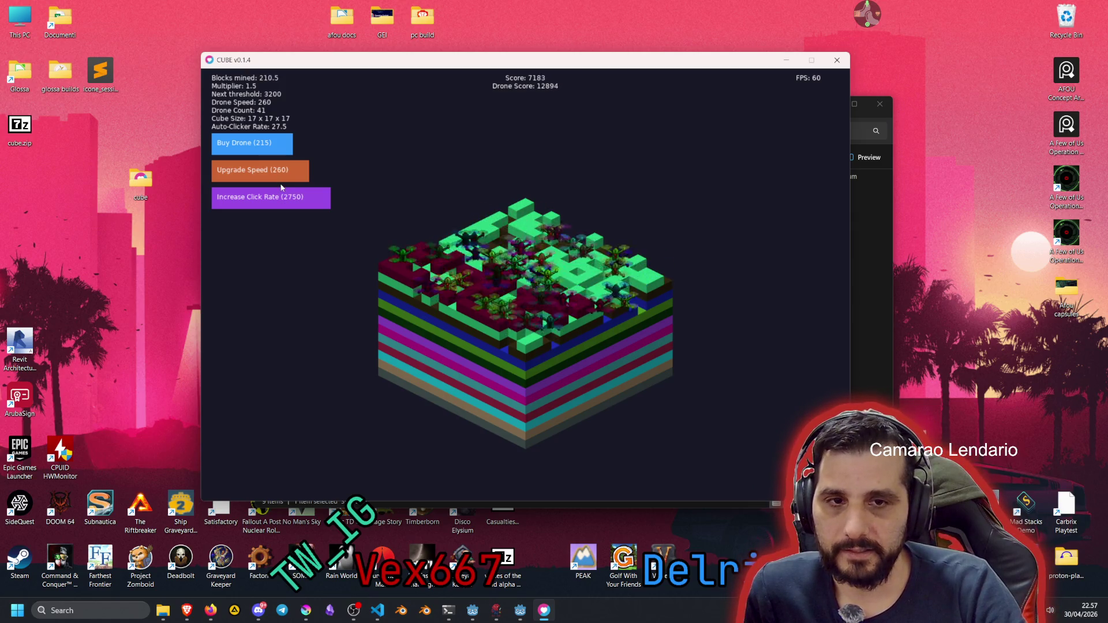
left_click(787, 60)
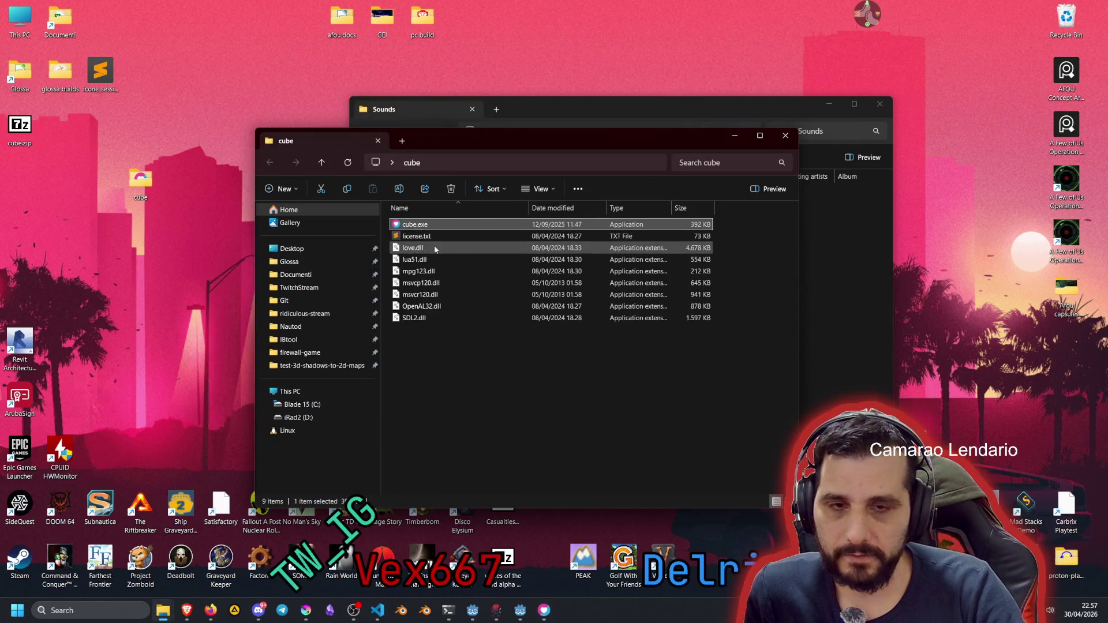
Open cube.exe as an archive in 7-Zip from the file's extended context menu
right_click(422, 225)
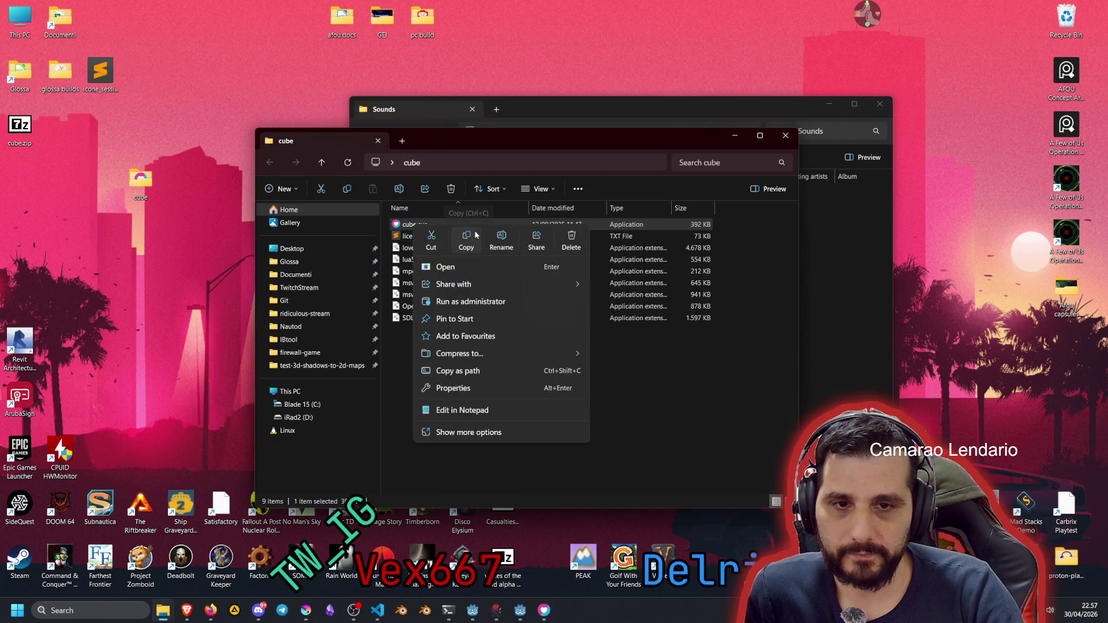
left_click(400, 341)
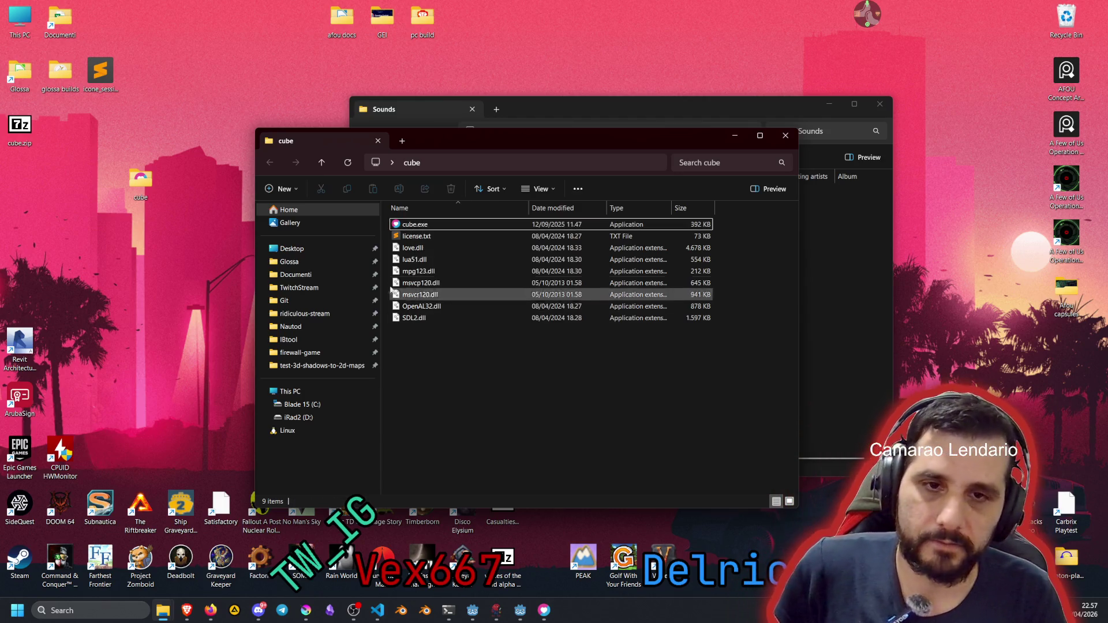
left_click(418, 223)
right_click(417, 222, "shift")
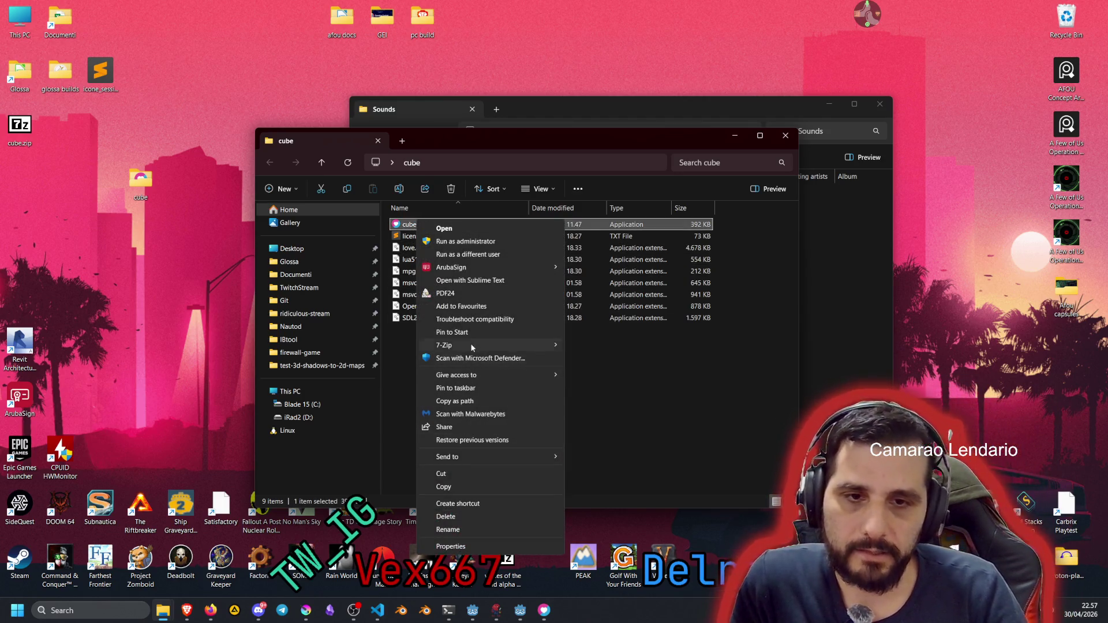
mouse_move(479, 346)
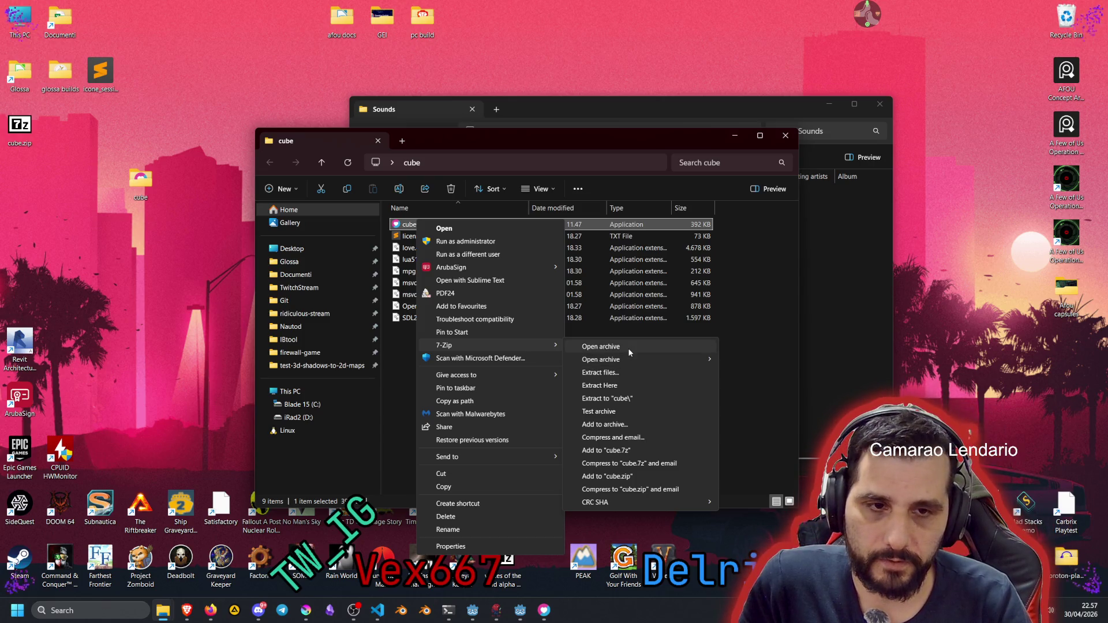
left_click(629, 349)
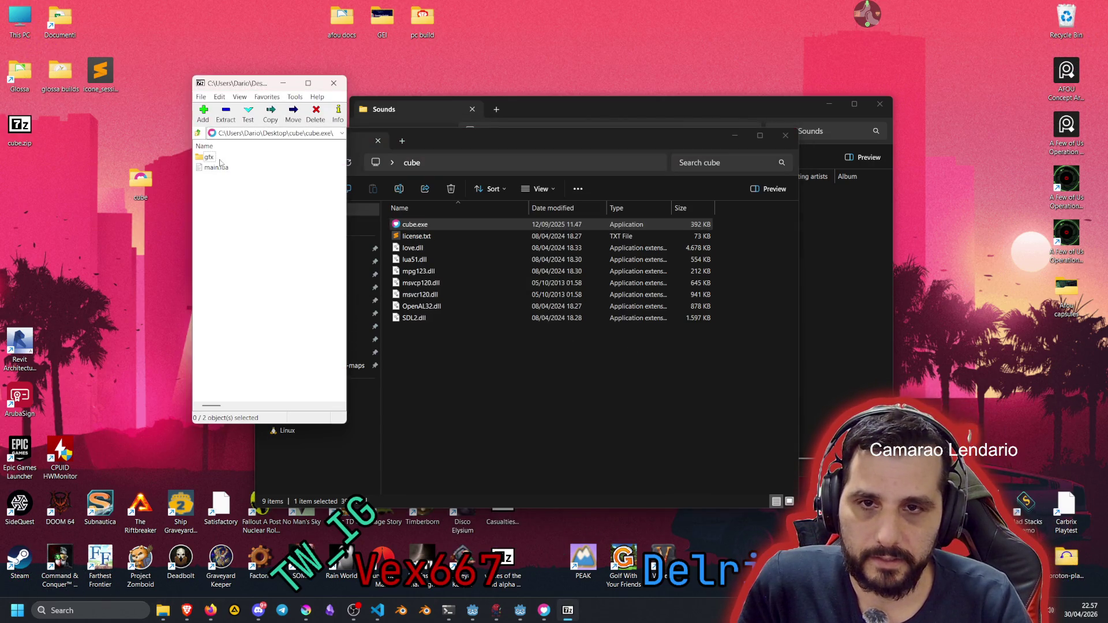
double_click(199, 157)
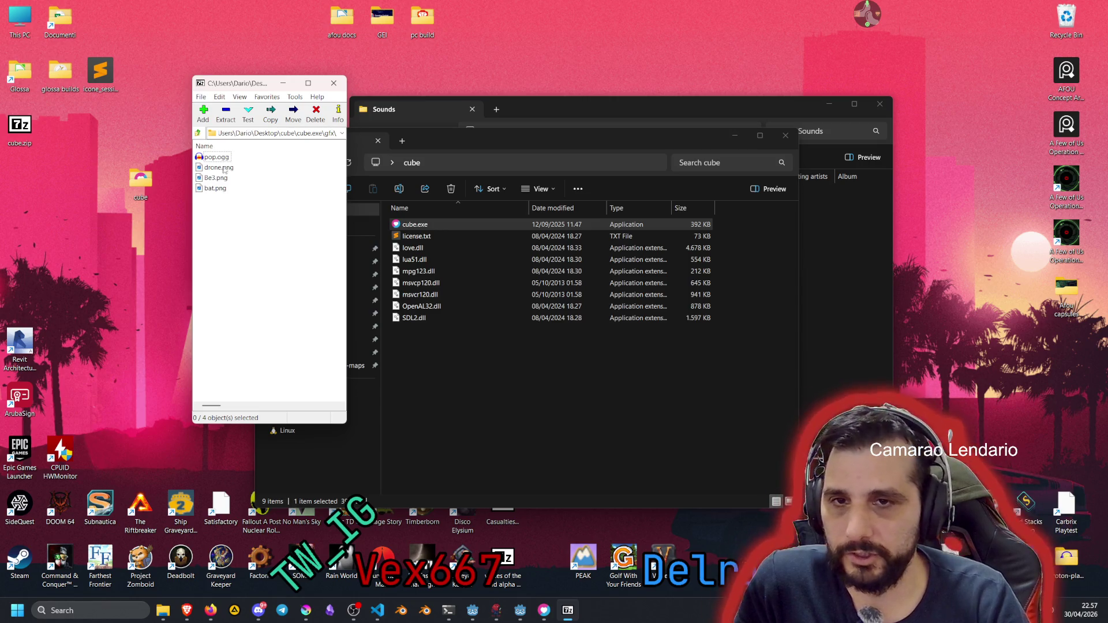
left_click(224, 168)
left_click(219, 189)
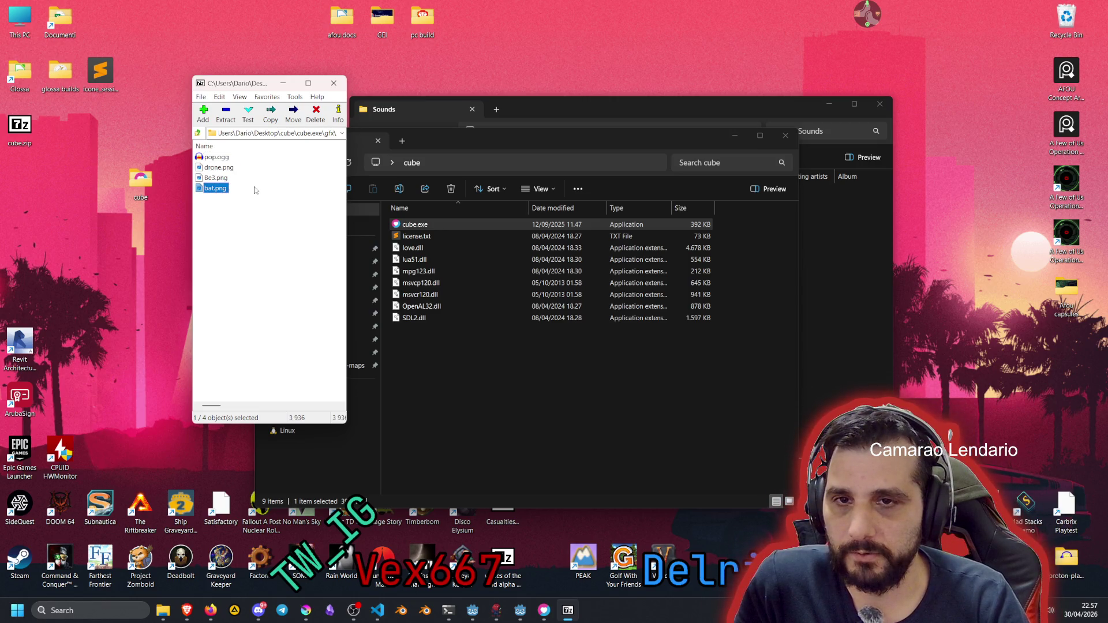
left_click(228, 167)
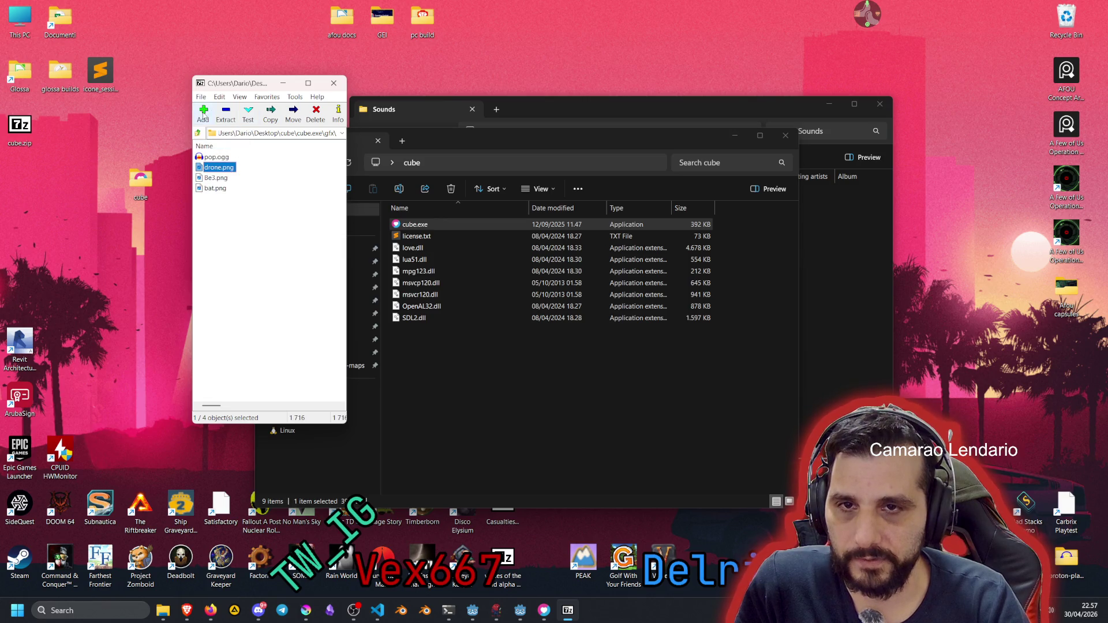
left_click(198, 133)
double_click(215, 168)
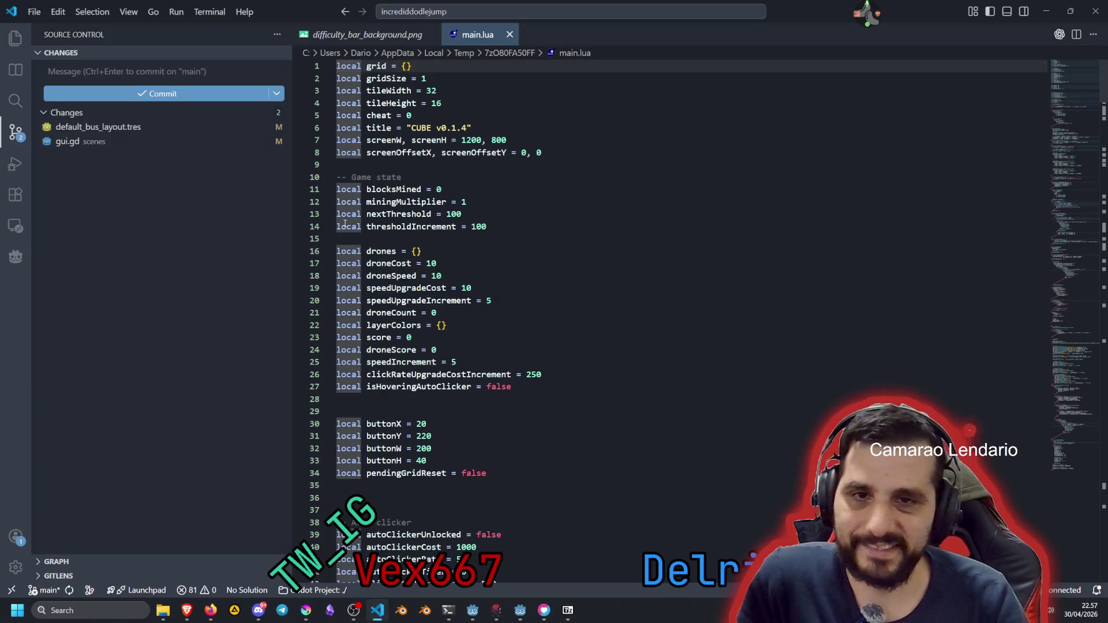
Scroll main.lua to the top and inspect the first declarations through the cheat variable on line 5
left_click_drag(291, 215, 181, 206)
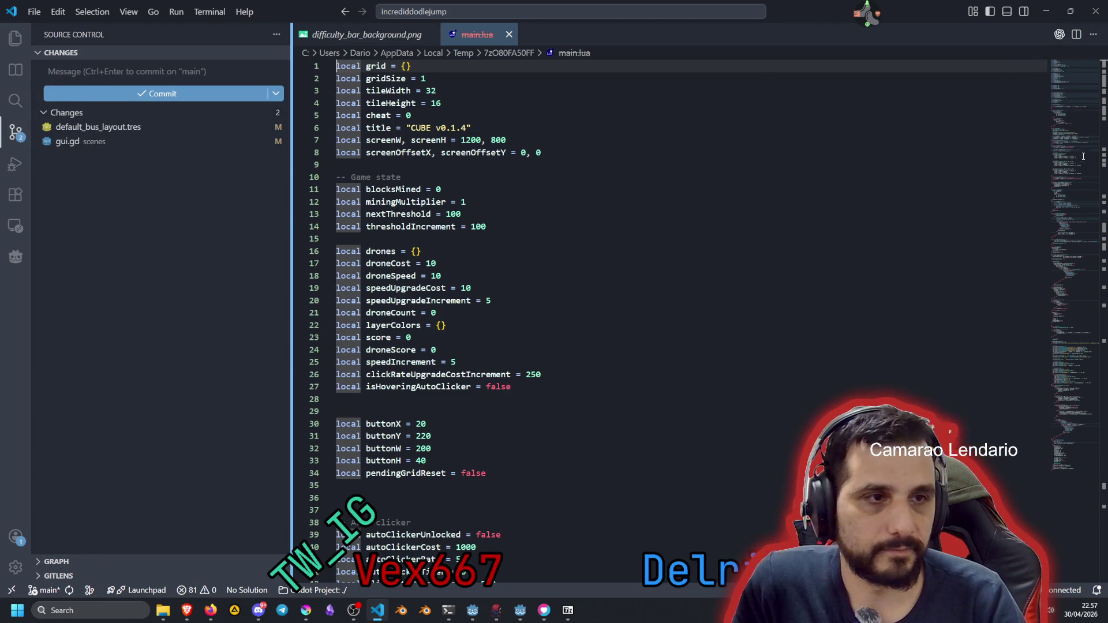
left_click_drag(1075, 85, 1076, 473)
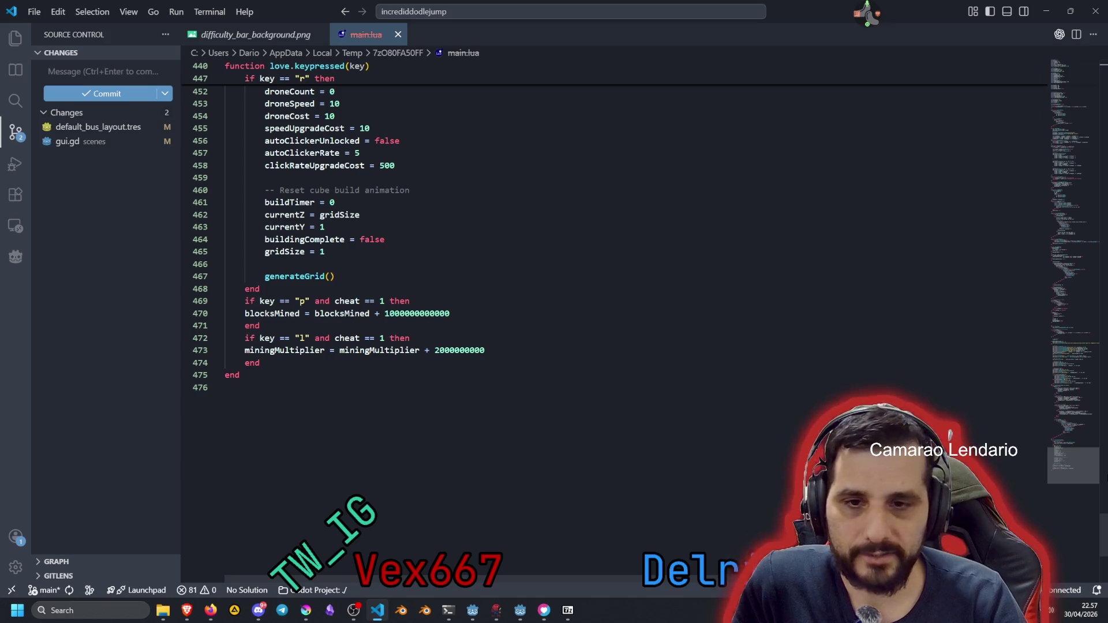
scroll(309, 351, "up", 2)
scroll(239, 455, "up", 20)
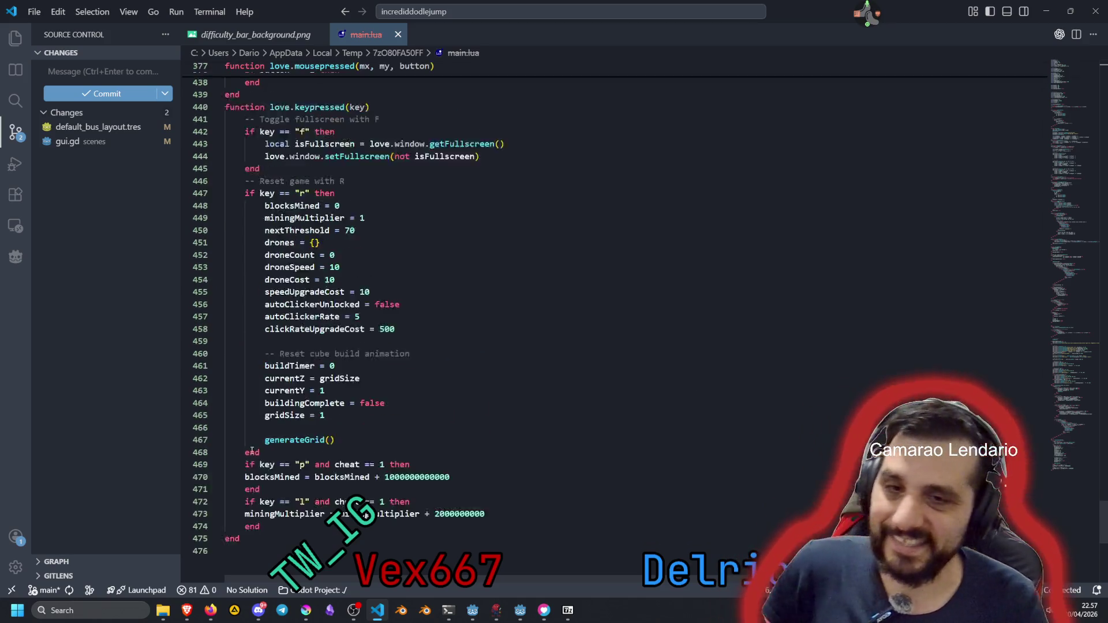
scroll(316, 362, "up", 20)
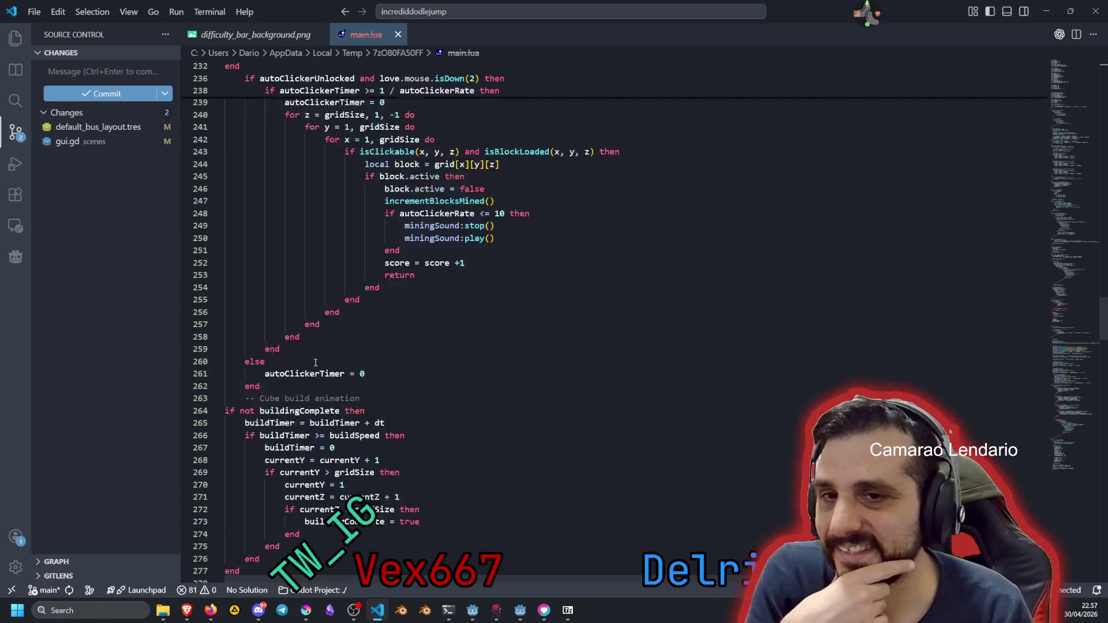
scroll(316, 364, "up", 20)
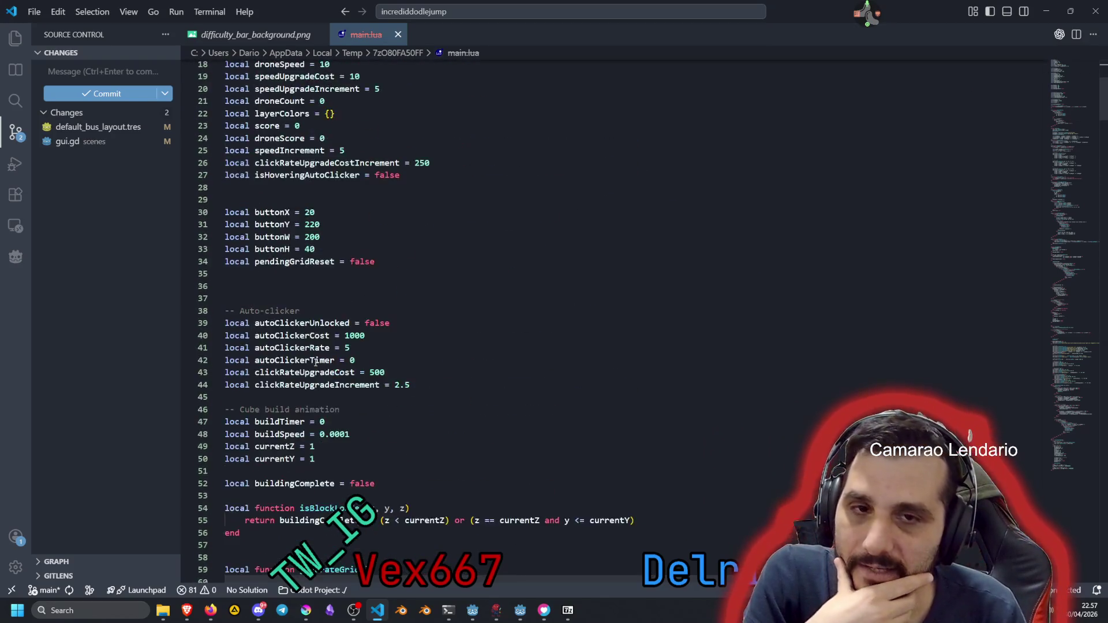
left_click_drag(235, 65, 305, 103)
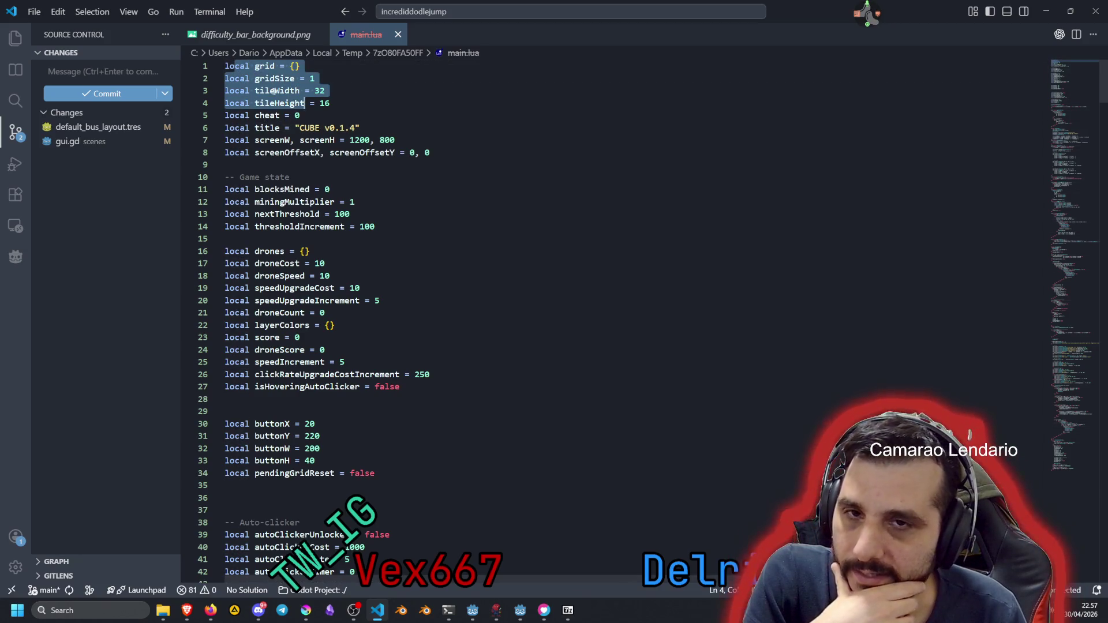
left_click(274, 91)
left_click(271, 115)
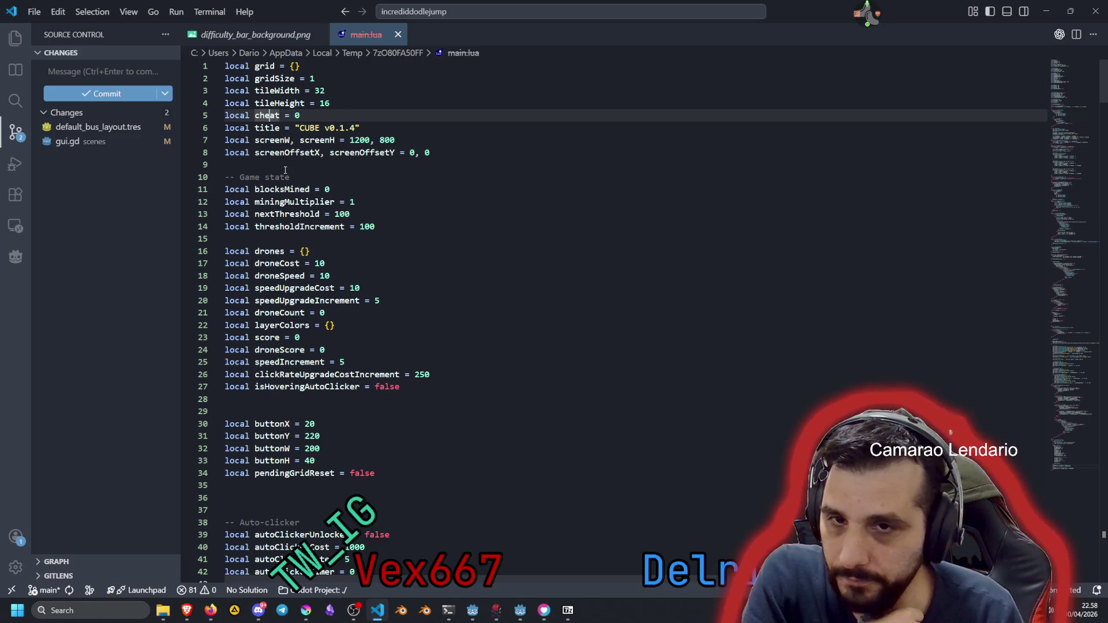
Inspect the drones declarations, selecting the empty table assigned to drones
left_click_drag(261, 191, 289, 227)
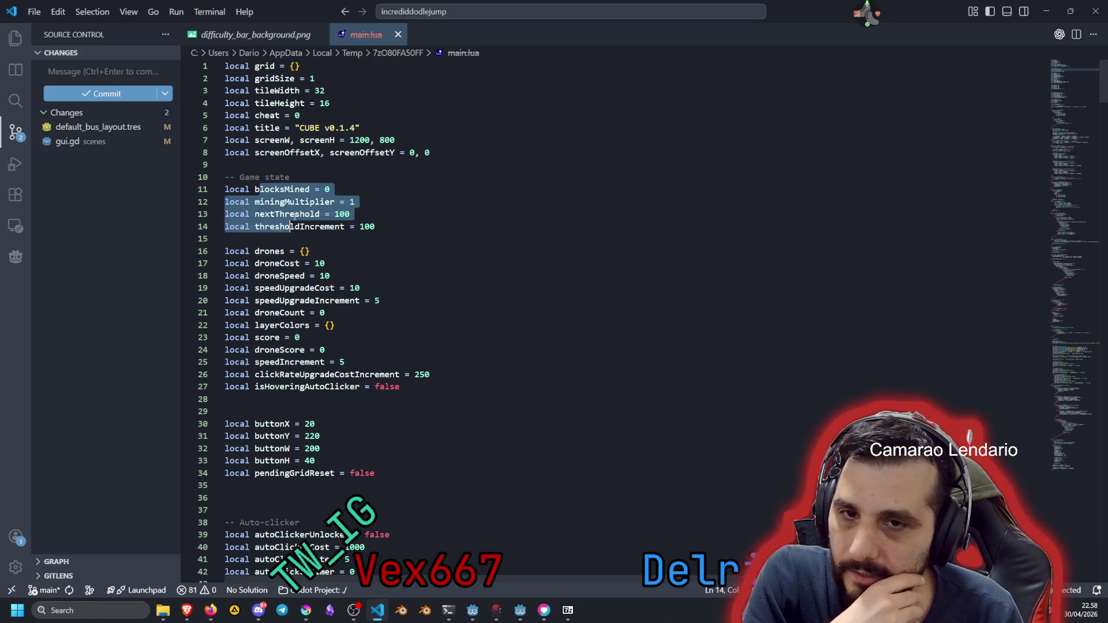
scroll(295, 217, "down", 2)
left_click(269, 178)
left_click(267, 169)
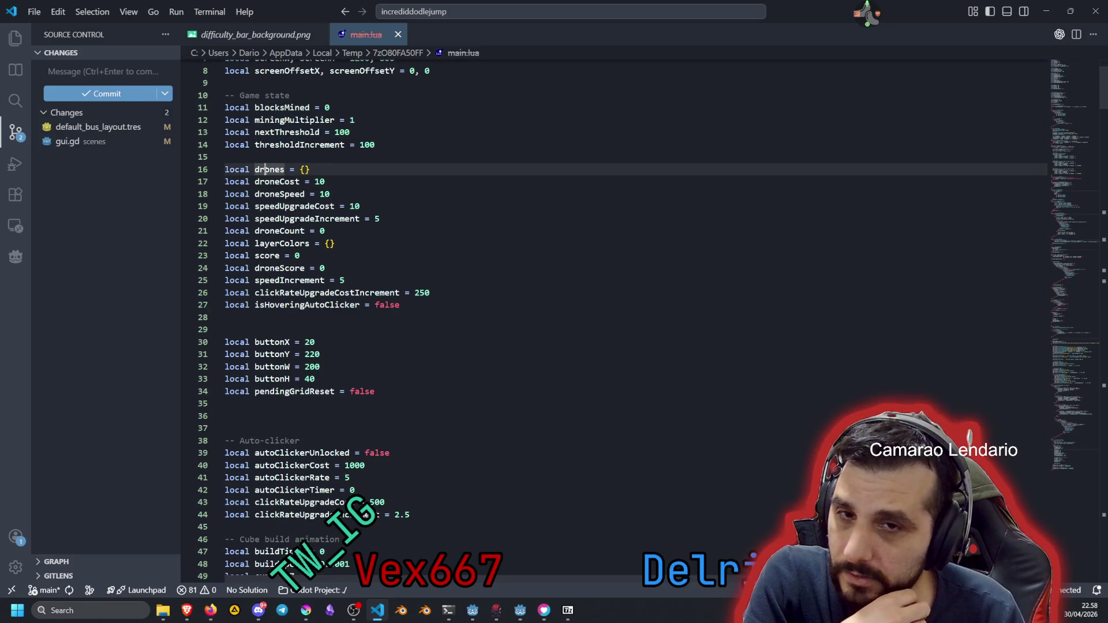
key("End")
key("shift+Left")
key("shift+Left")
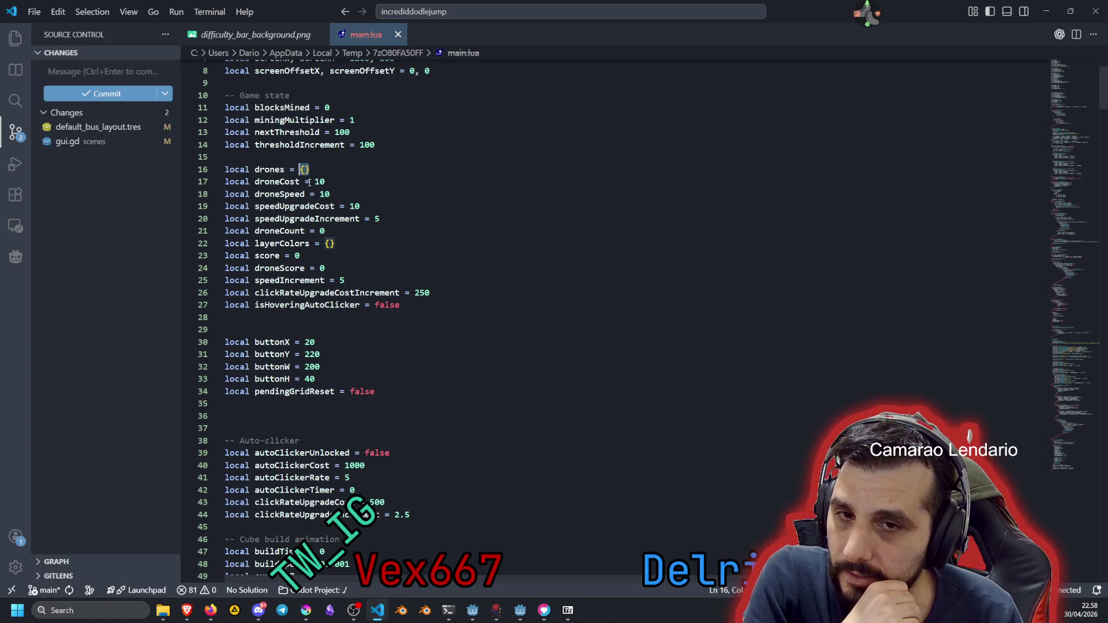
Move down to the Auto-clicker section comment on line 38 and the blank lines above it
scroll(321, 191, "down", 7)
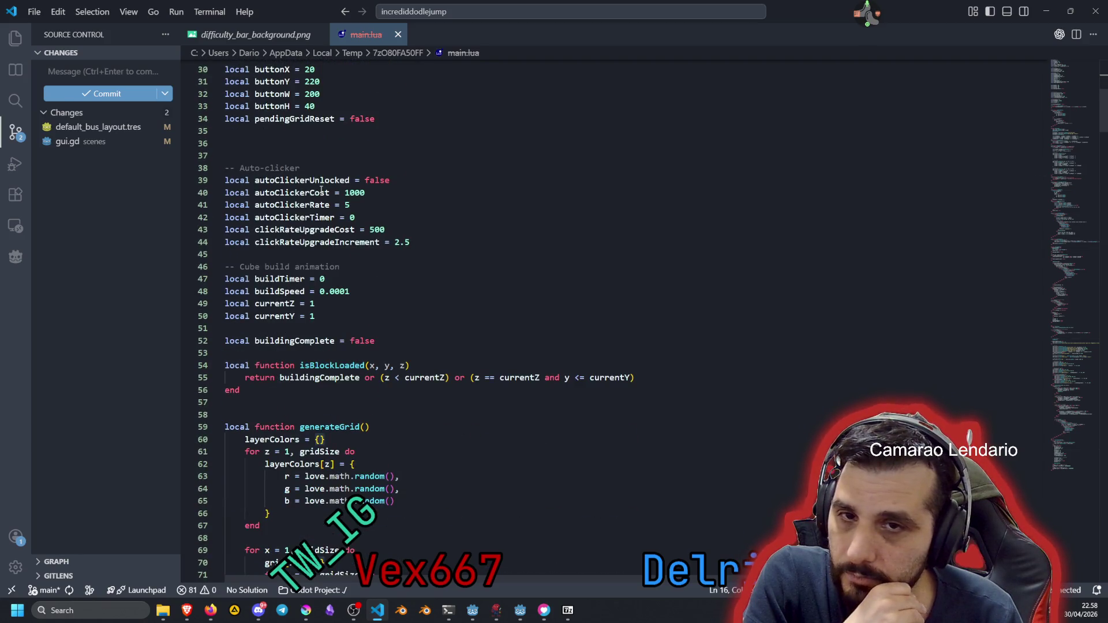
mouse_move(240, 168)
left_mouse_down()
mouse_move(358, 242)
mouse_move(222, 172)
left_mouse_up()
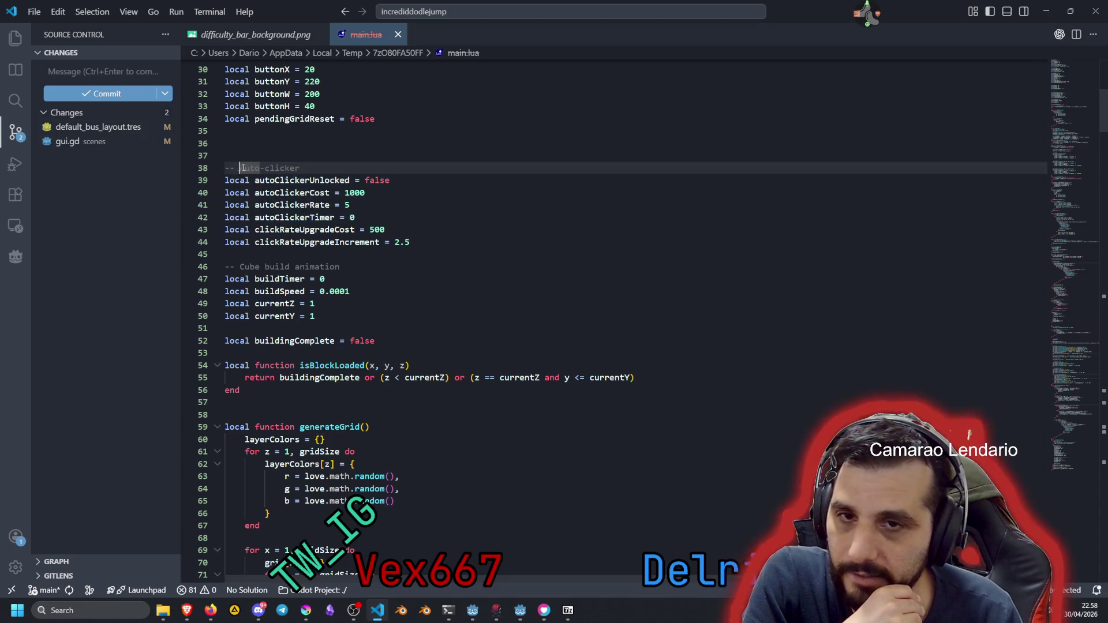
left_click_drag(300, 168, 205, 170)
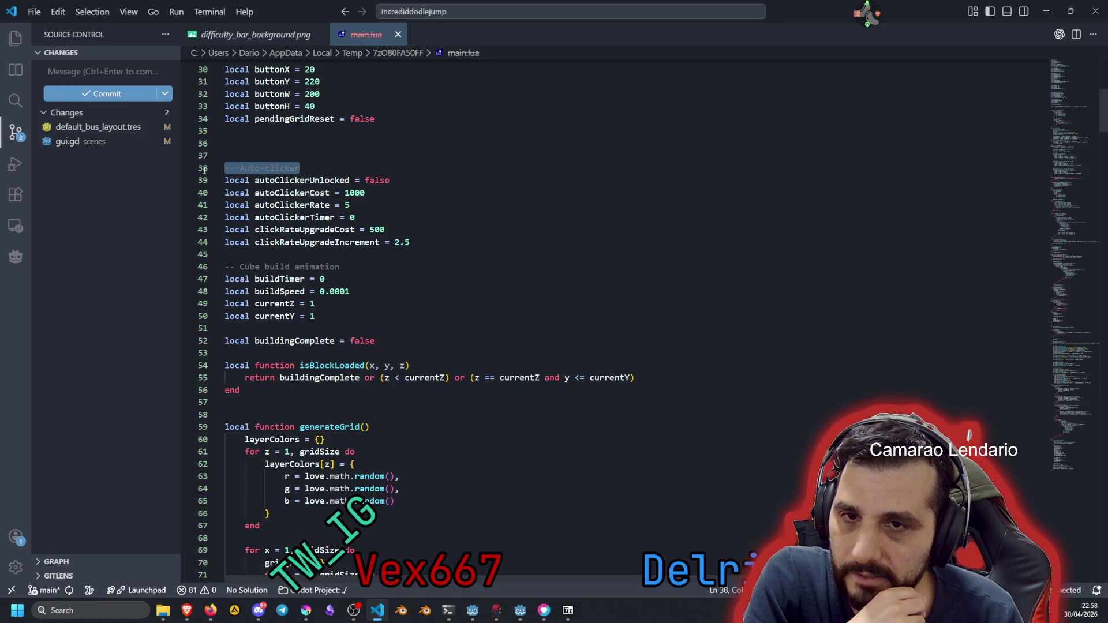
left_click(253, 148)
left_click(230, 132)
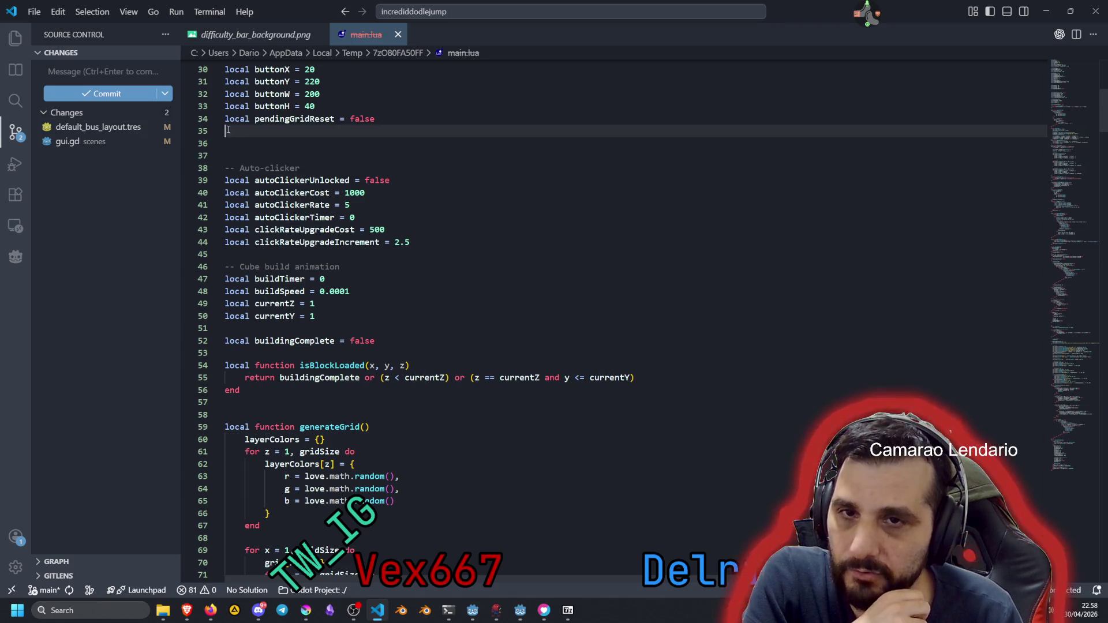
left_click(234, 138)
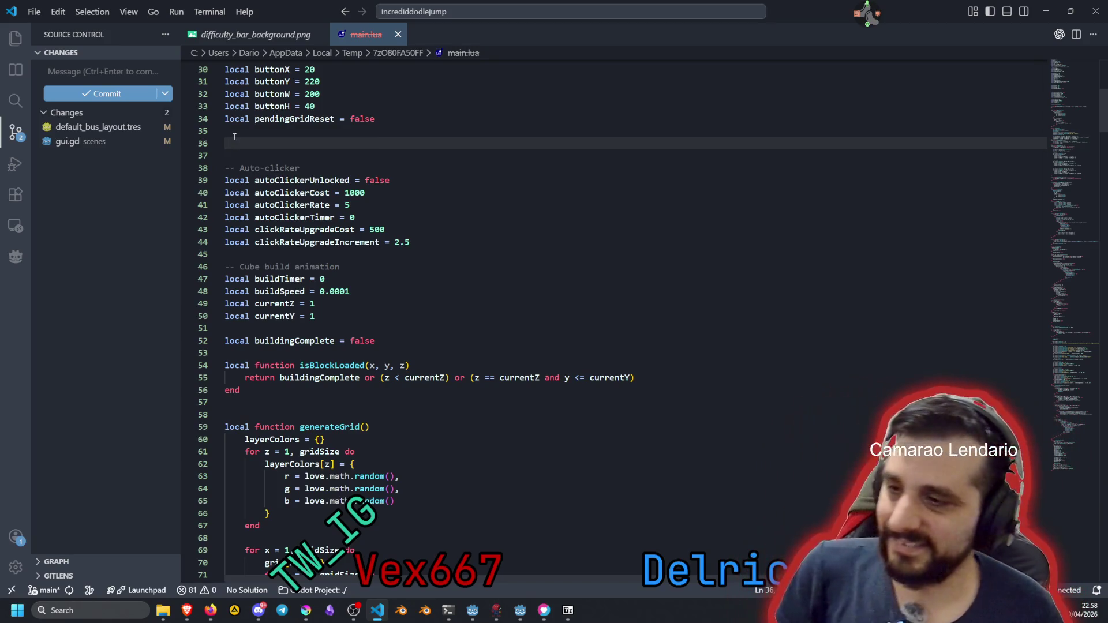
scroll(337, 215, "down", 7)
Scroll to generateGrid and back, then highlight buildingComplete's uses on line 55
scroll(336, 214, "down", 6)
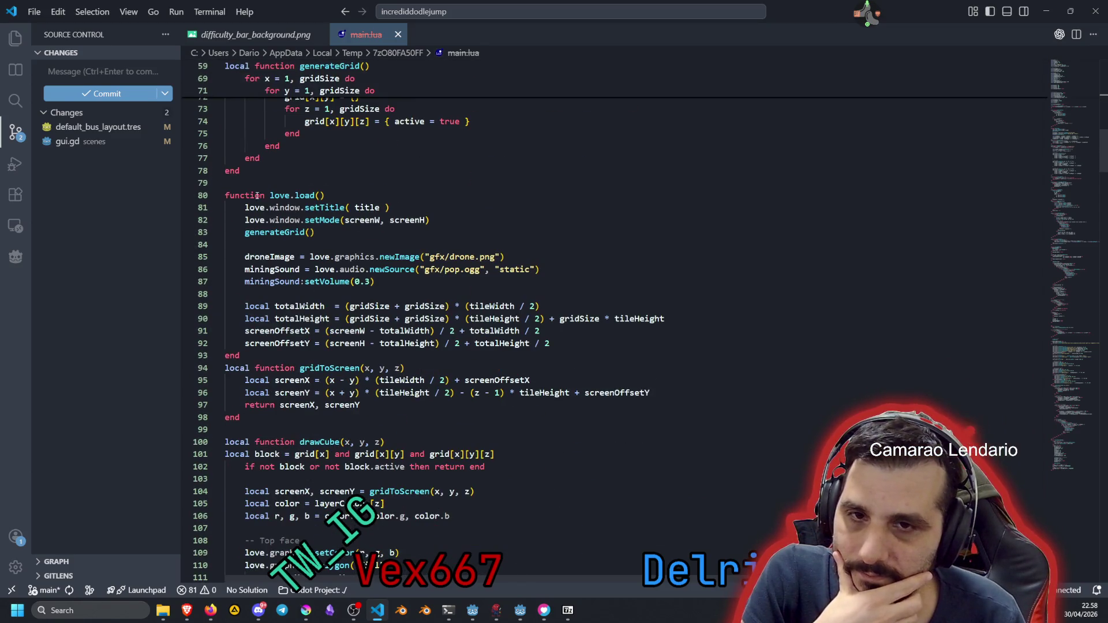
scroll(238, 196, "up", 10)
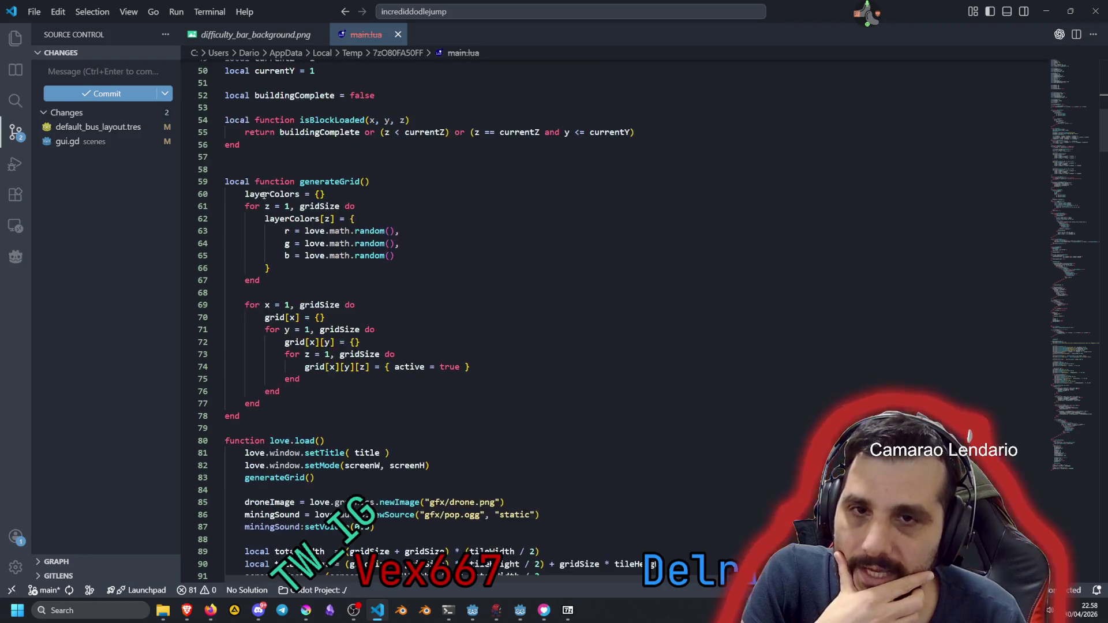
scroll(272, 246, "up", 1)
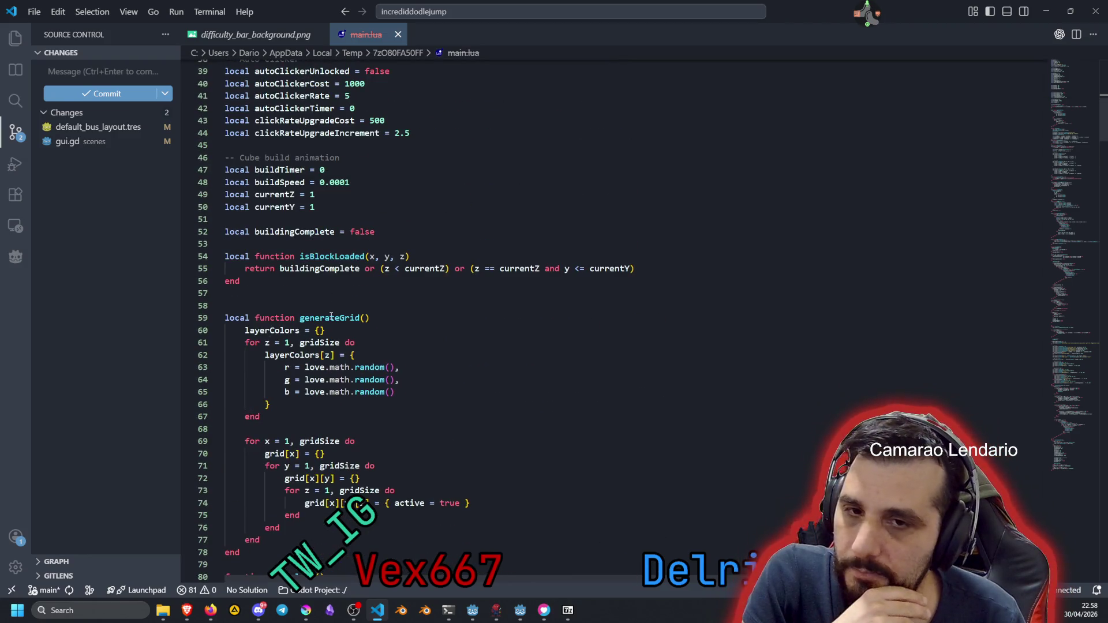
left_click(249, 318)
left_click(336, 270)
double_click(336, 270)
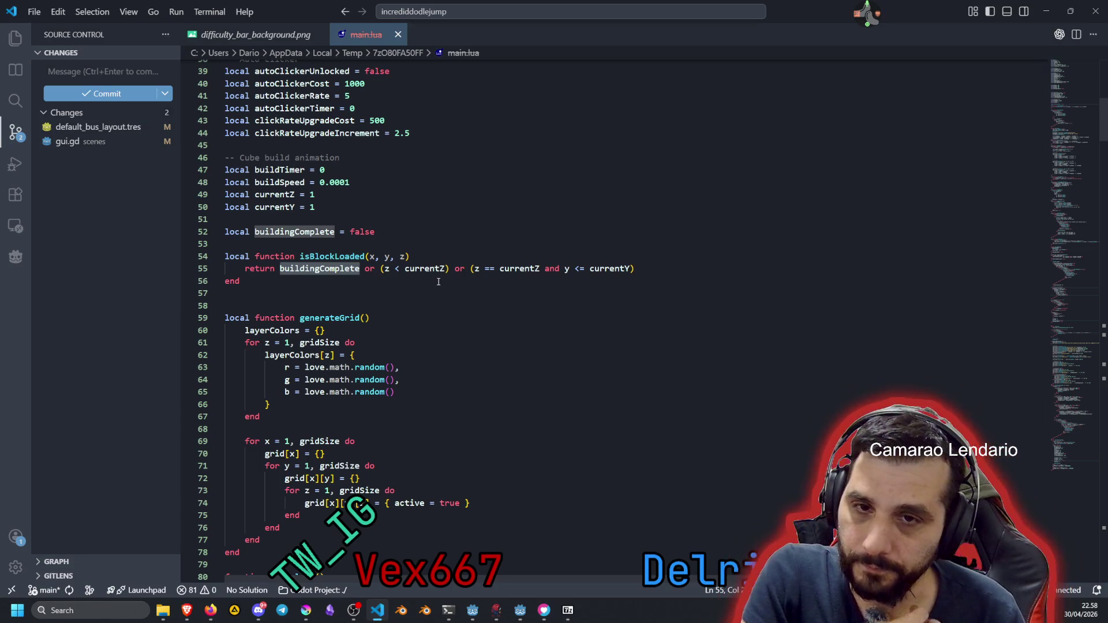
Inspect isBlockLoaded's x, y, z parameters and the or conditions in its return line
left_click_drag(370, 256, 405, 257)
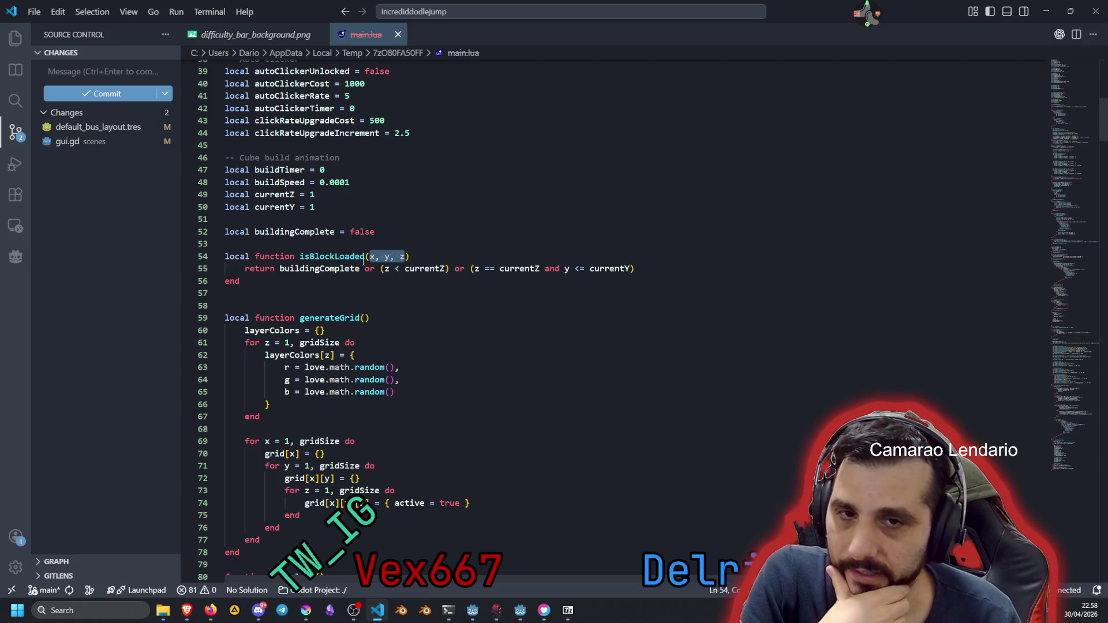
double_click(325, 270)
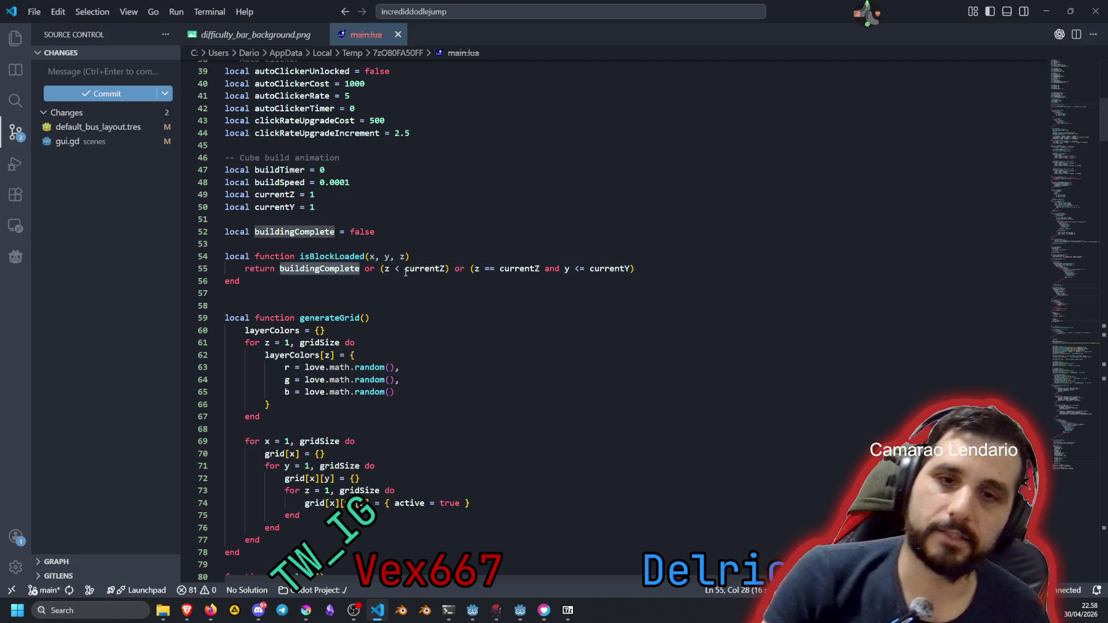
left_click(467, 269)
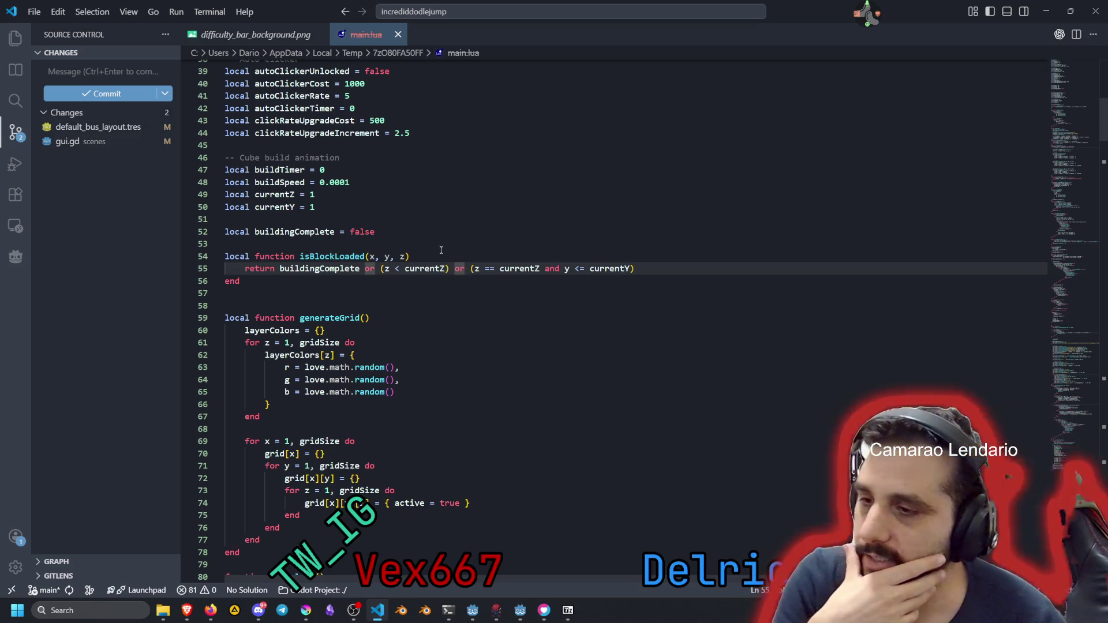
triple_click(236, 254)
left_click_drag(237, 255, 242, 553)
Scroll down to the love.load function and highlight its name
left_click(322, 268)
scroll(322, 285, "down", 2)
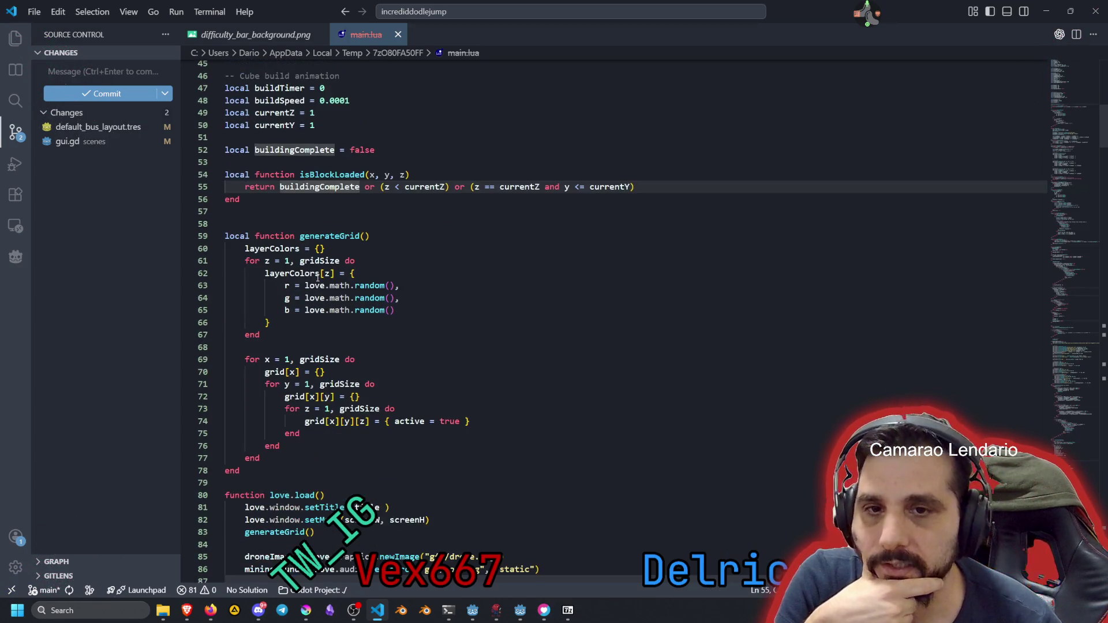
scroll(312, 233, "down", 5)
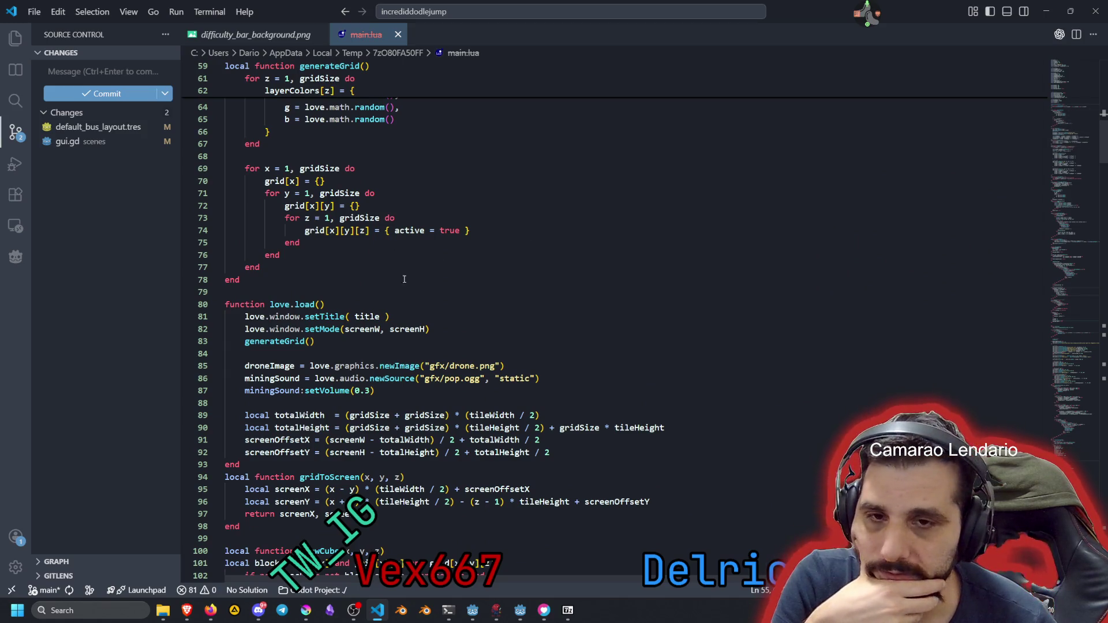
double_click(297, 304)
scroll(291, 307, "down", 2)
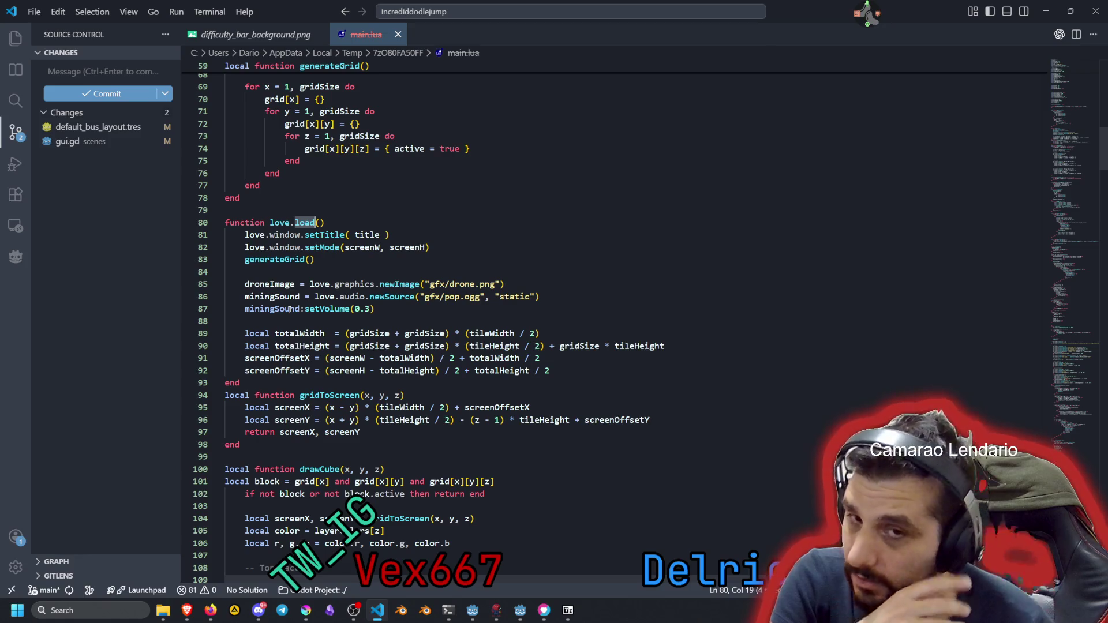
scroll(312, 305, "down", 3)
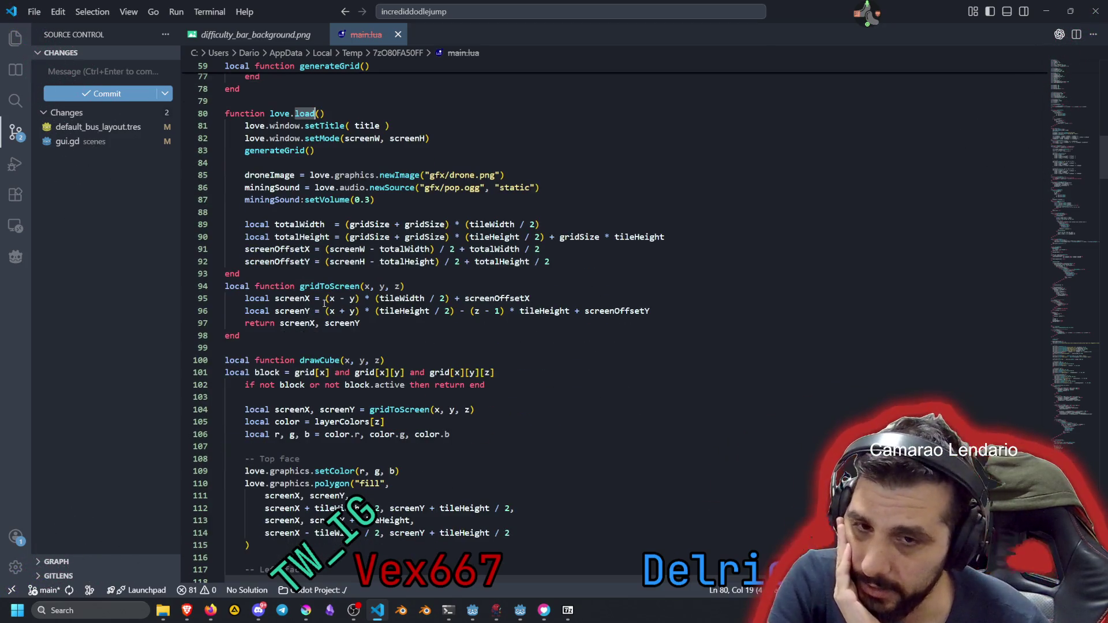
scroll(325, 304, "down", 4)
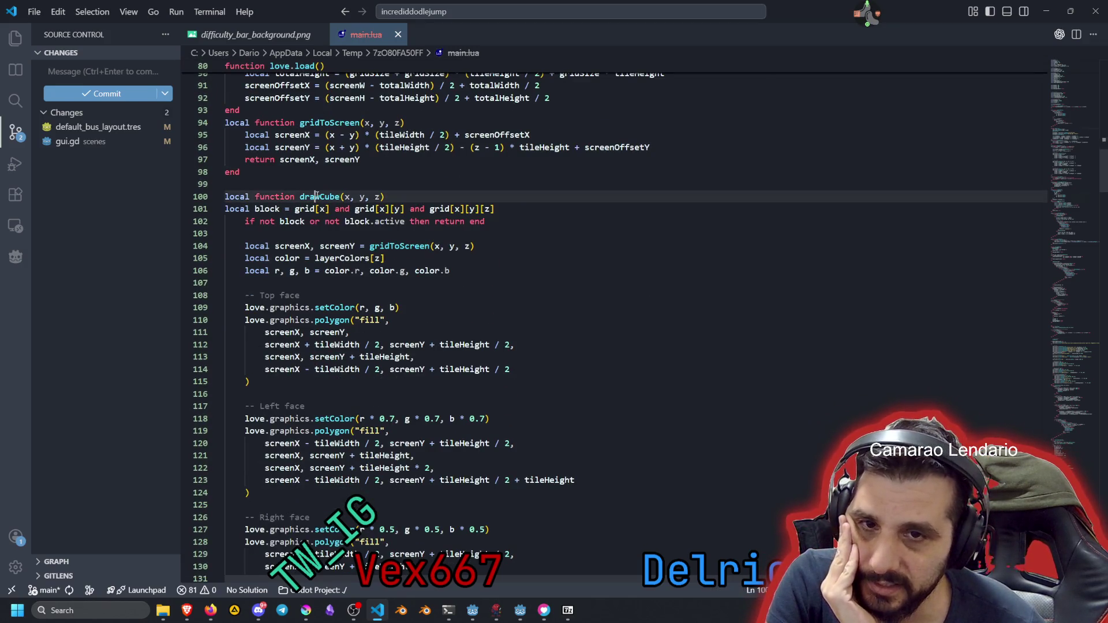
Read drawCube's top, left and right face code, highlighting polygon and graphics, then isClickable
double_click(317, 196)
scroll(301, 197, "down", 3)
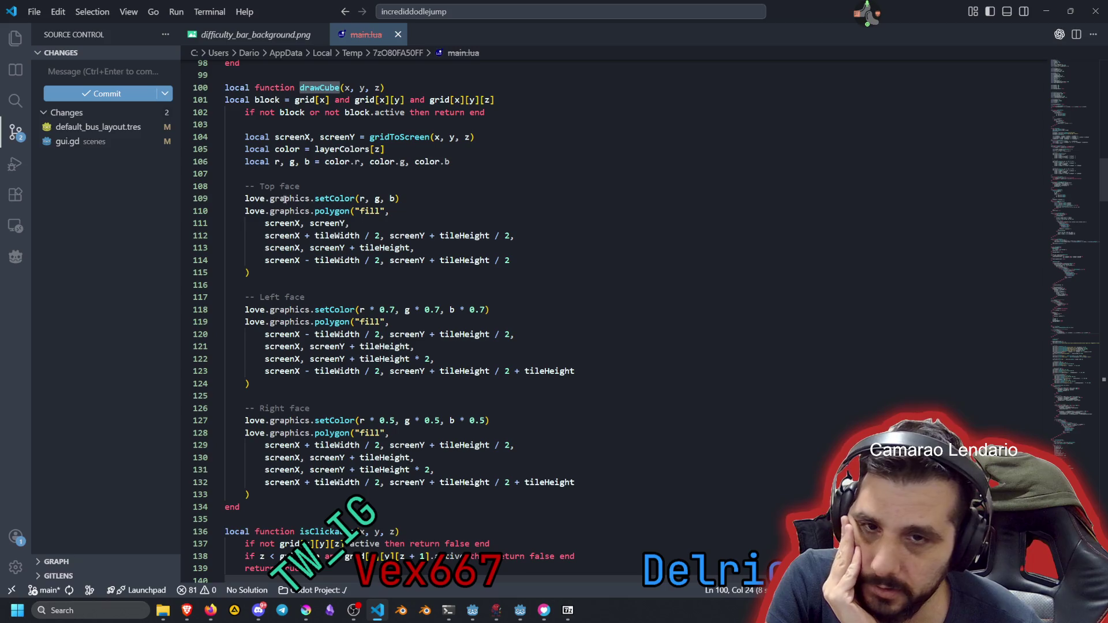
mouse_move(285, 199)
left_mouse_down()
mouse_move(346, 224)
mouse_move(357, 260)
left_mouse_up()
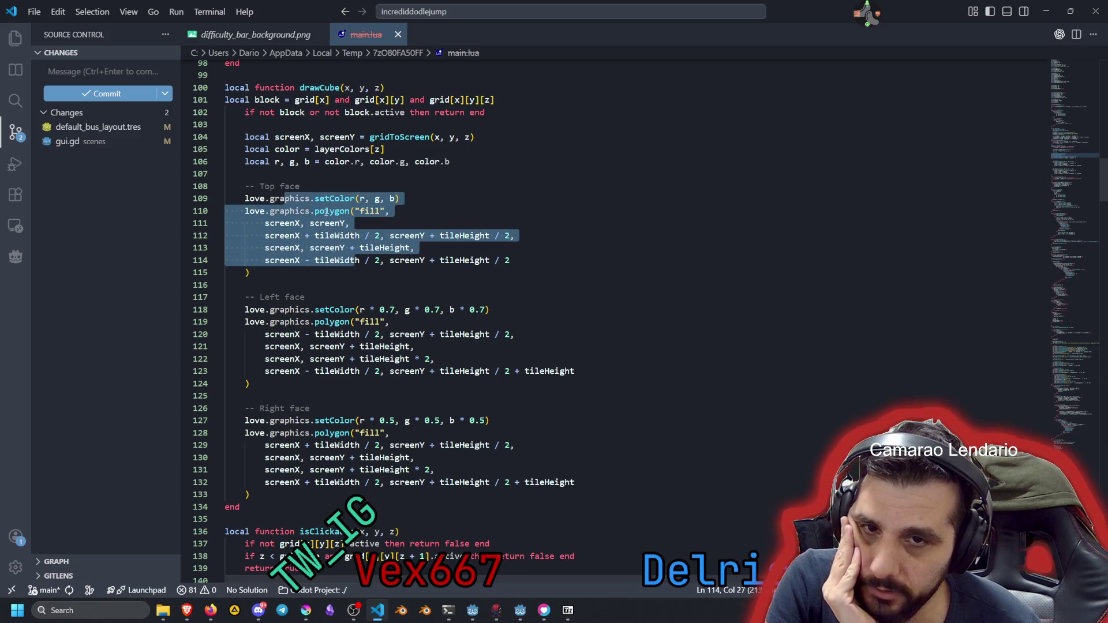
double_click(332, 322)
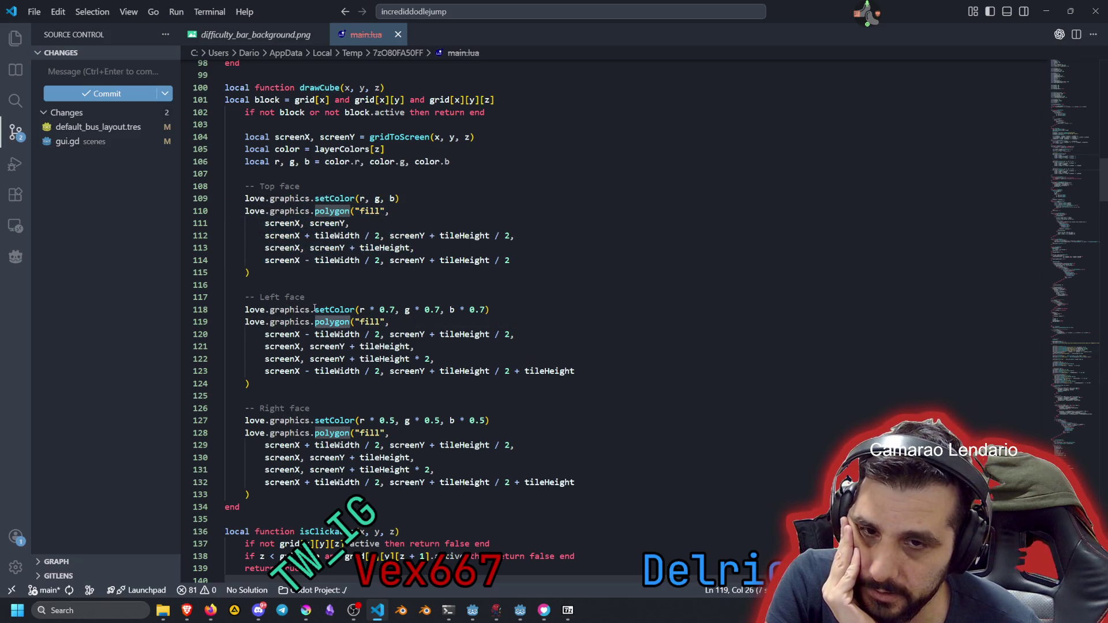
double_click(278, 297)
double_click(289, 420)
scroll(299, 375, "down", 4)
double_click(311, 395)
scroll(312, 393, "down", 3)
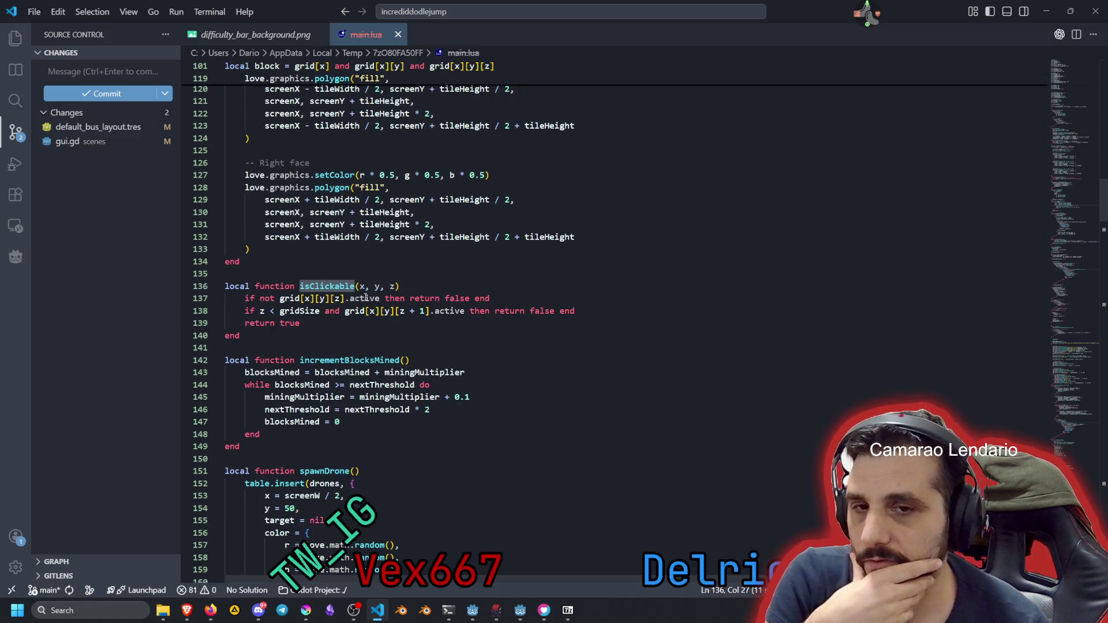
triple_click(289, 324)
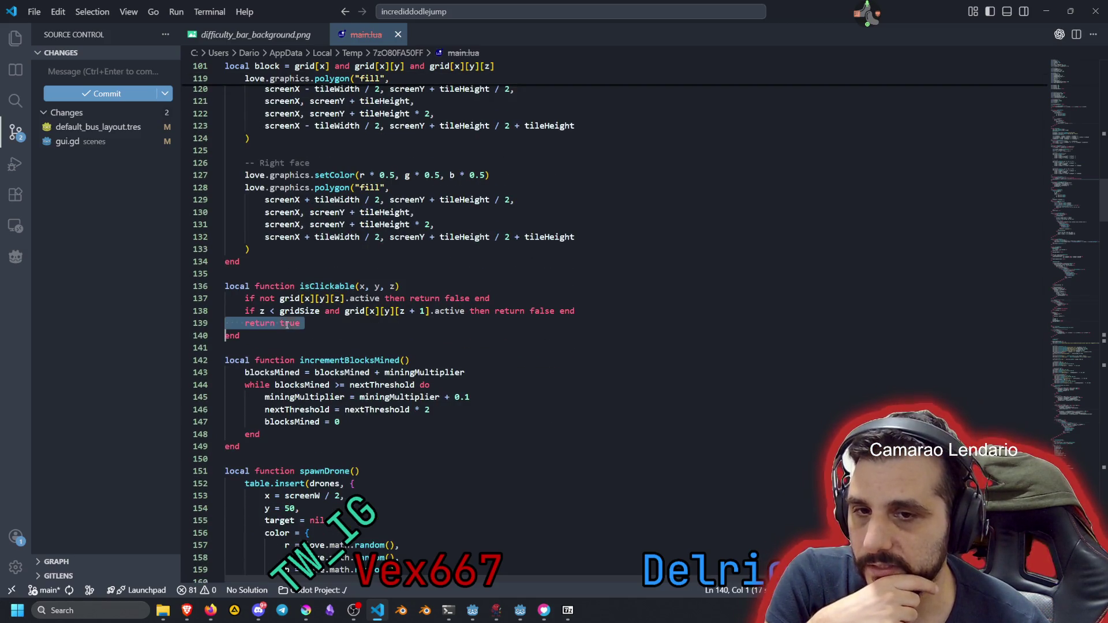
left_click(372, 310)
left_click(548, 310)
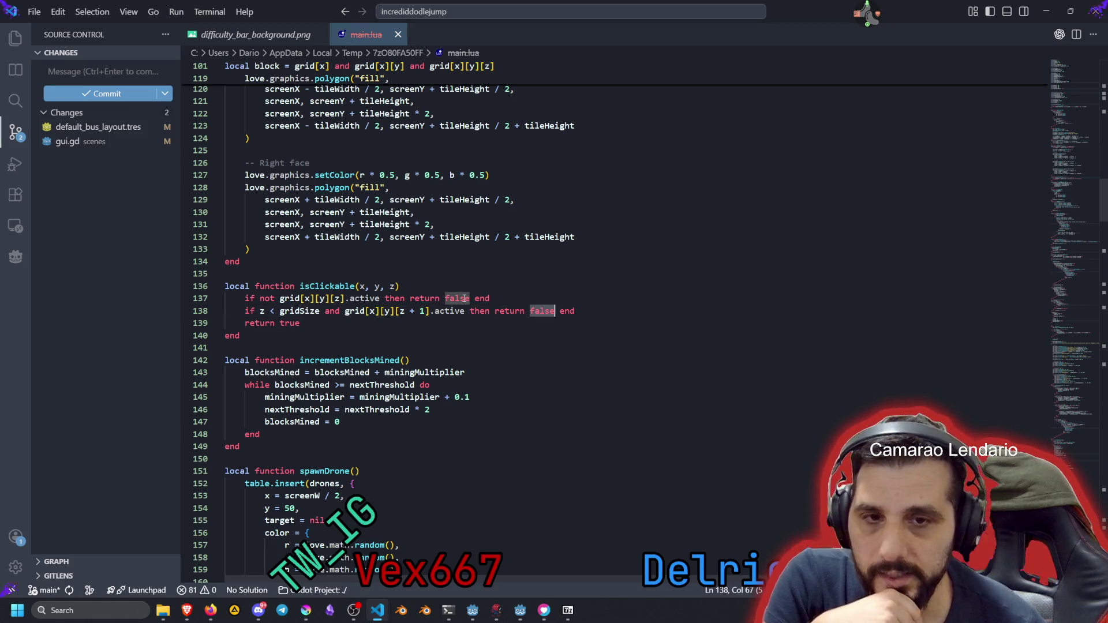
scroll(317, 249, "down", 4)
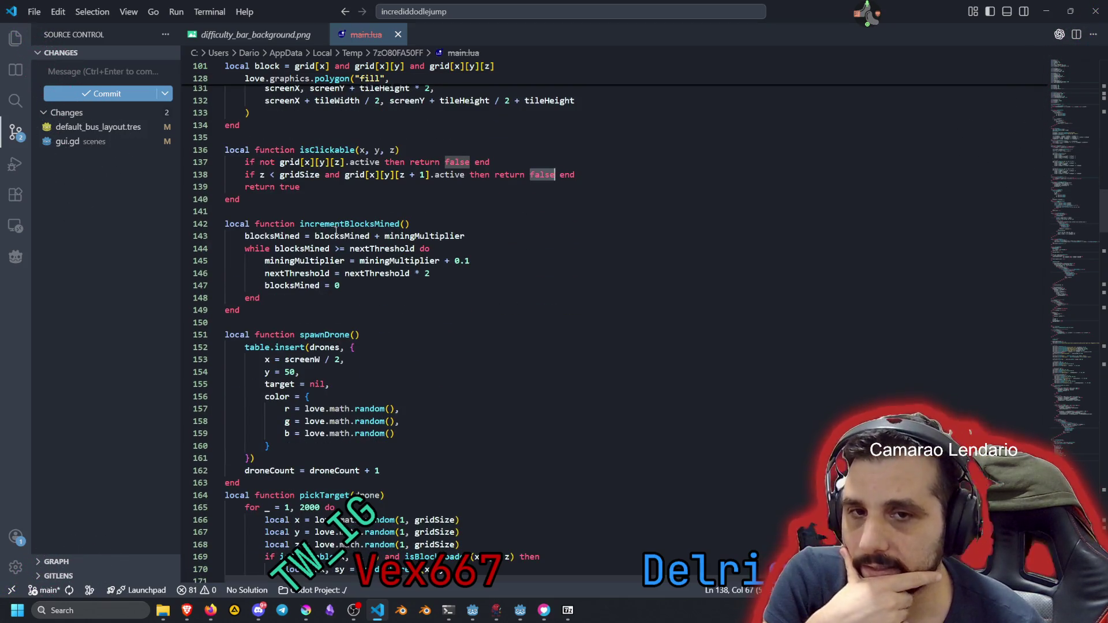
double_click(338, 225)
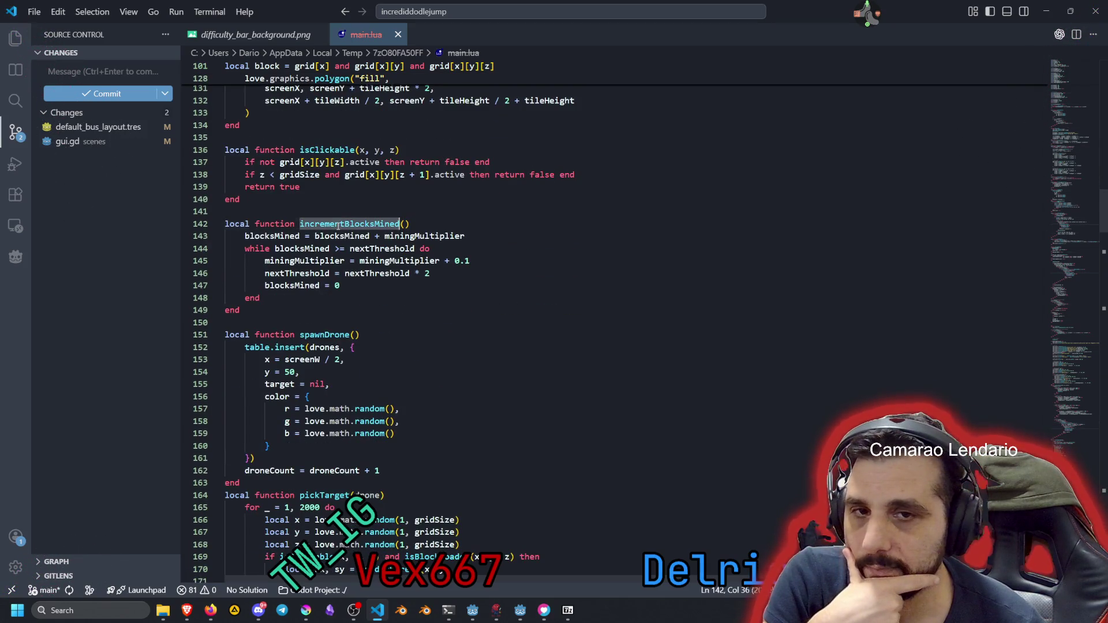
left_click(270, 234)
double_click(344, 224)
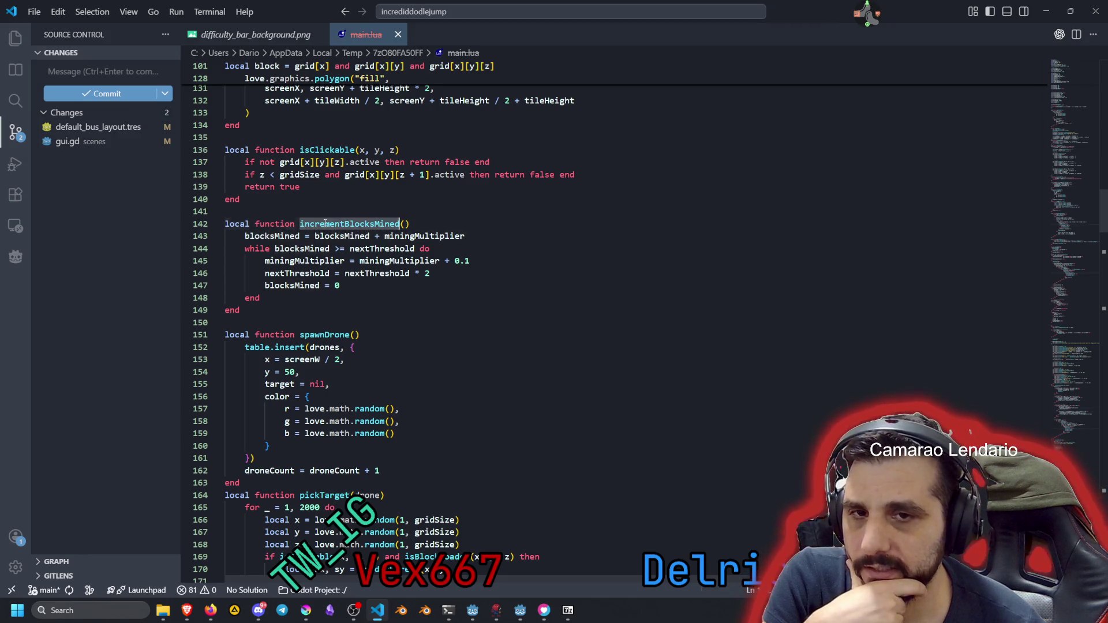
left_click_drag(315, 236, 379, 231)
left_click(404, 235)
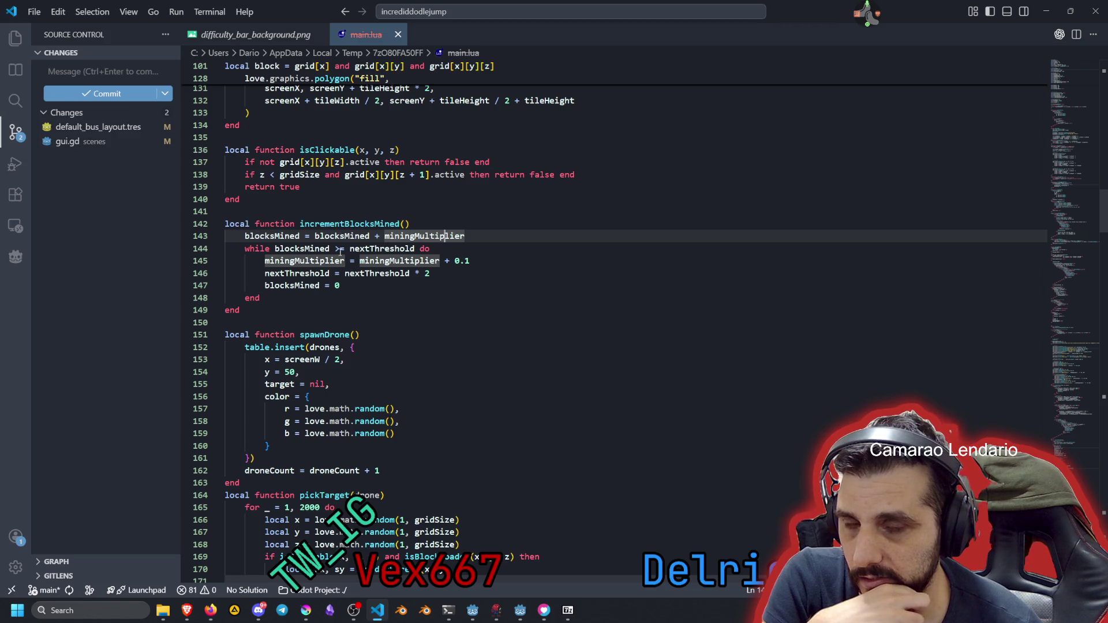
double_click(304, 249)
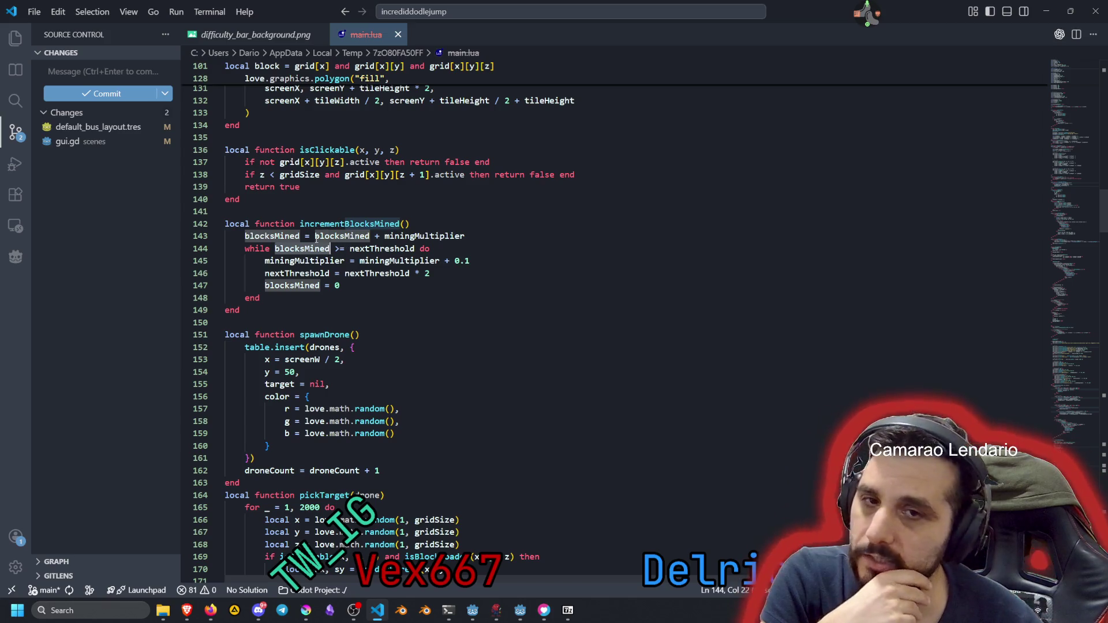
left_click_drag(273, 249, 406, 274)
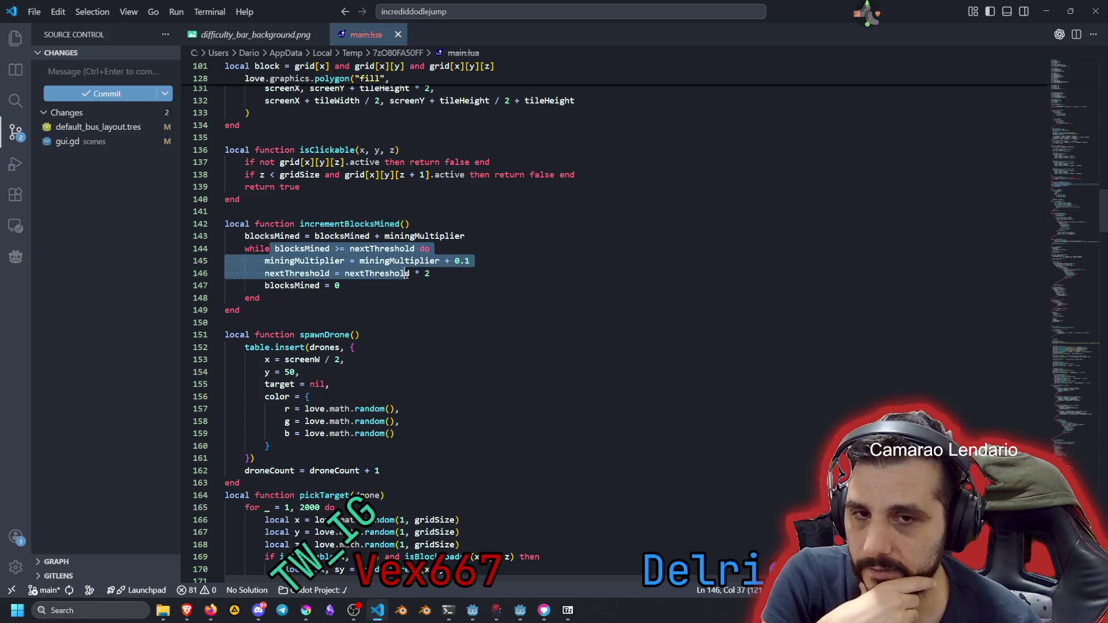
double_click(402, 249)
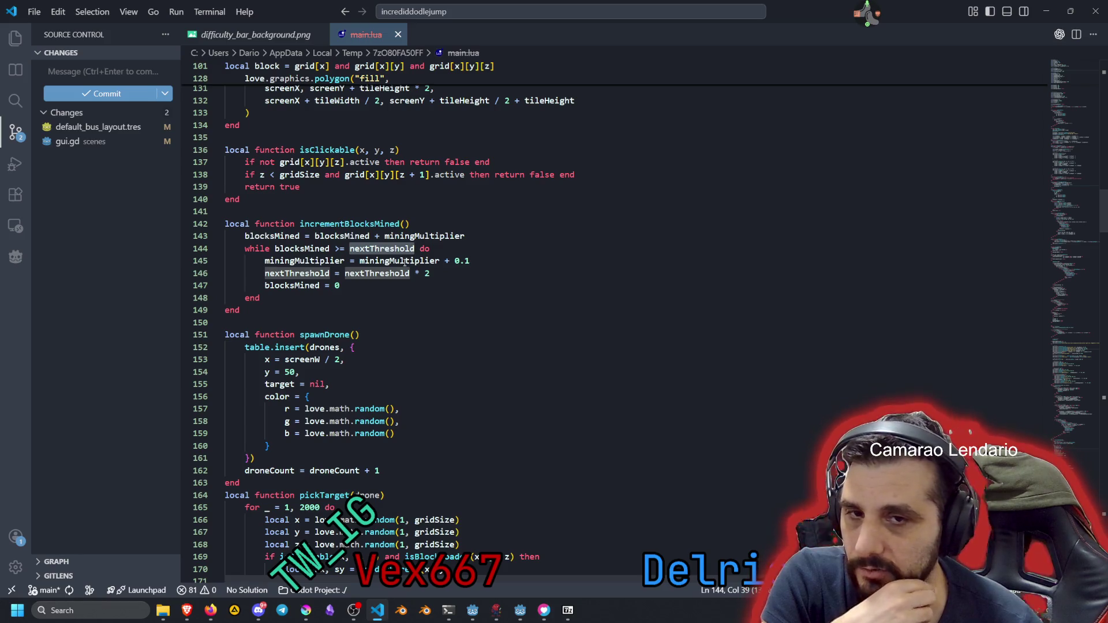
mouse_move(430, 274)
left_mouse_down()
mouse_move(341, 286)
mouse_move(275, 275)
left_mouse_up()
left_click(430, 273)
left_click_drag(430, 274, 344, 274)
scroll(392, 272, "down", 1)
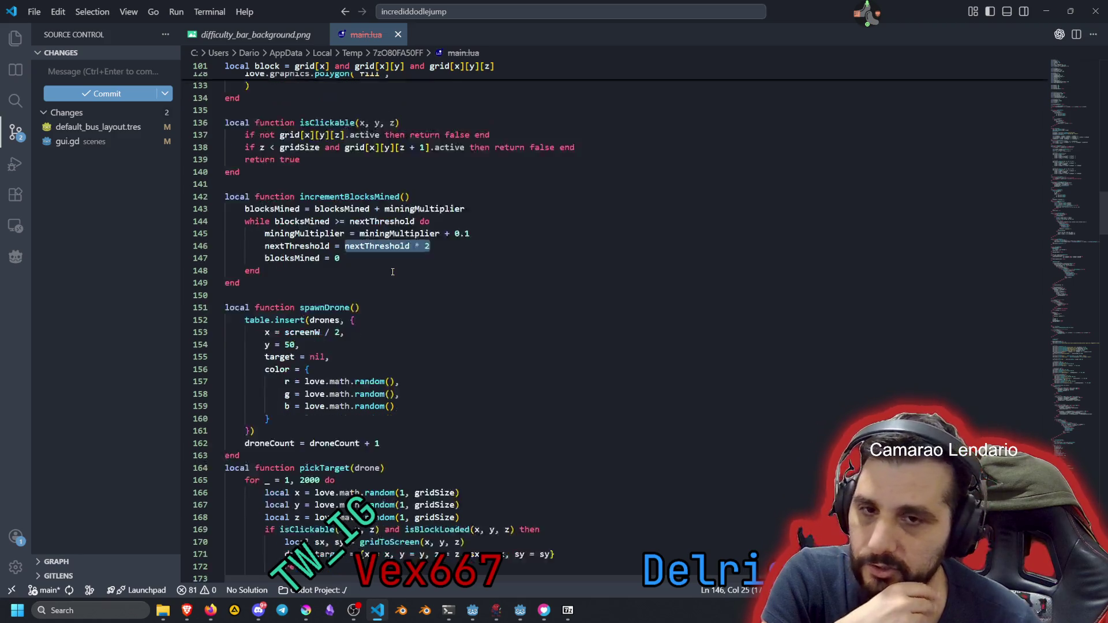
scroll(392, 272, "down", 2)
scroll(368, 253, "up", 10)
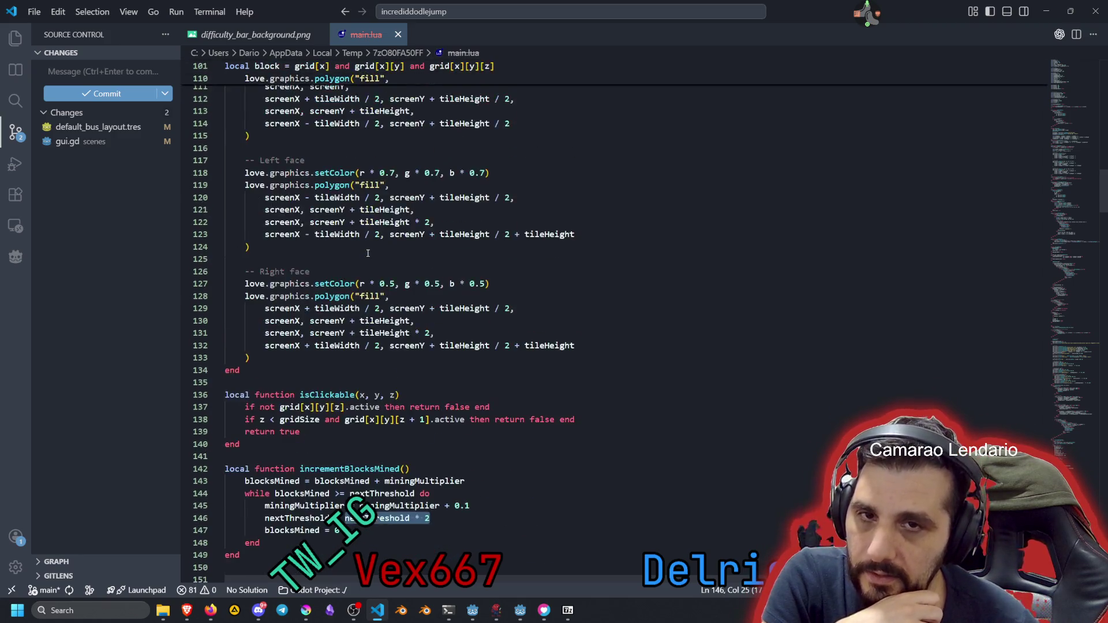
scroll(327, 203, "down", 12)
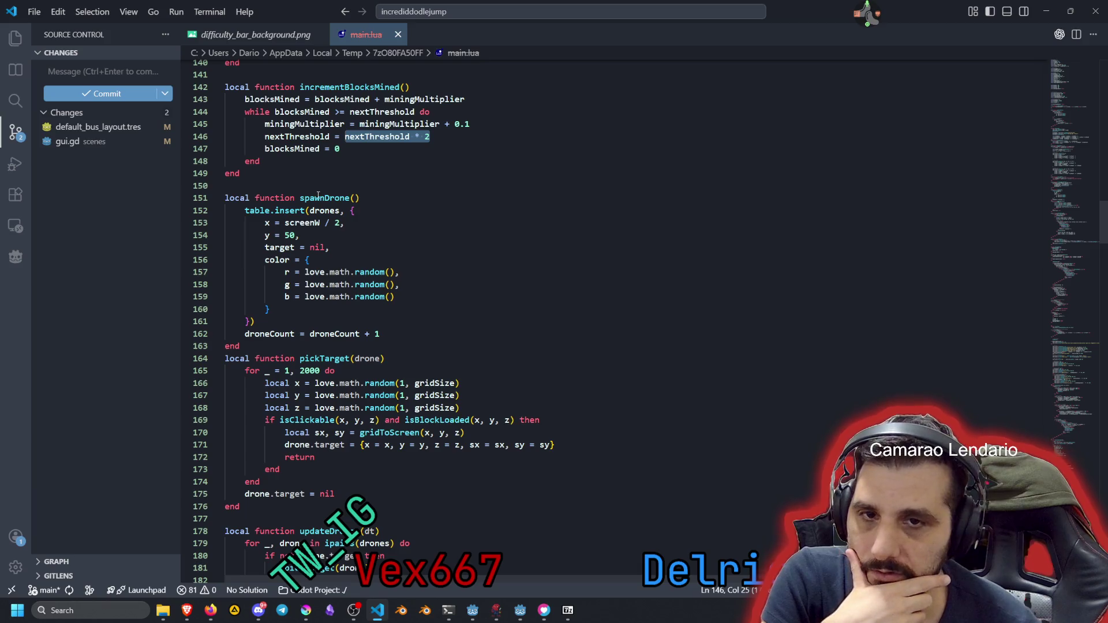
double_click(327, 198)
double_click(260, 211)
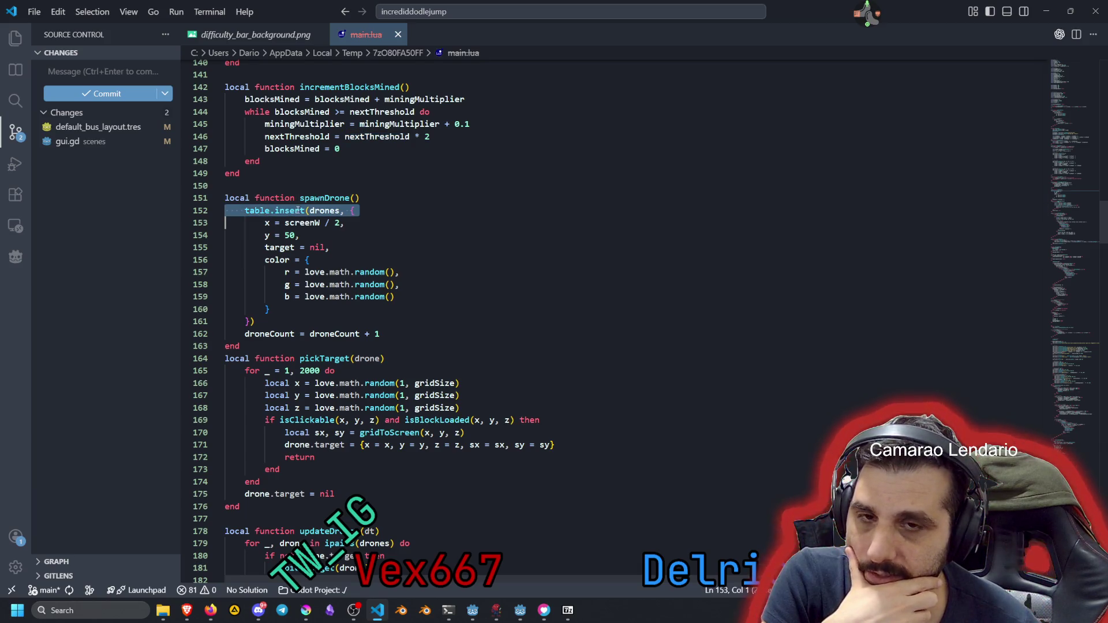
double_click(324, 211)
left_click(327, 220)
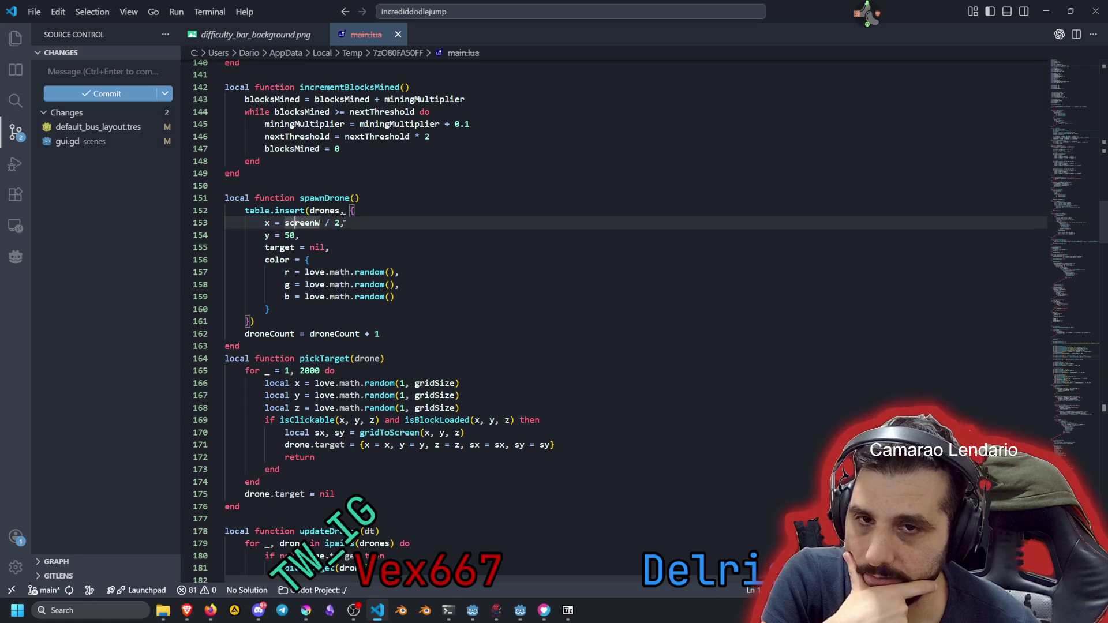
key("Home")
left_click(327, 236, "shift")
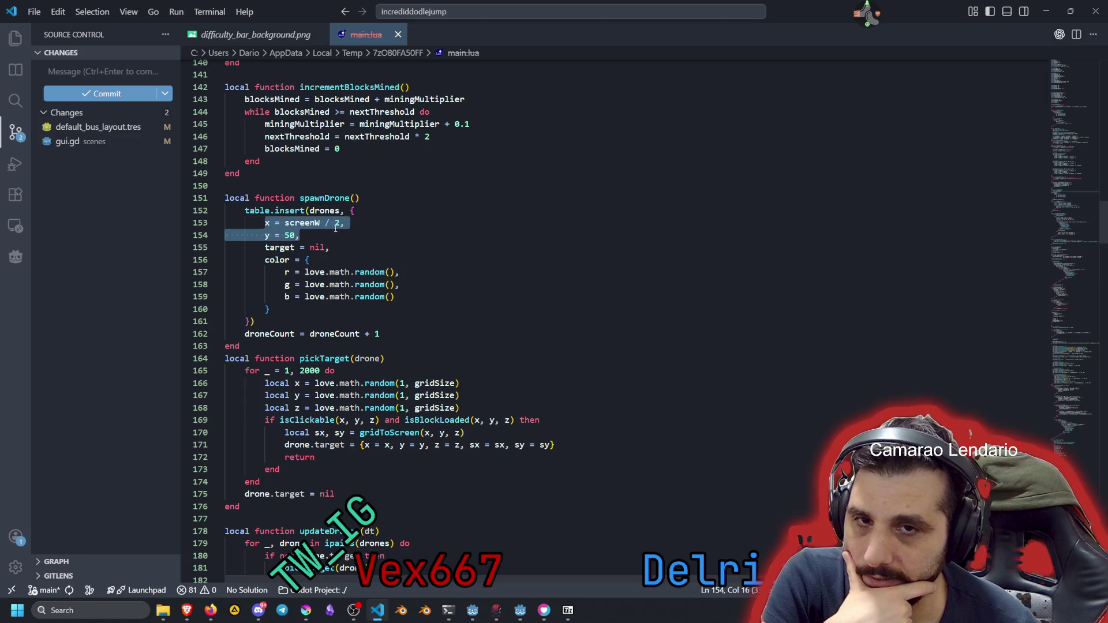
double_click(302, 223)
left_click(283, 239)
left_click(299, 237)
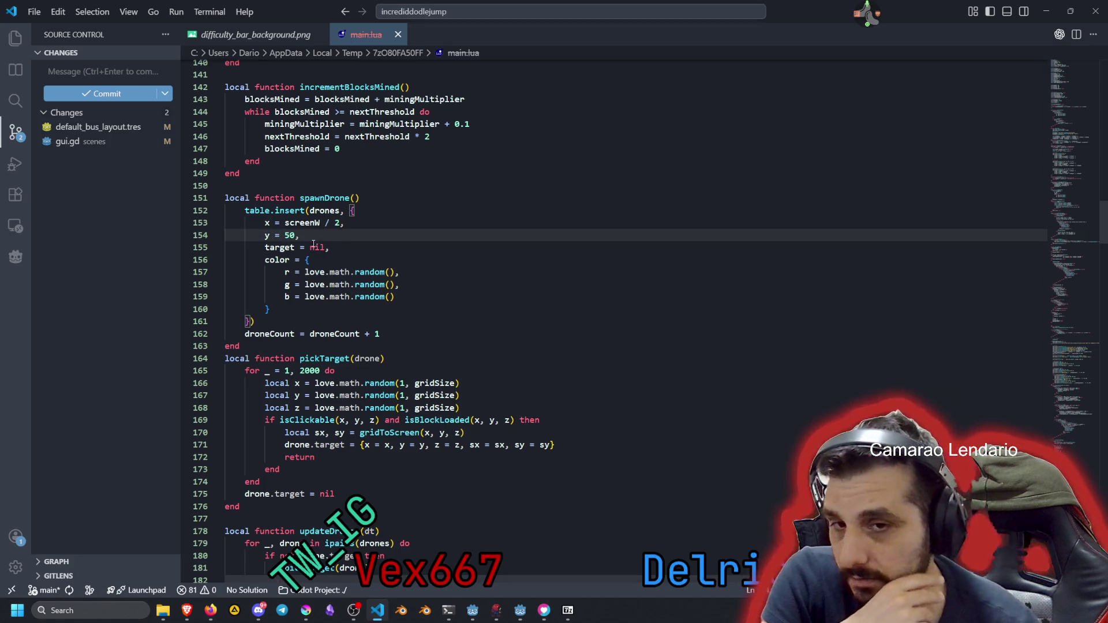
left_click(276, 247)
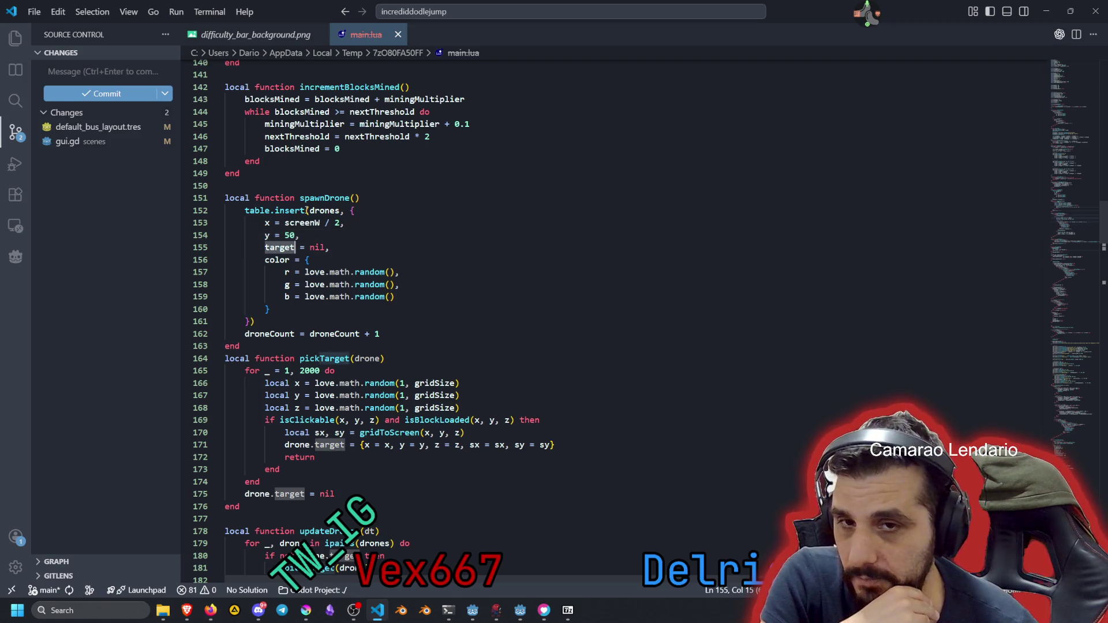
left_click(339, 210)
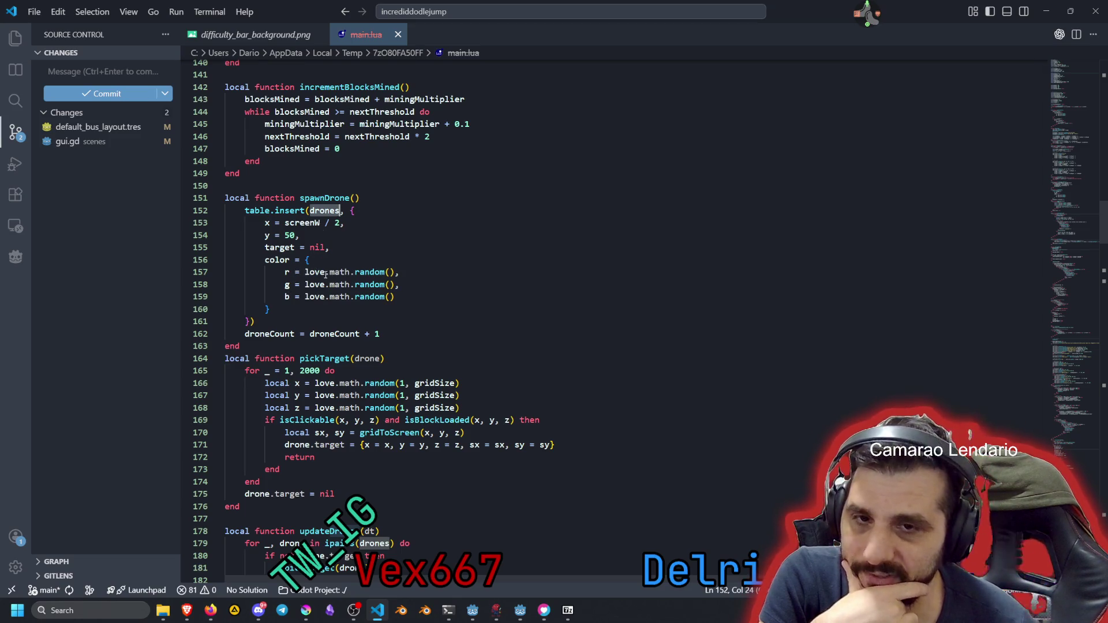
left_click_drag(306, 272, 351, 311)
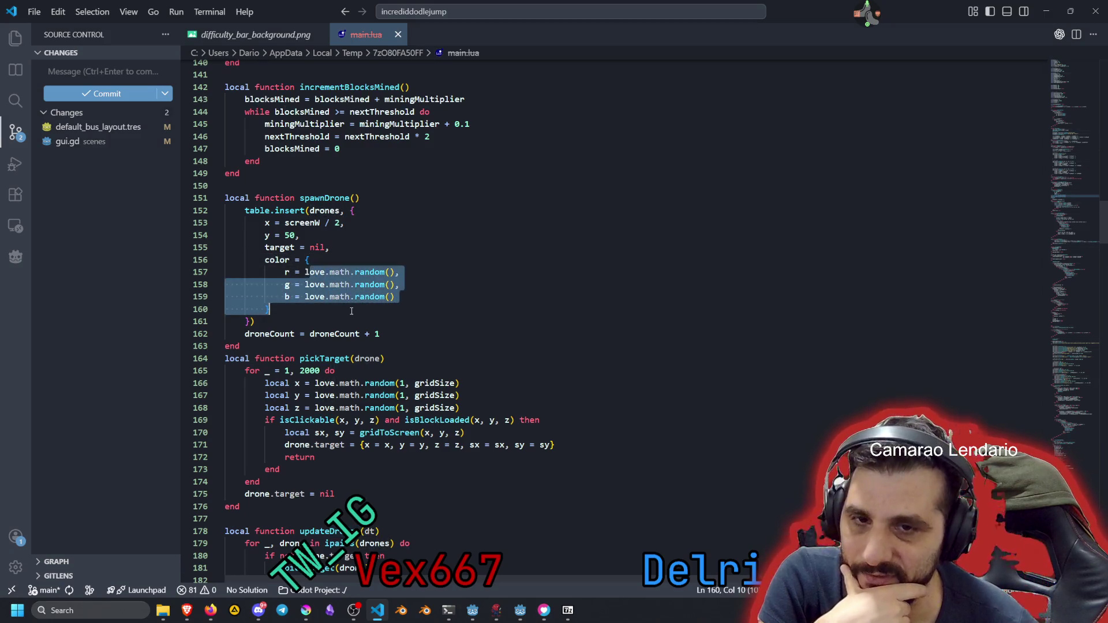
scroll(352, 312, "down", 2)
left_click(285, 280)
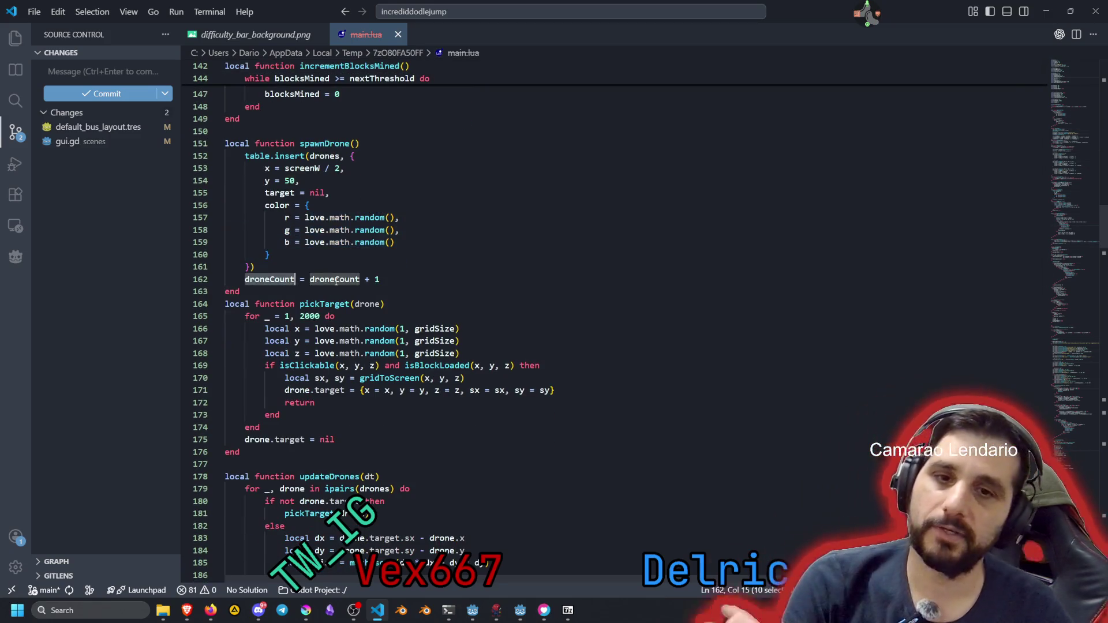
left_click(350, 279)
scroll(355, 276, "down", 1)
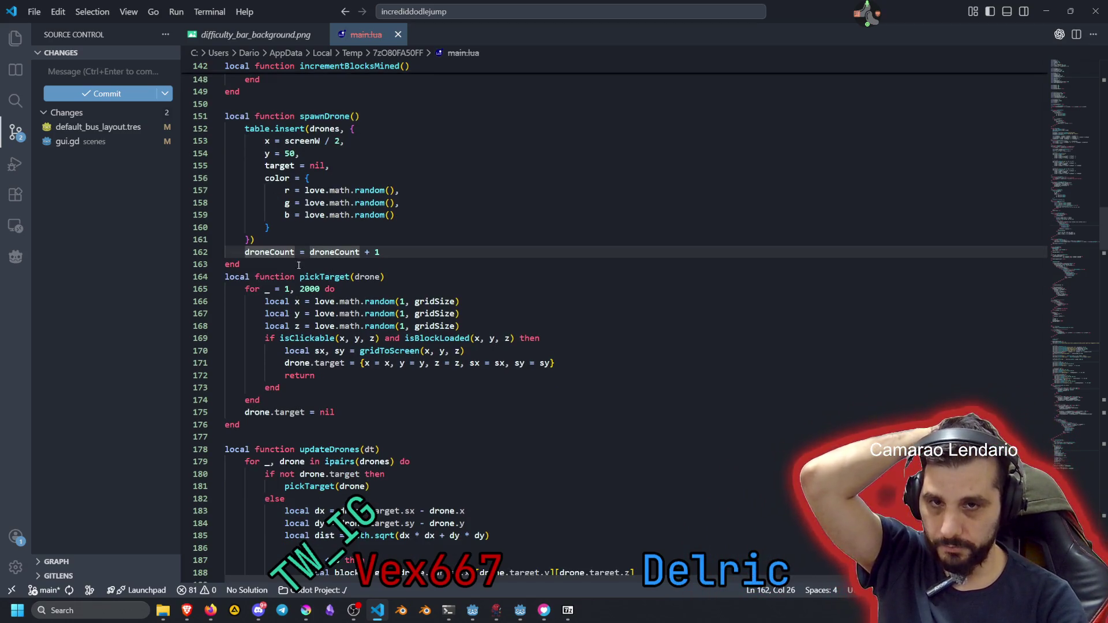
left_click(320, 276)
double_click(358, 277)
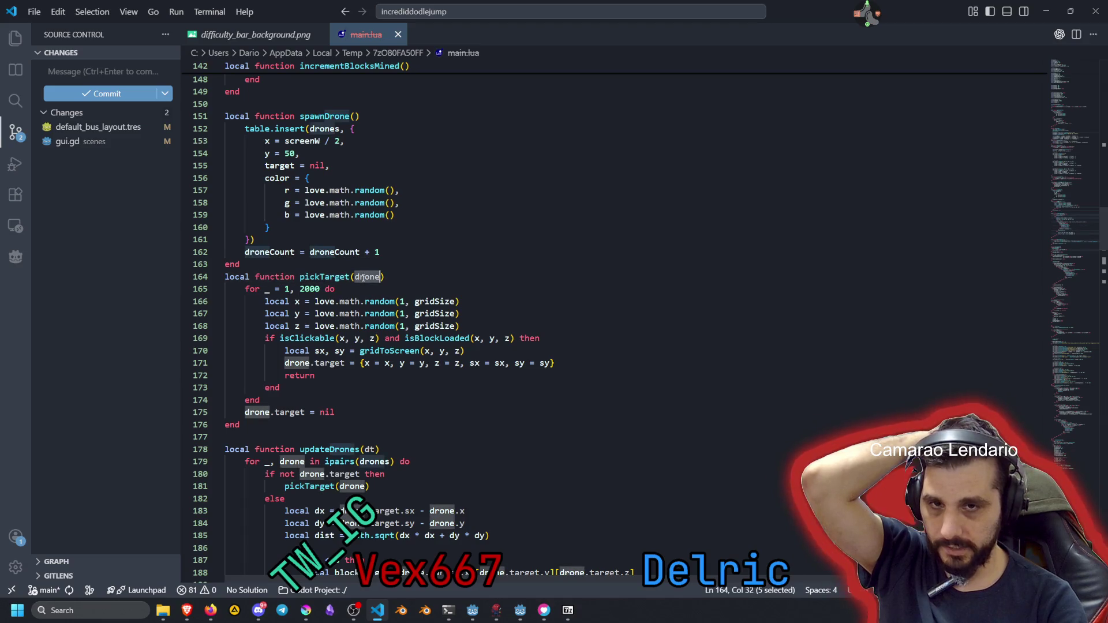
scroll(303, 287, "down", 2)
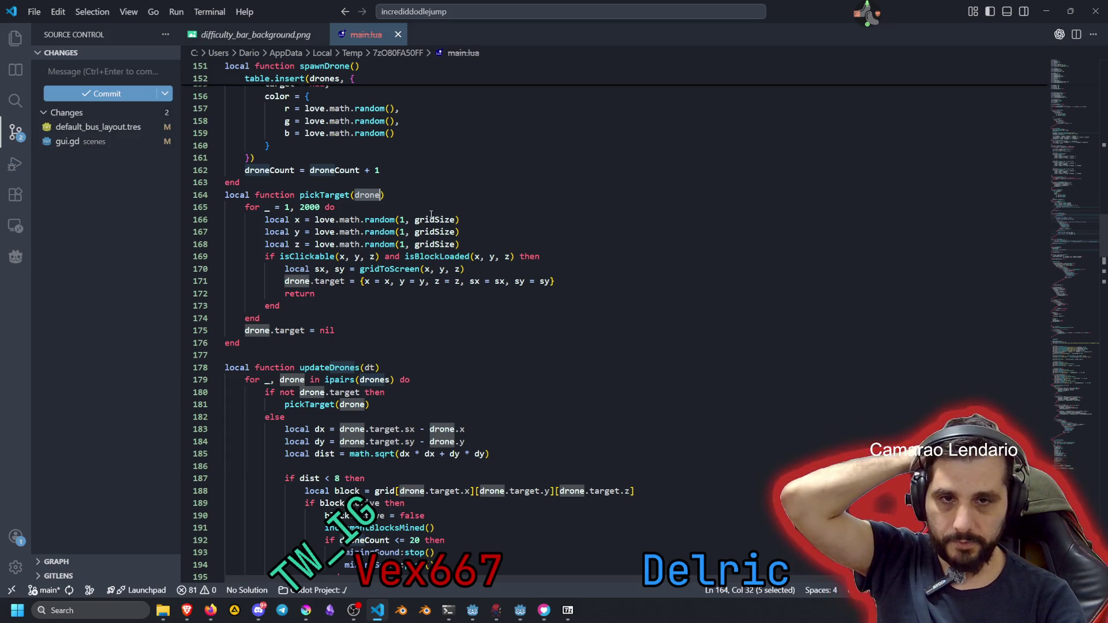
left_click(415, 219)
key("Down")
key("Down")
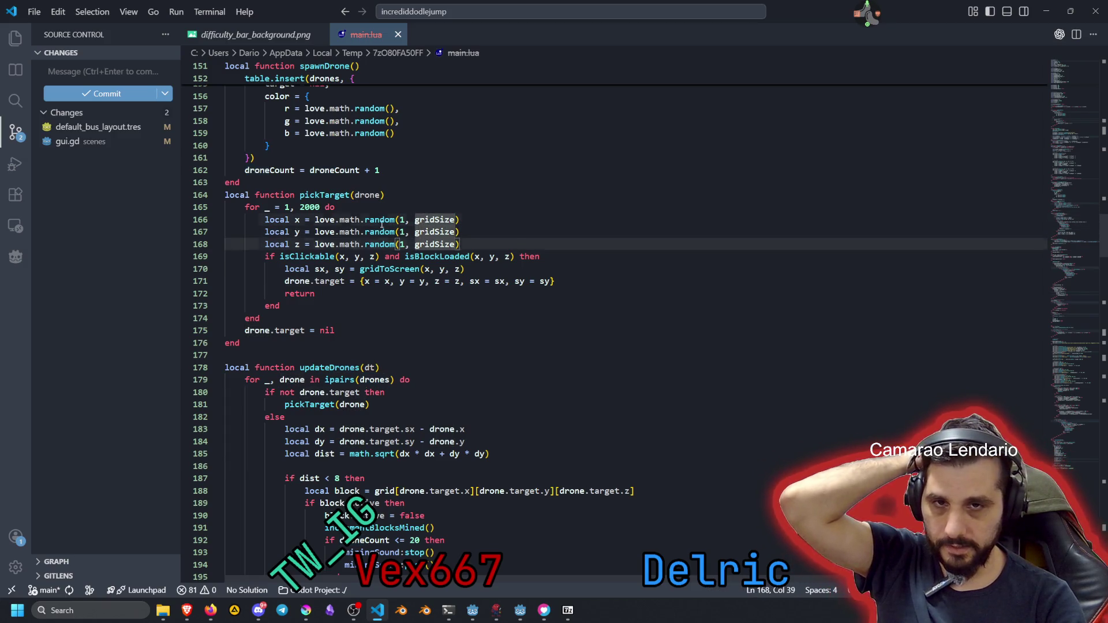
left_click(380, 220)
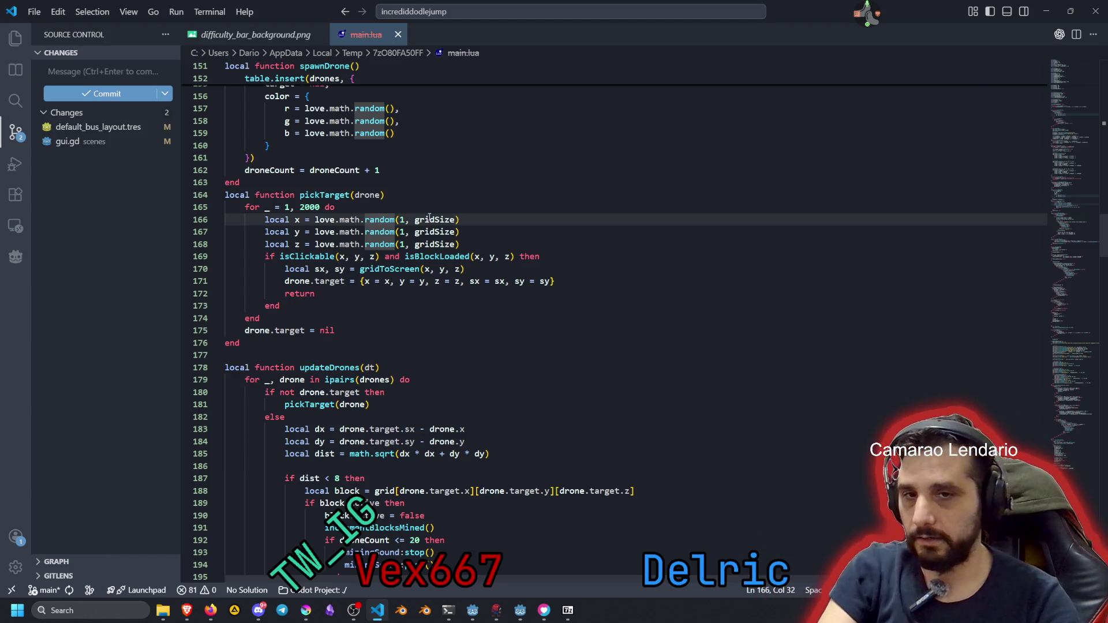
left_click_drag(296, 244, 456, 240)
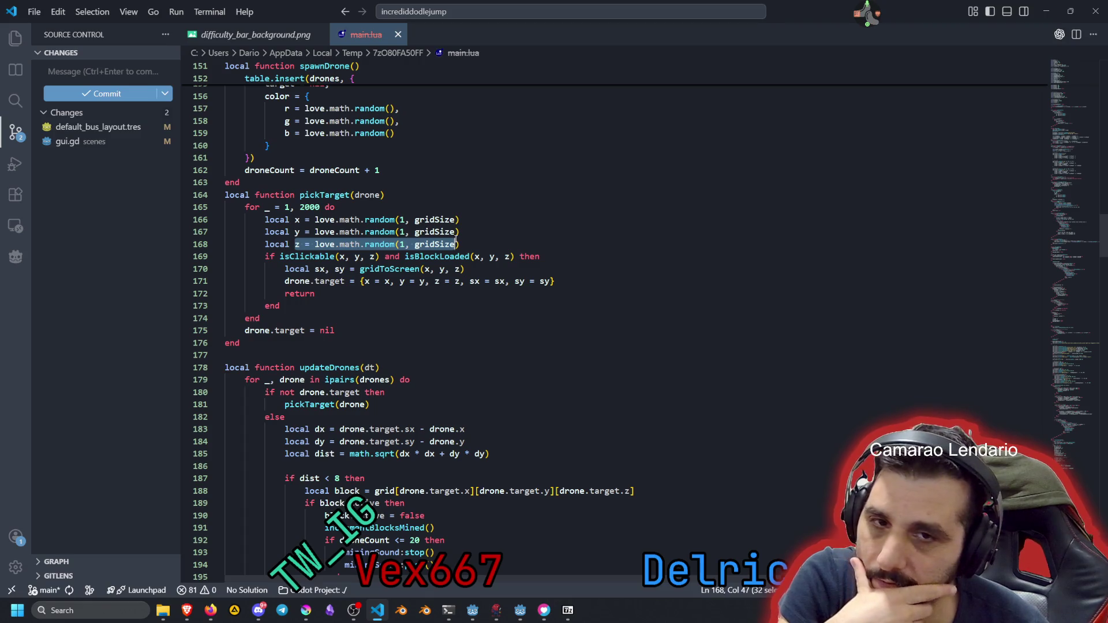
left_click(311, 256)
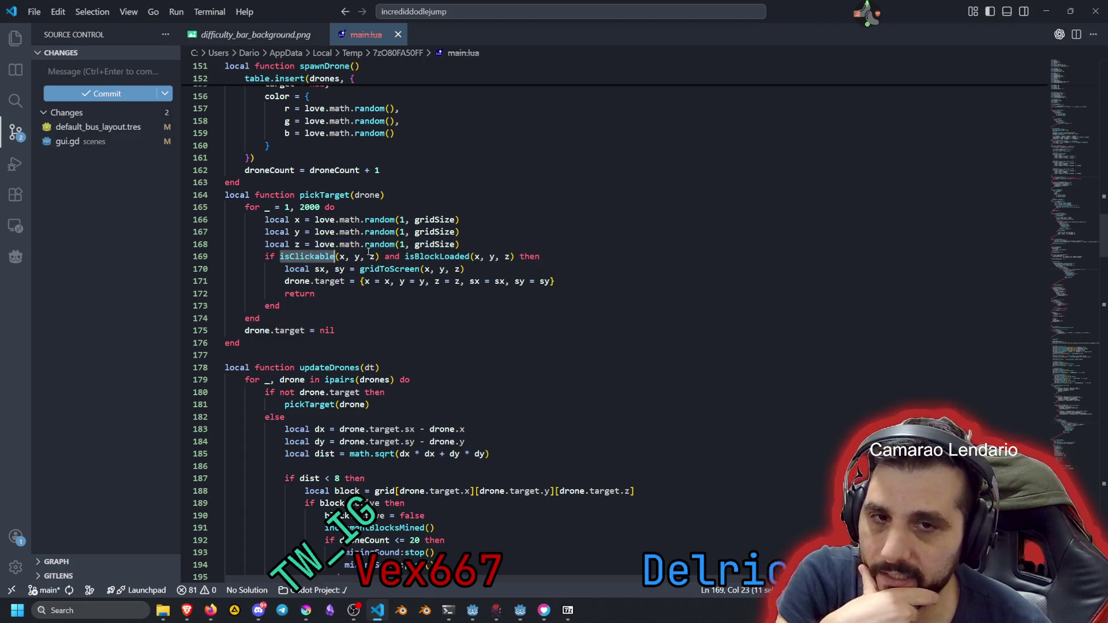
double_click(437, 256)
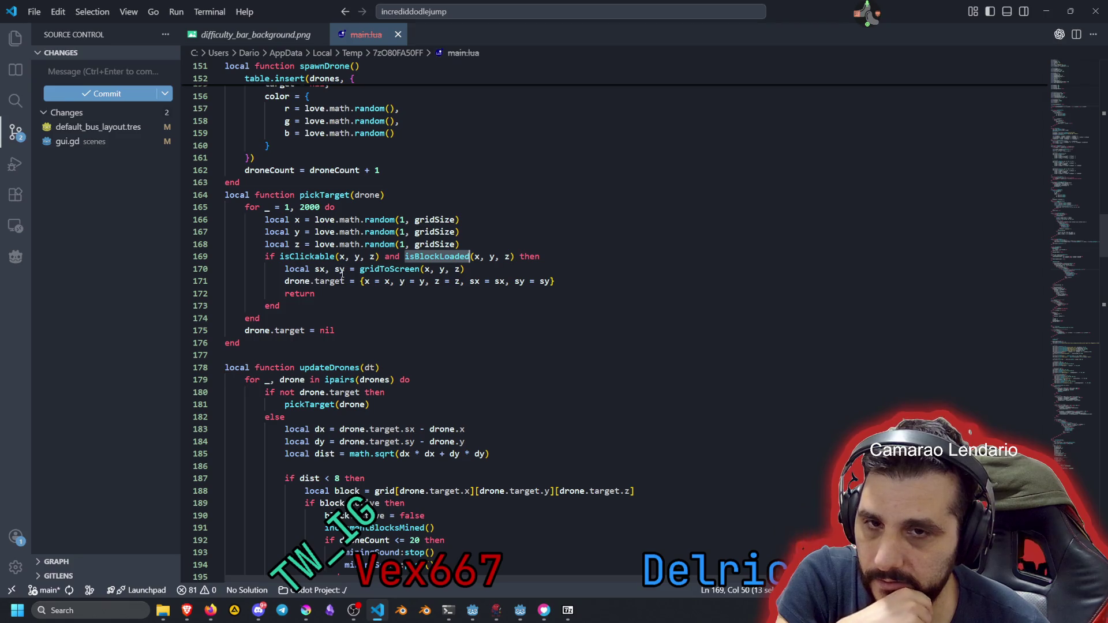
left_click_drag(285, 209, 375, 290)
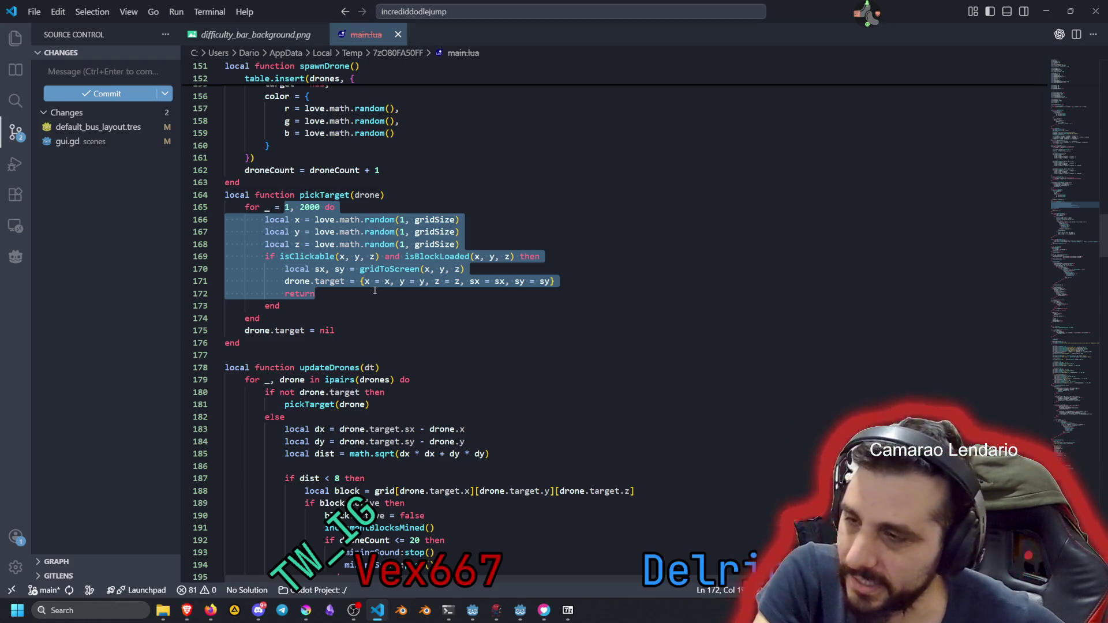
left_click(375, 290)
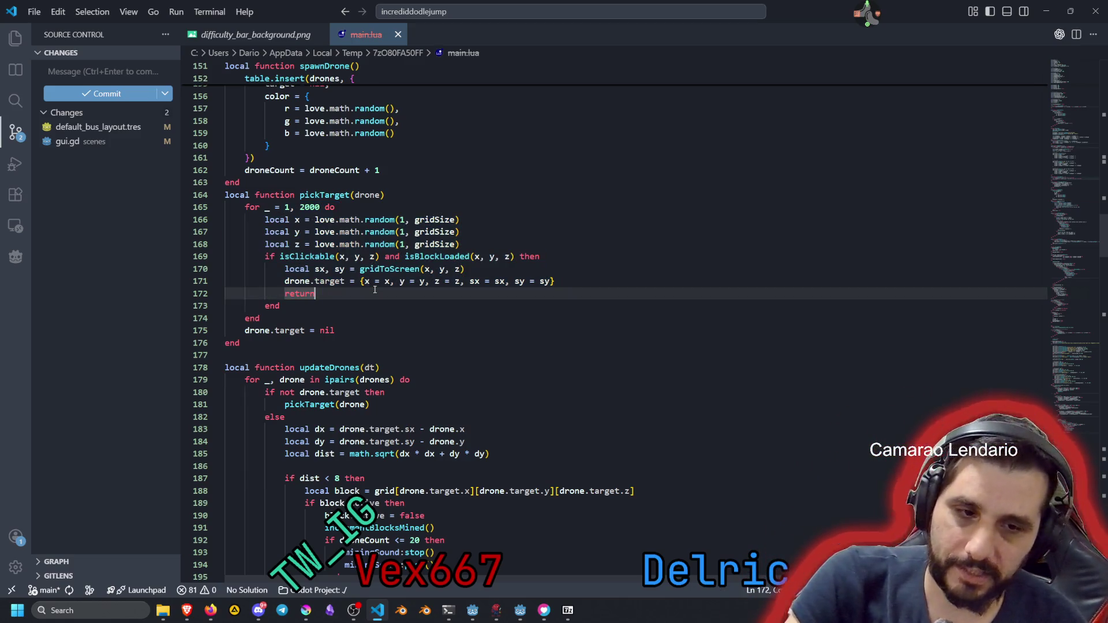
left_click(340, 332)
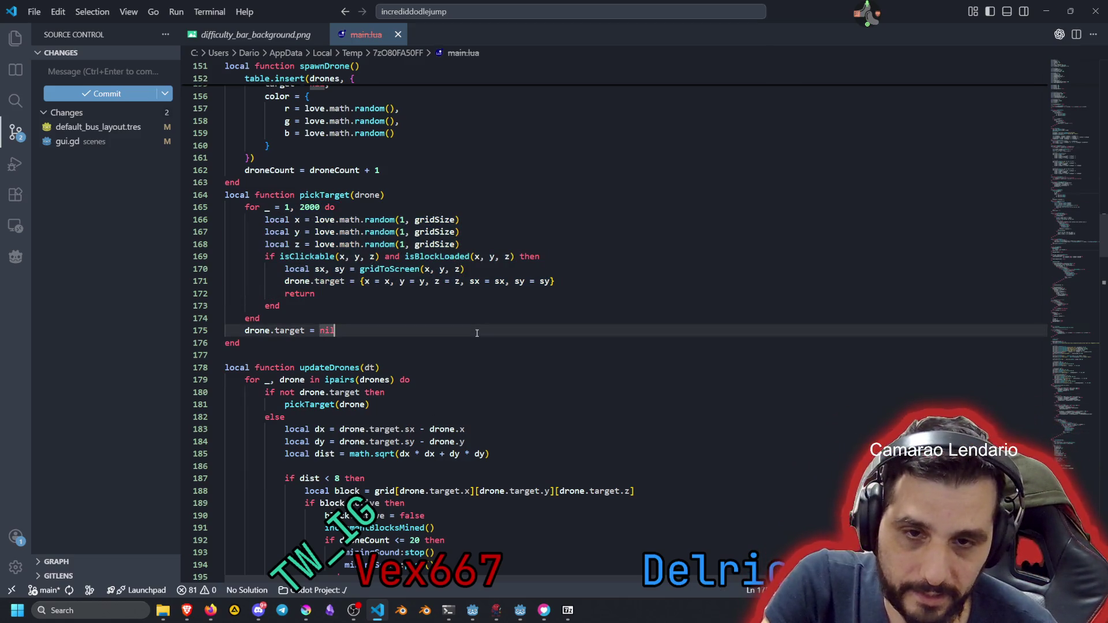
scroll(340, 289, "down", 3)
left_click(468, 333)
scroll(340, 226, "down", 3)
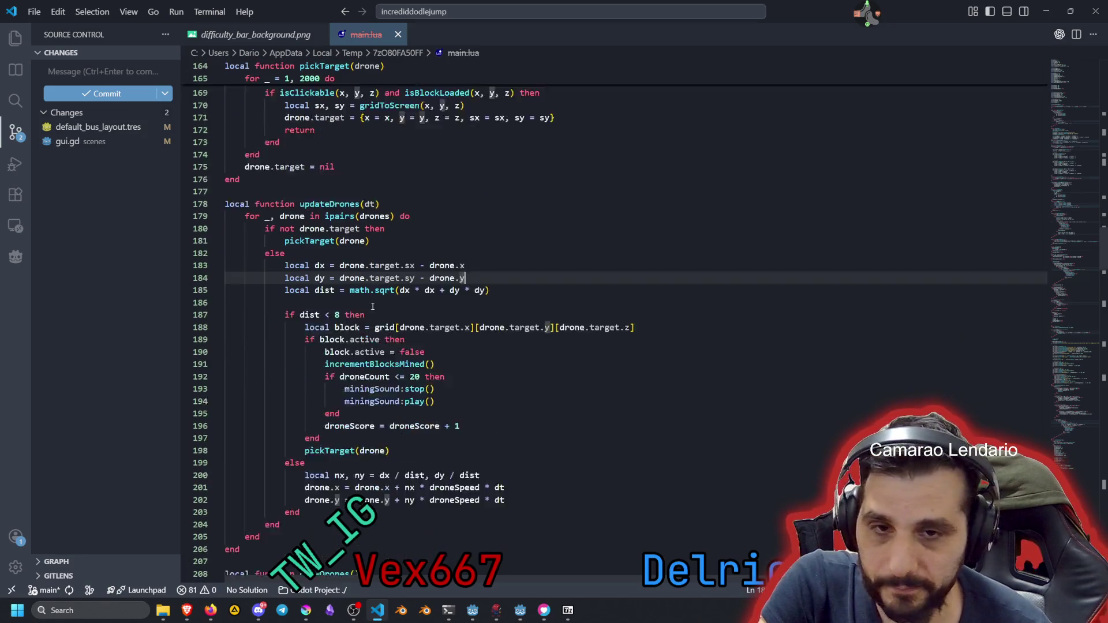
left_click(390, 298)
scroll(363, 356, "down", 4)
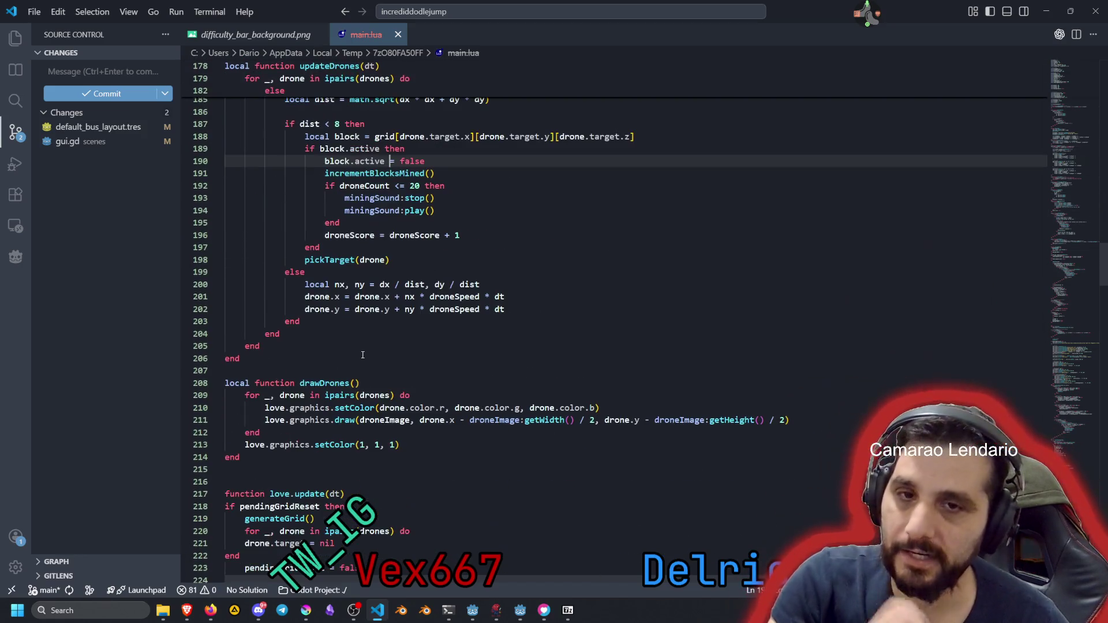
left_click(300, 383)
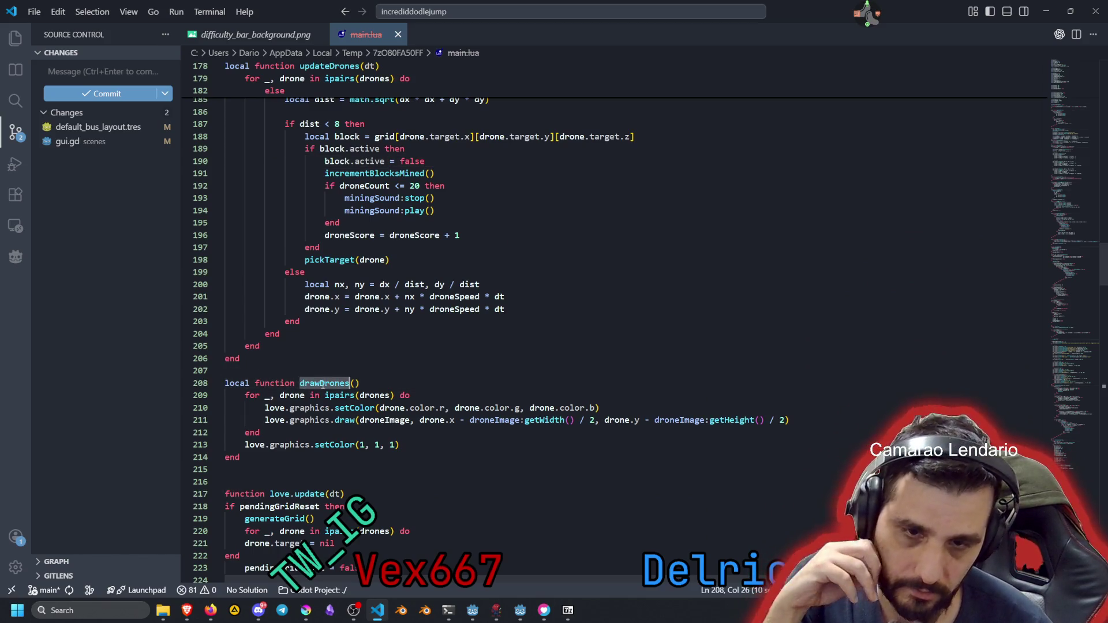
scroll(283, 346, "down", 2)
left_click(265, 326)
mouse_move(263, 304)
left_mouse_down()
mouse_move(358, 328)
mouse_move(241, 376)
left_mouse_up()
scroll(295, 313, "down", 3)
left_click(295, 313)
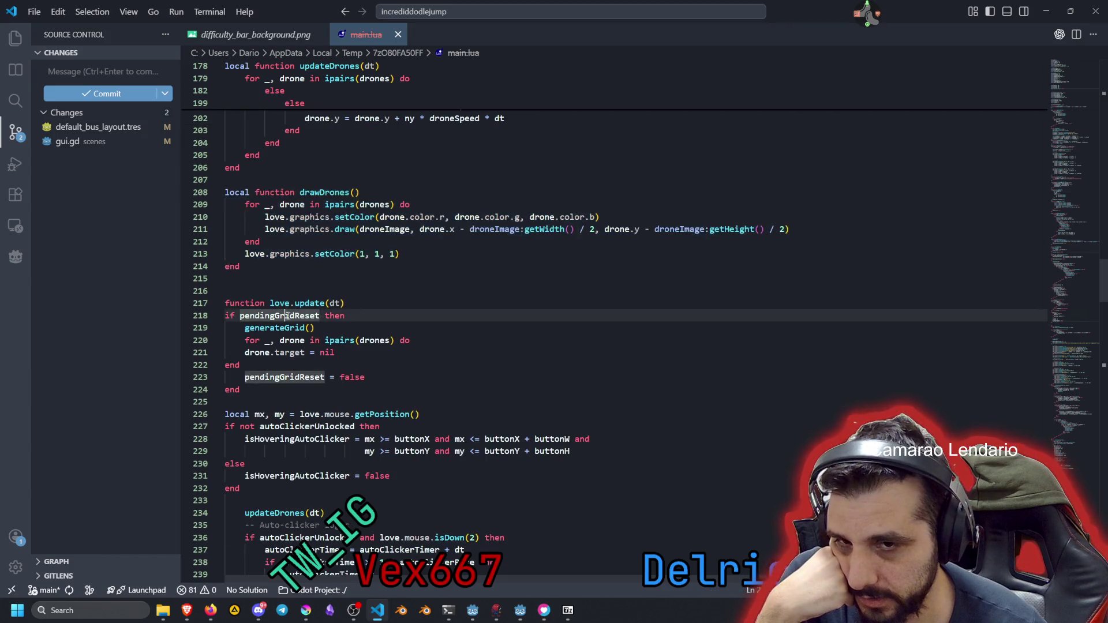
scroll(300, 318, "down", 15)
scroll(312, 325, "down", 7)
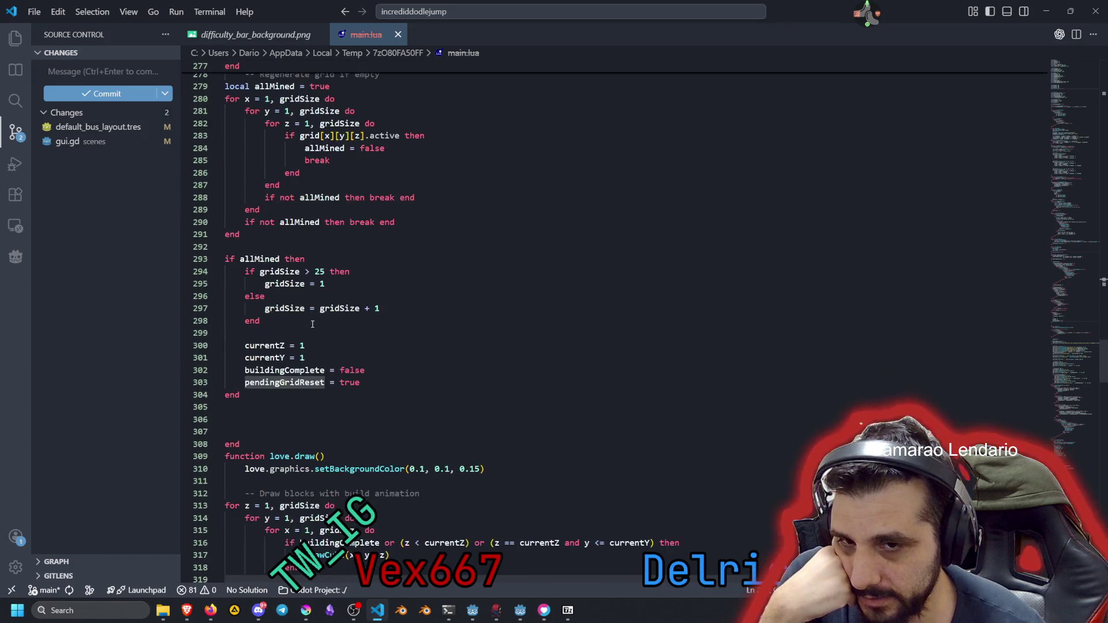
scroll(313, 326, "up", 5)
scroll(312, 325, "up", 4)
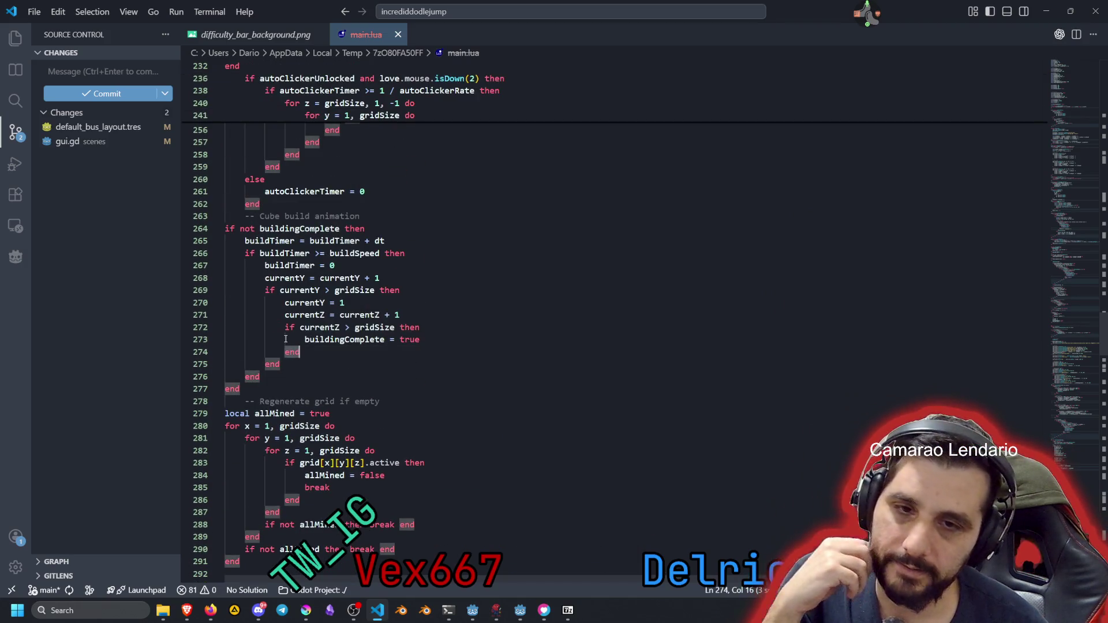
left_click(295, 327)
left_click(345, 315)
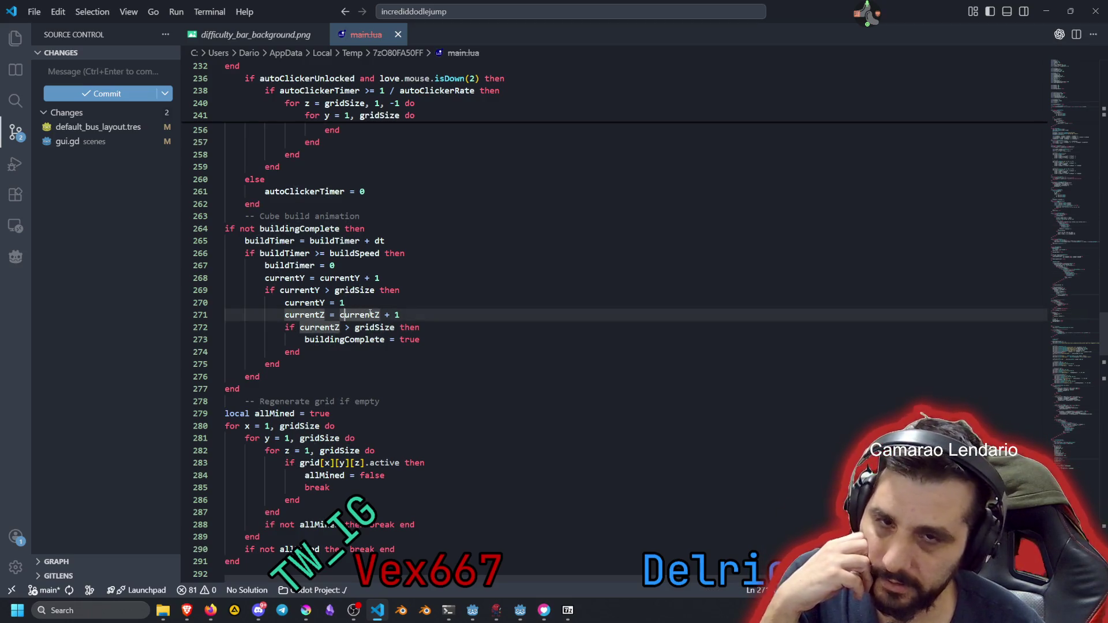
scroll(380, 303, "down", 5)
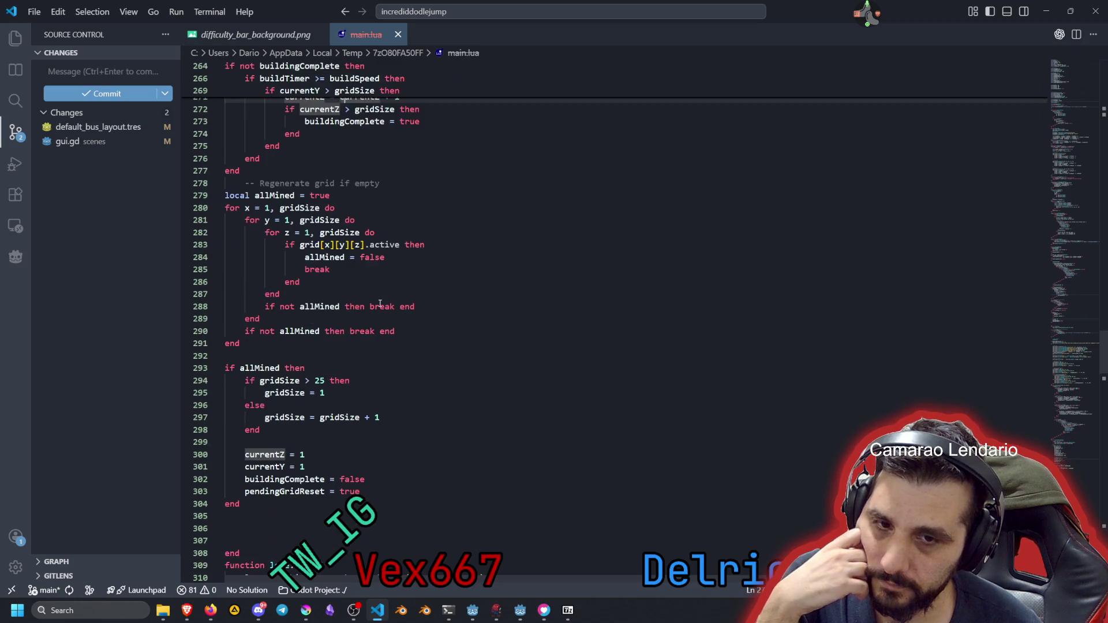
left_click(345, 184)
left_click_drag(265, 208, 334, 277)
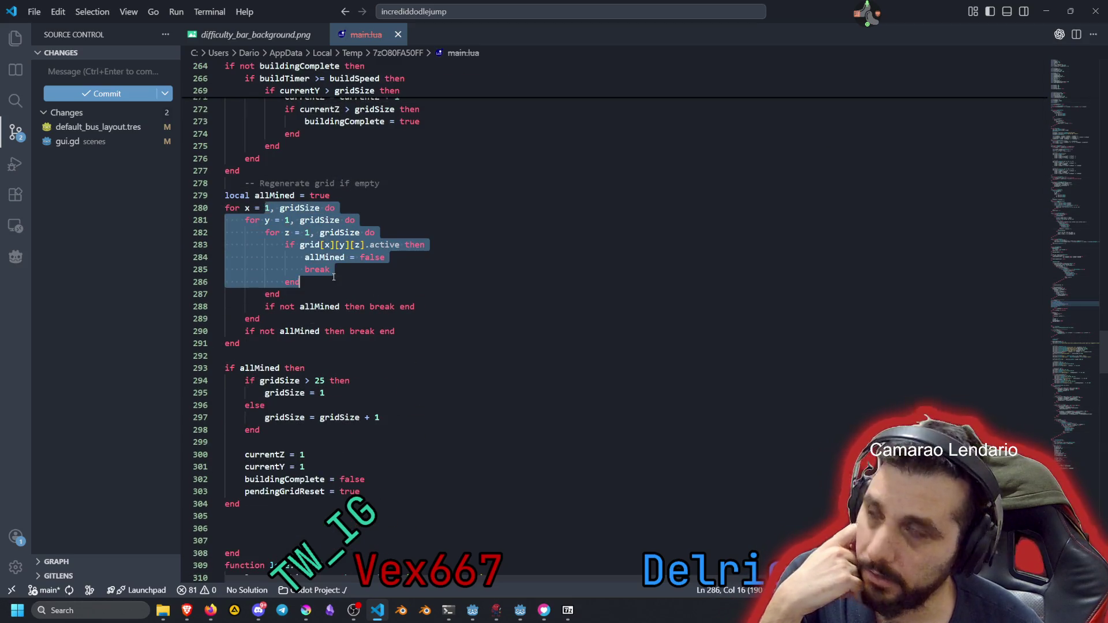
left_click(334, 277)
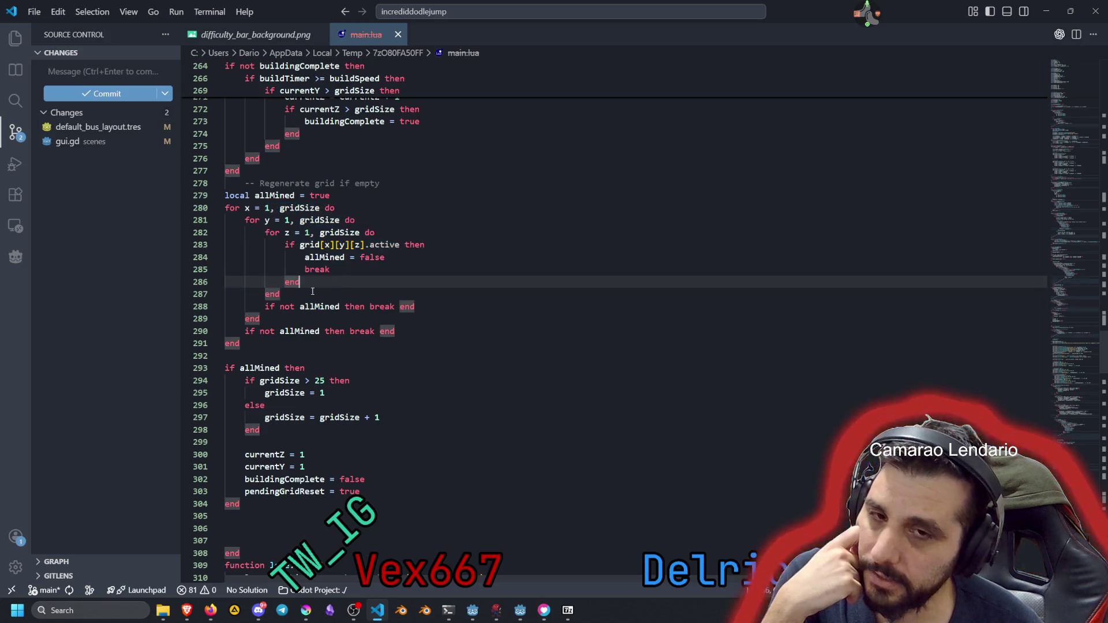
left_click(310, 294)
mouse_move(310, 294)
left_mouse_down()
mouse_move(237, 232)
mouse_move(289, 220)
left_mouse_up()
left_click(250, 220)
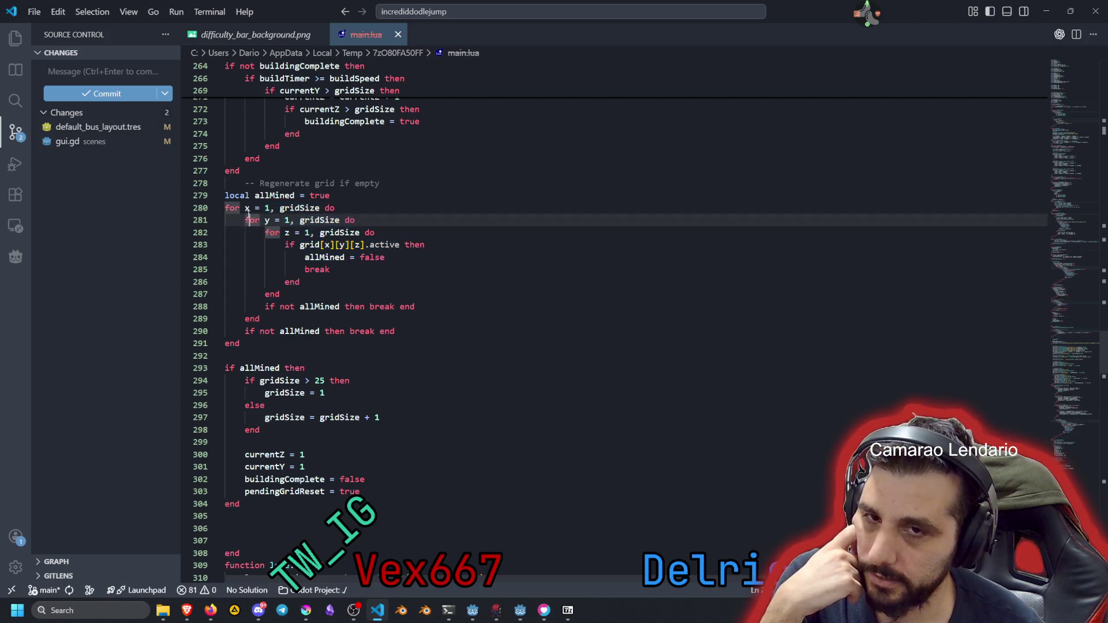
left_click(254, 232)
left_click(264, 232)
left_click_drag(264, 232, 244, 234)
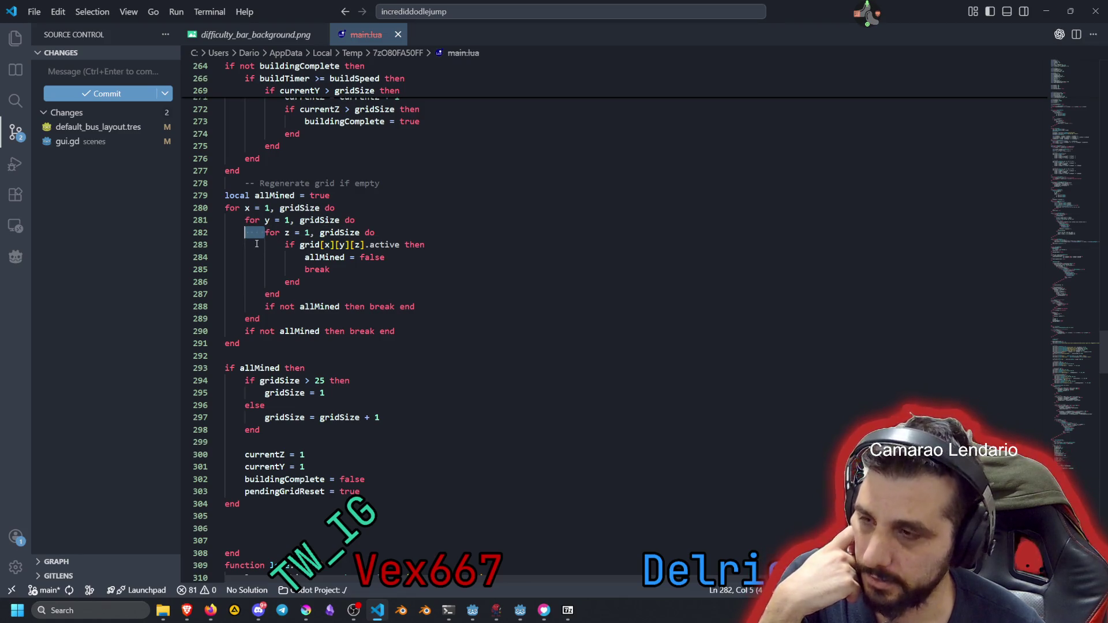
scroll(355, 317, "down", 10)
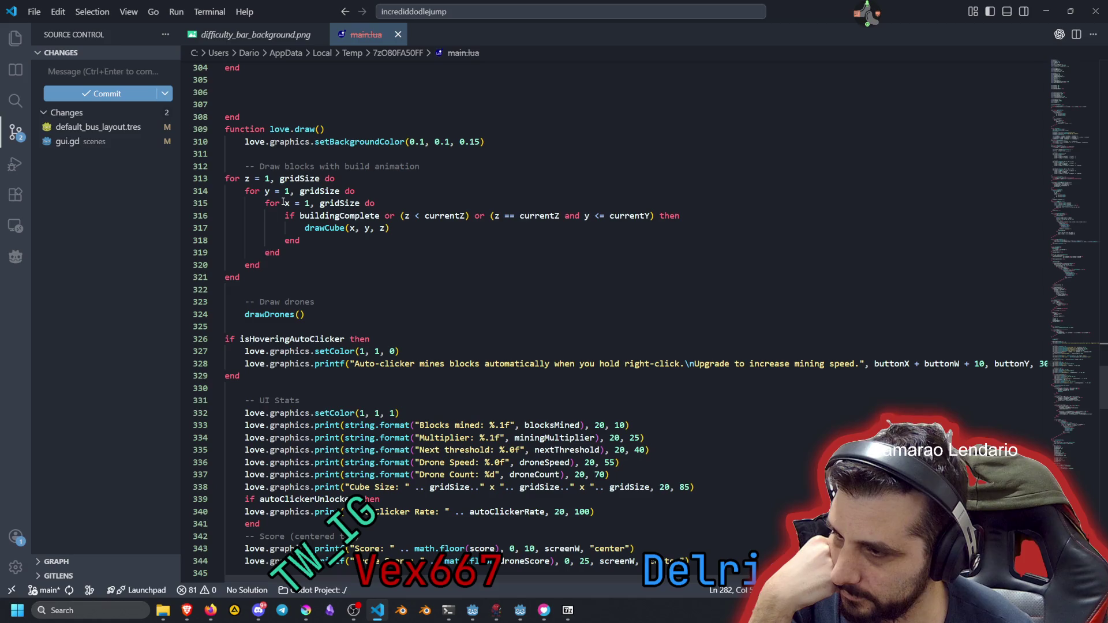
scroll(333, 238, "down", 7)
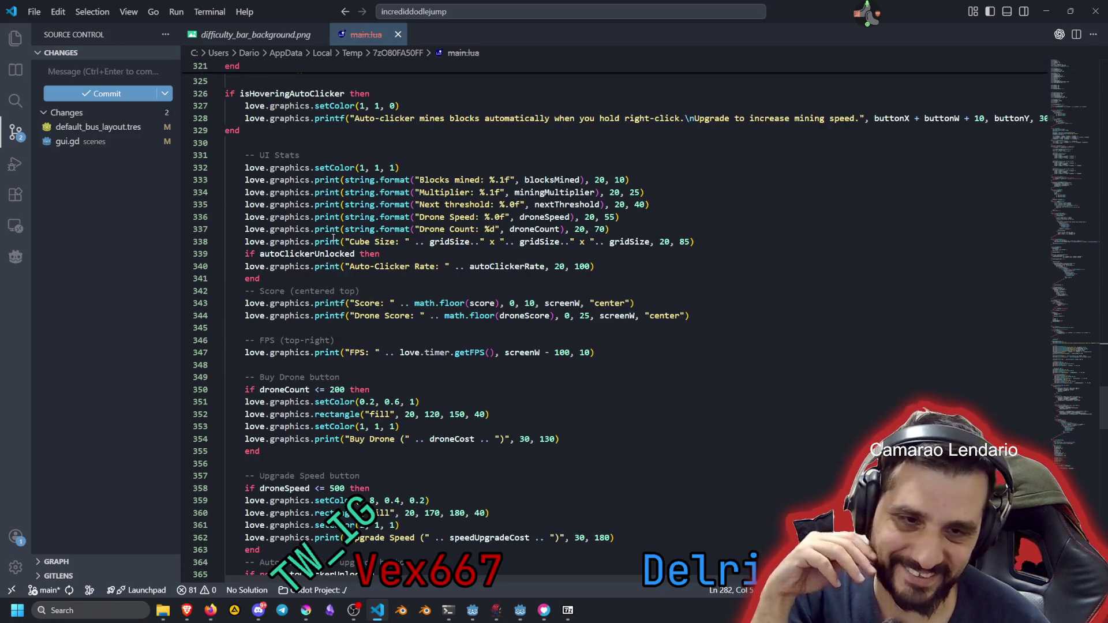
scroll(295, 181, "up", 4)
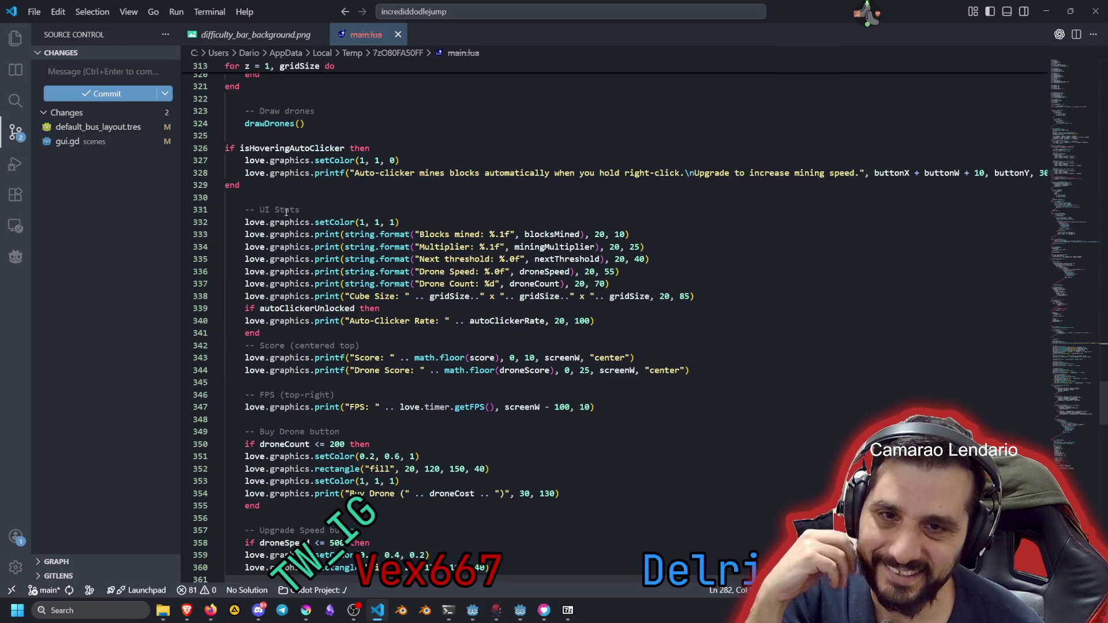
mouse_move(260, 193)
left_mouse_down()
mouse_move(246, 217)
mouse_move(275, 282)
left_mouse_up()
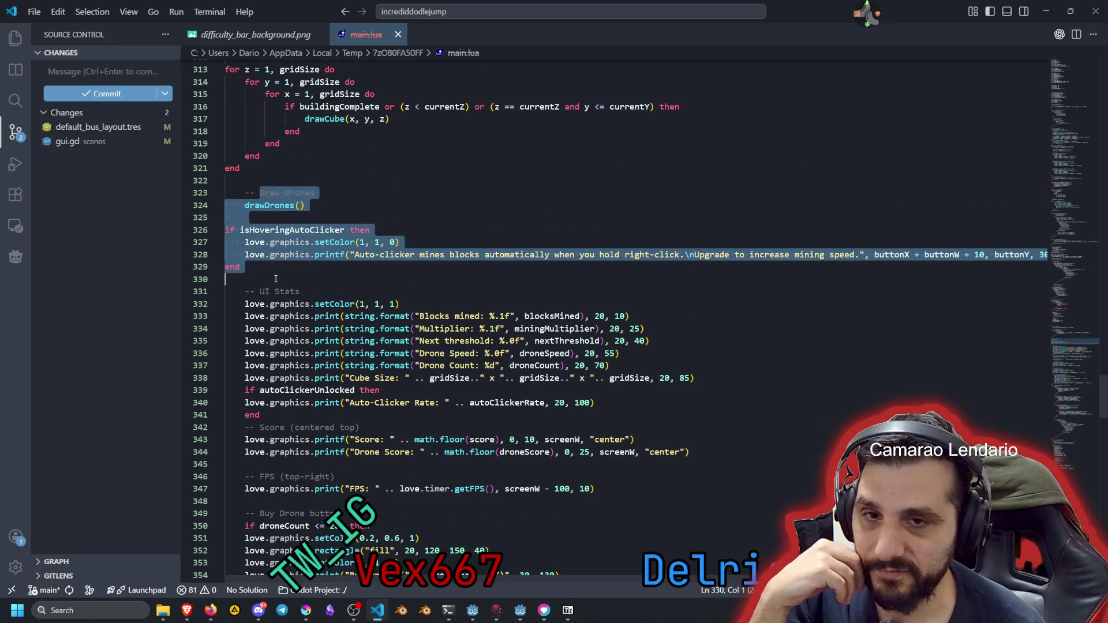
scroll(282, 267, "down", 13)
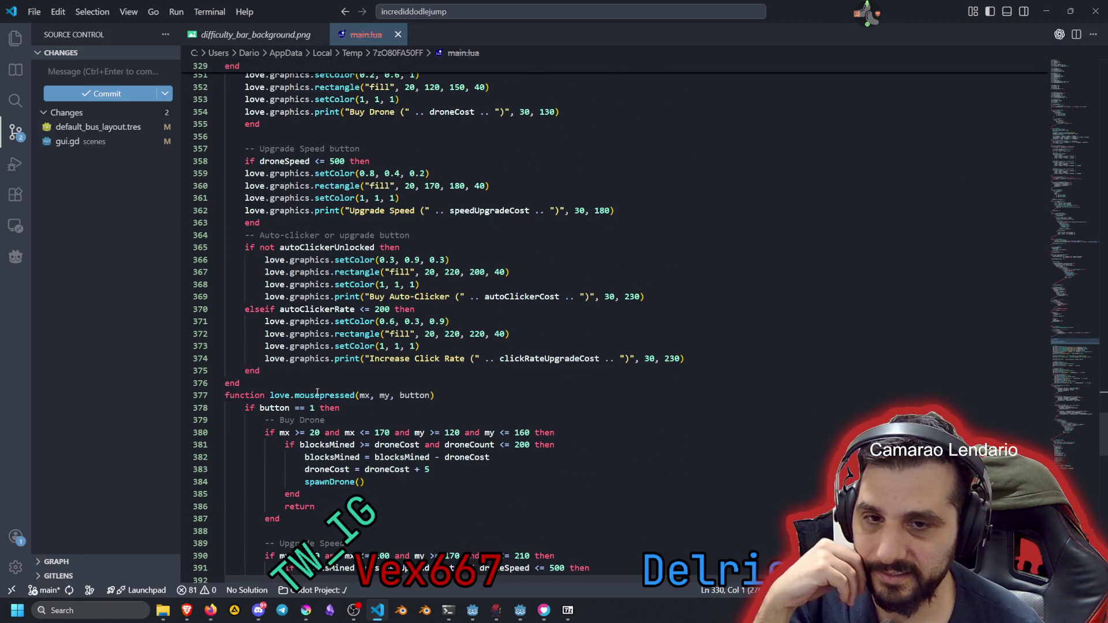
double_click(317, 395)
scroll(321, 383, "down", 8)
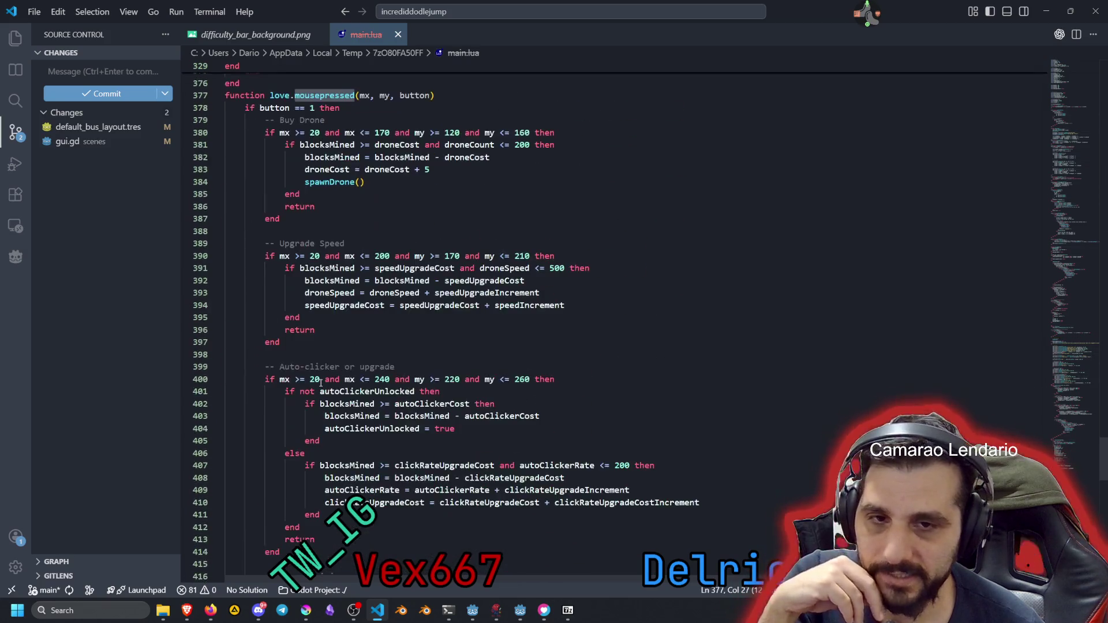
scroll(321, 383, "down", 17)
double_click(319, 272)
double_click(319, 273)
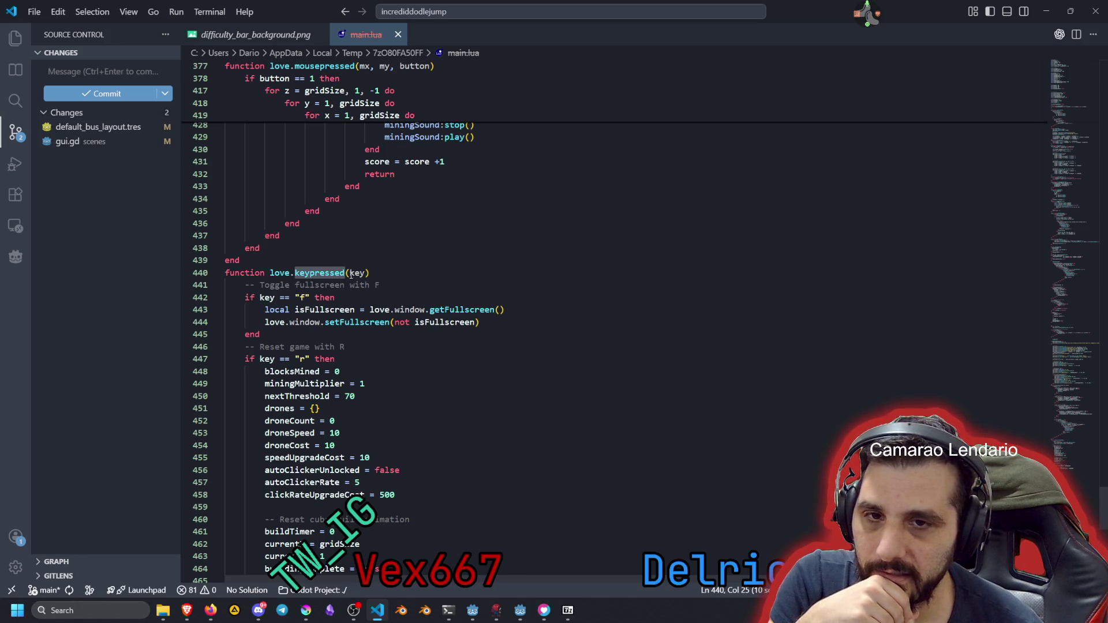
scroll(306, 310, "down", 6)
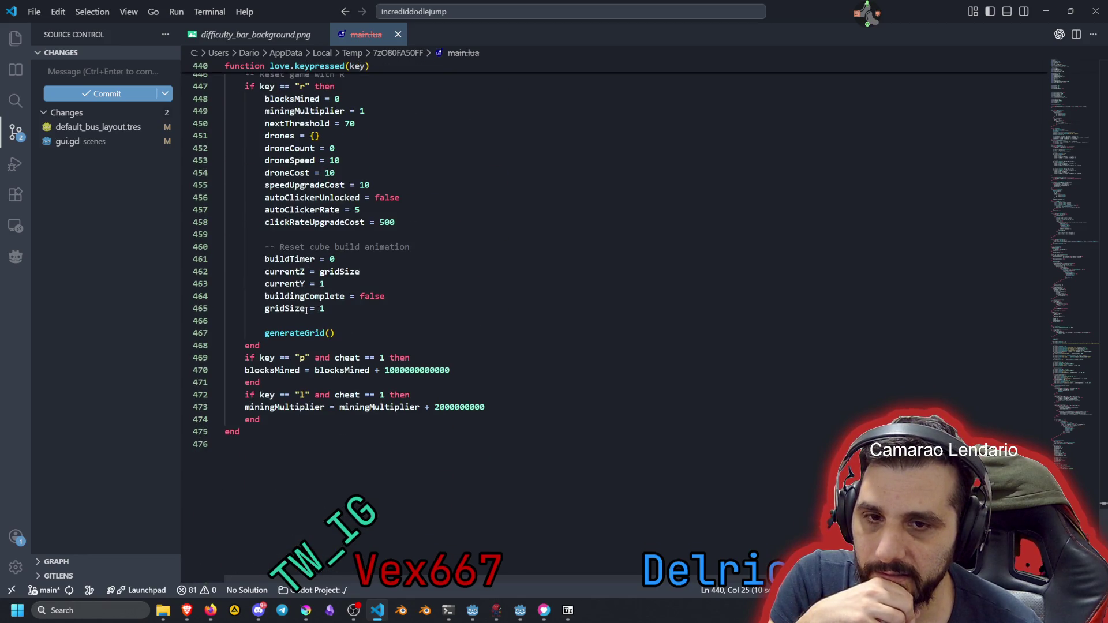
double_click(295, 333)
scroll(501, 226, "up", 6)
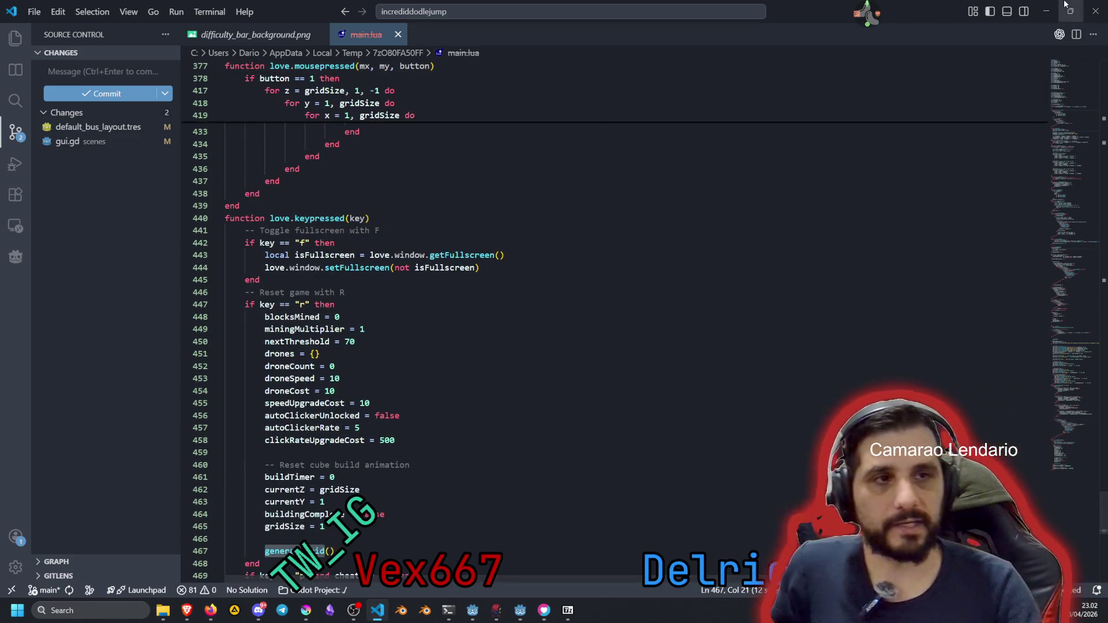
left_click(398, 34)
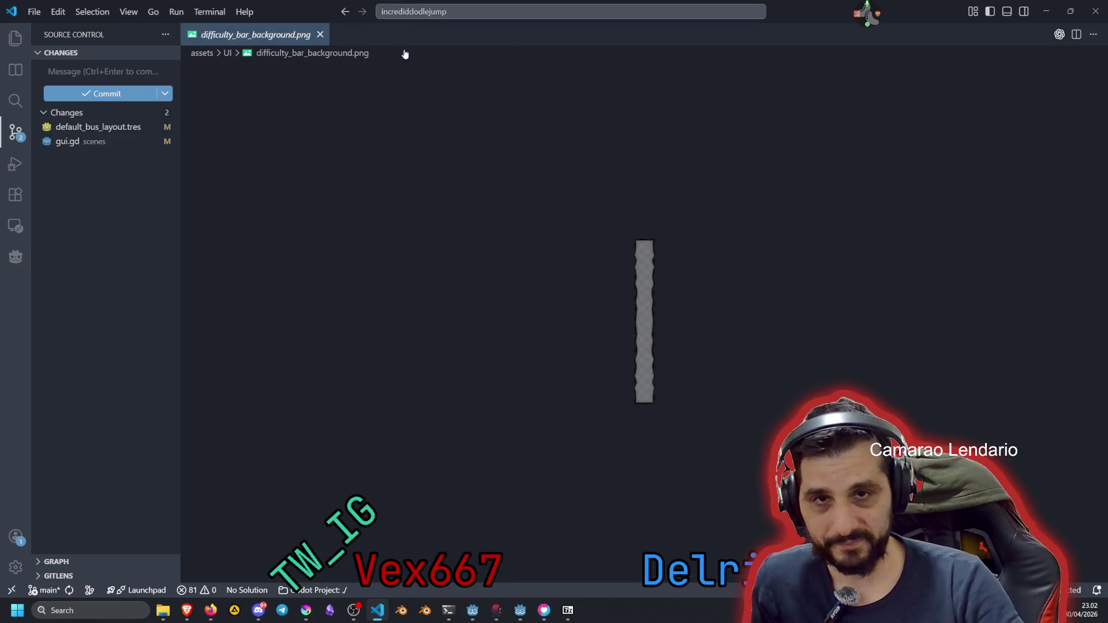
Minimize VS Code, move the 7-Zip window aside and close it, bringing the browser forward
left_click(1048, 10)
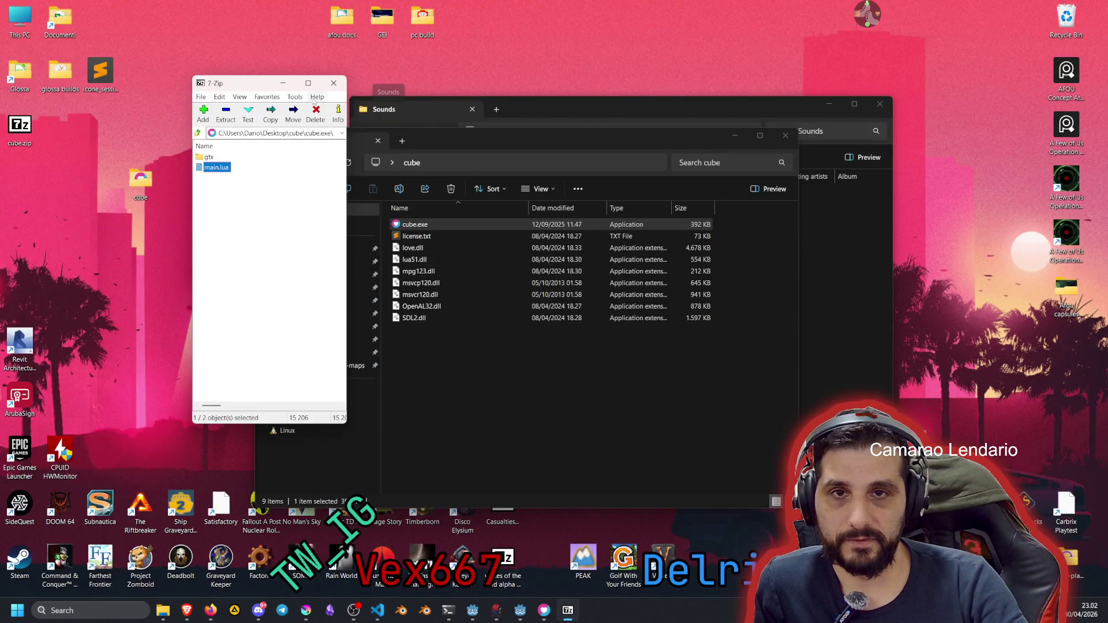
mouse_move(250, 87)
left_mouse_down()
mouse_move(212, 87)
mouse_move(211, 99)
left_mouse_up()
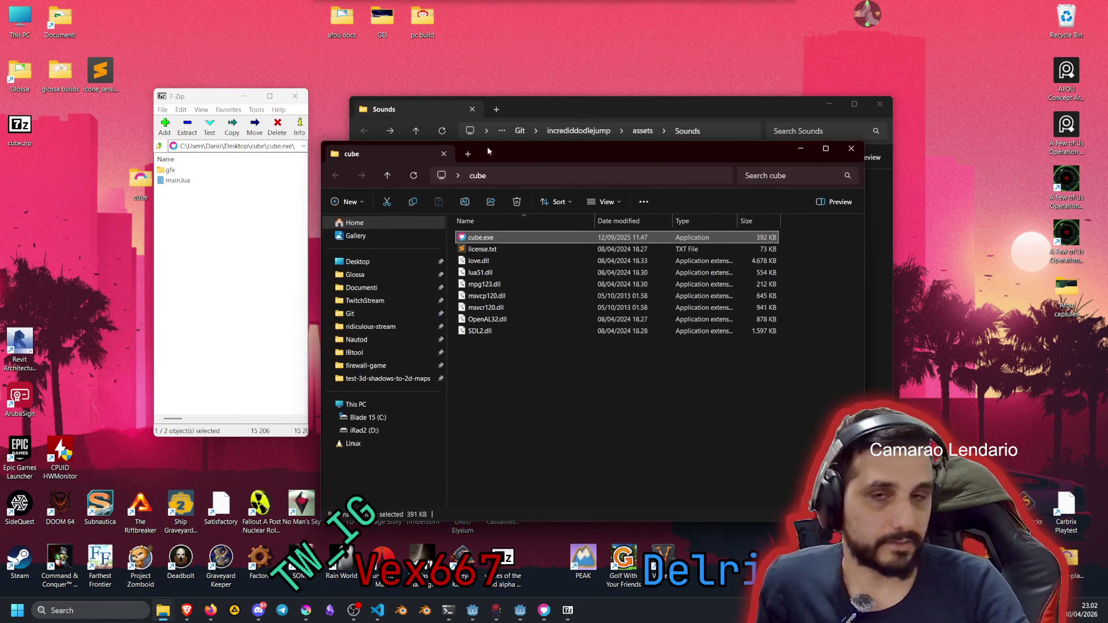
left_click(296, 97)
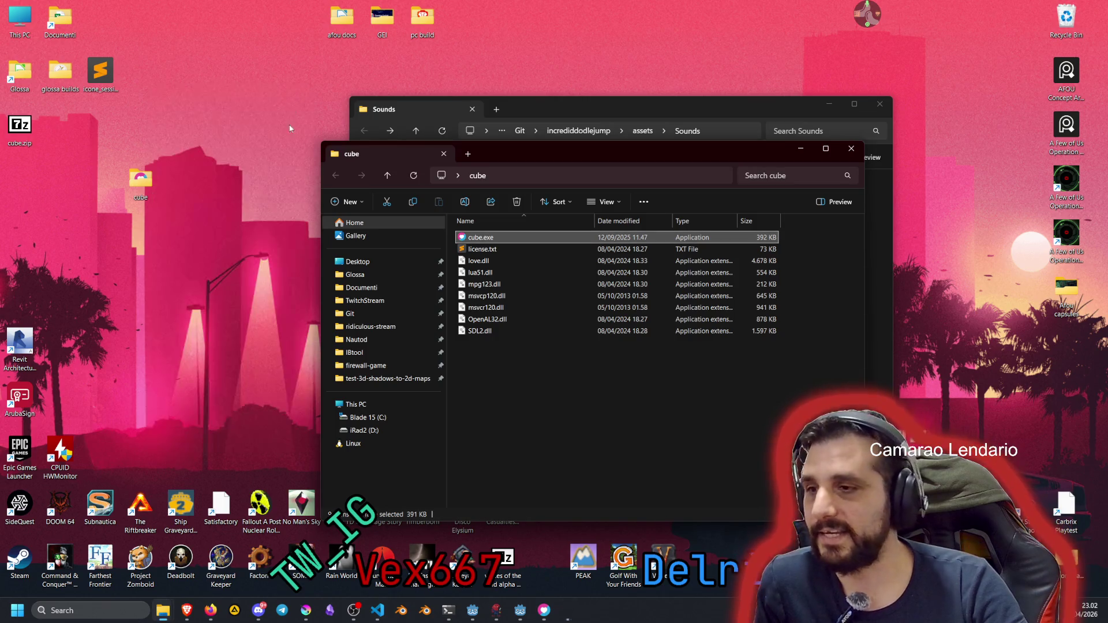
mouse_move(183, 617)
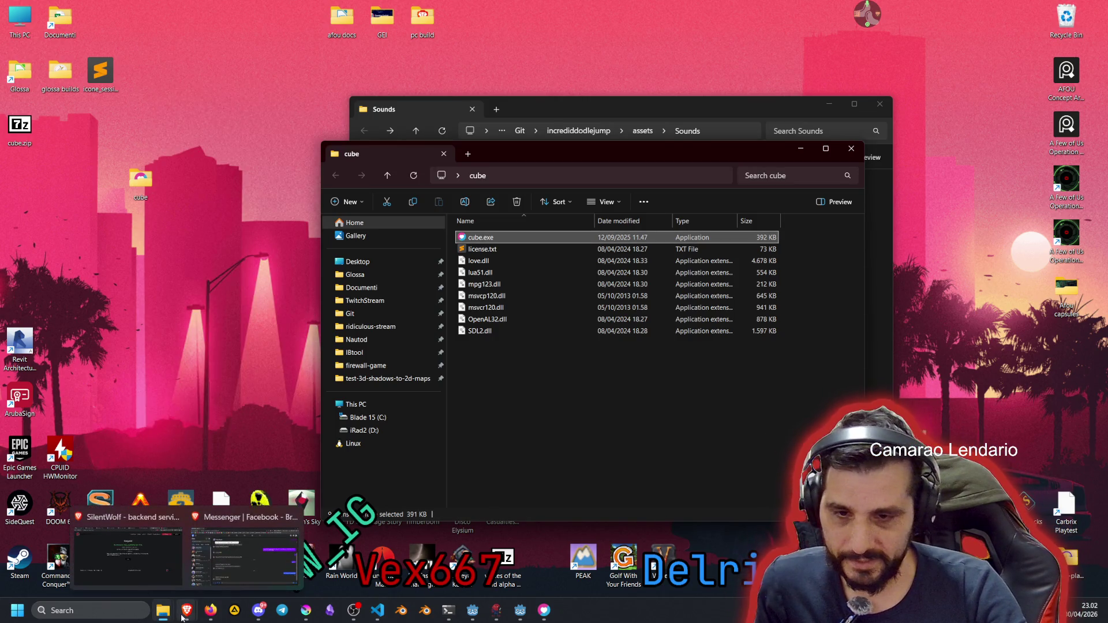
left_click(156, 586)
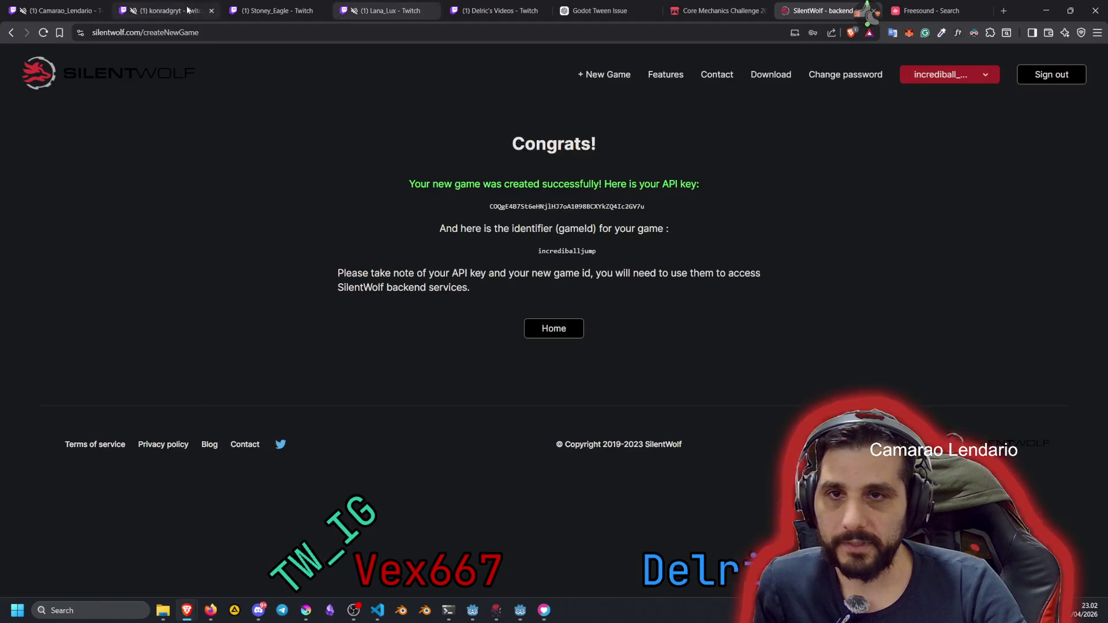
Switch to the streamer's live Twitch tab and select the channel name in the address bar
left_click(190, 12)
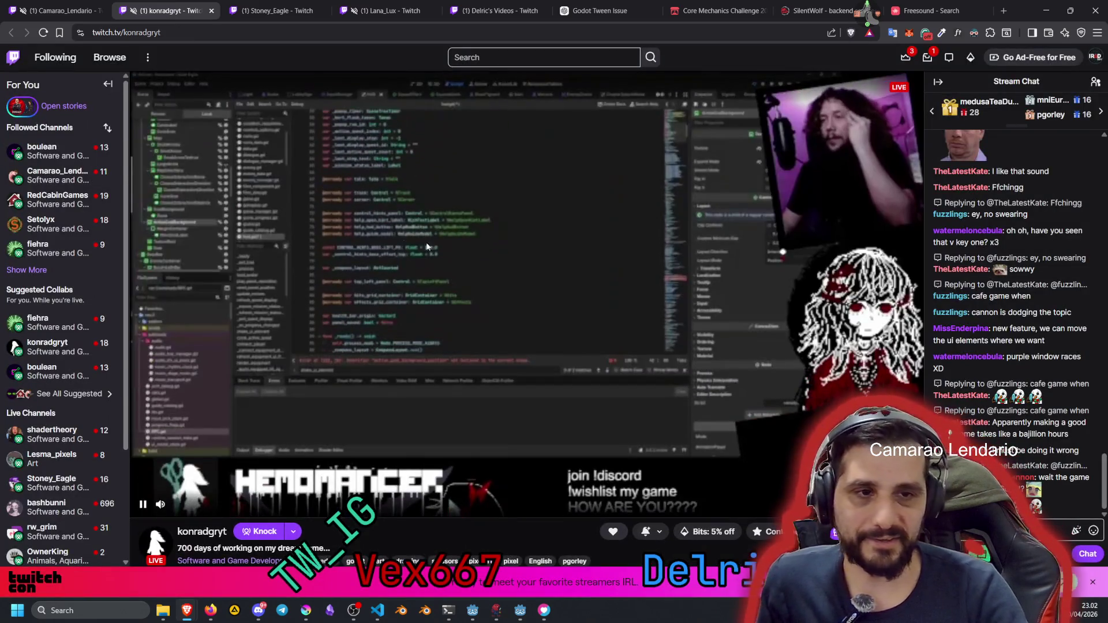
double_click(180, 32)
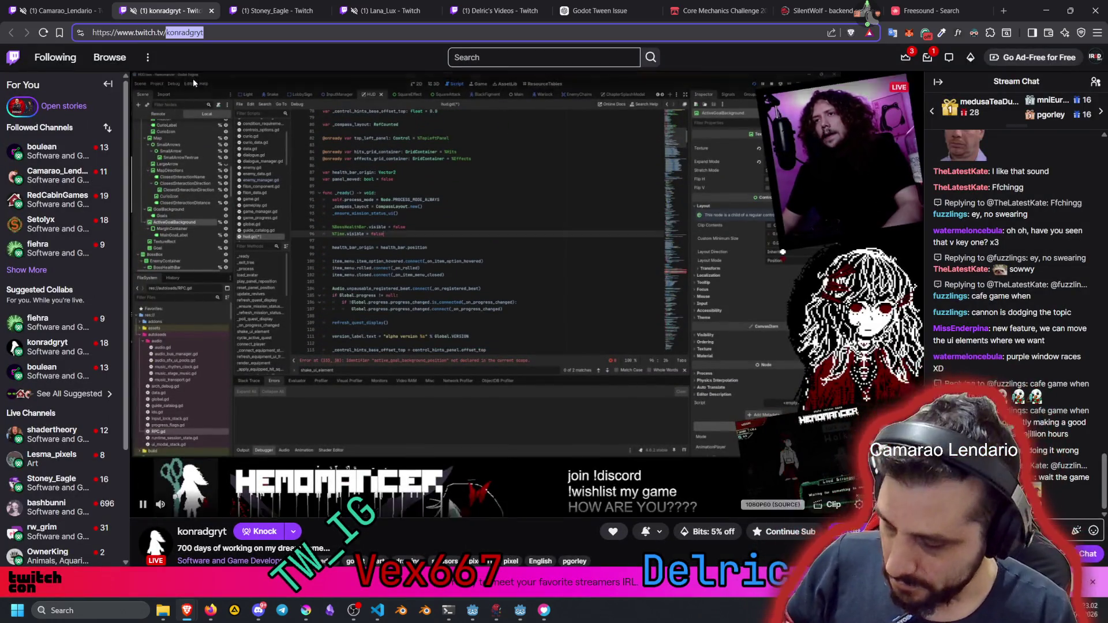
key("alt+Tab")
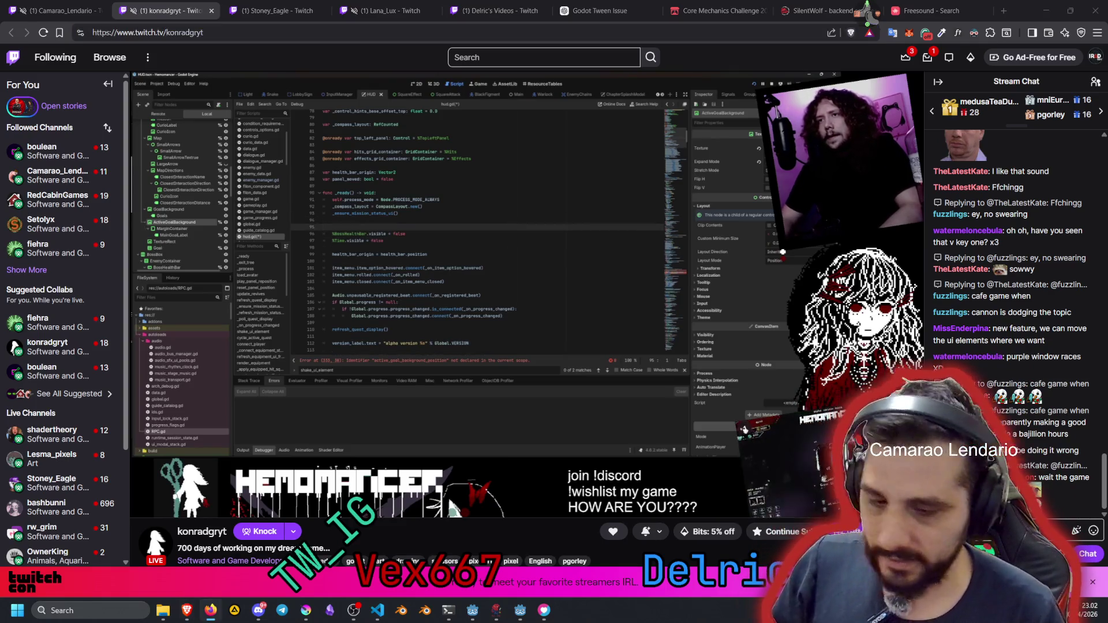